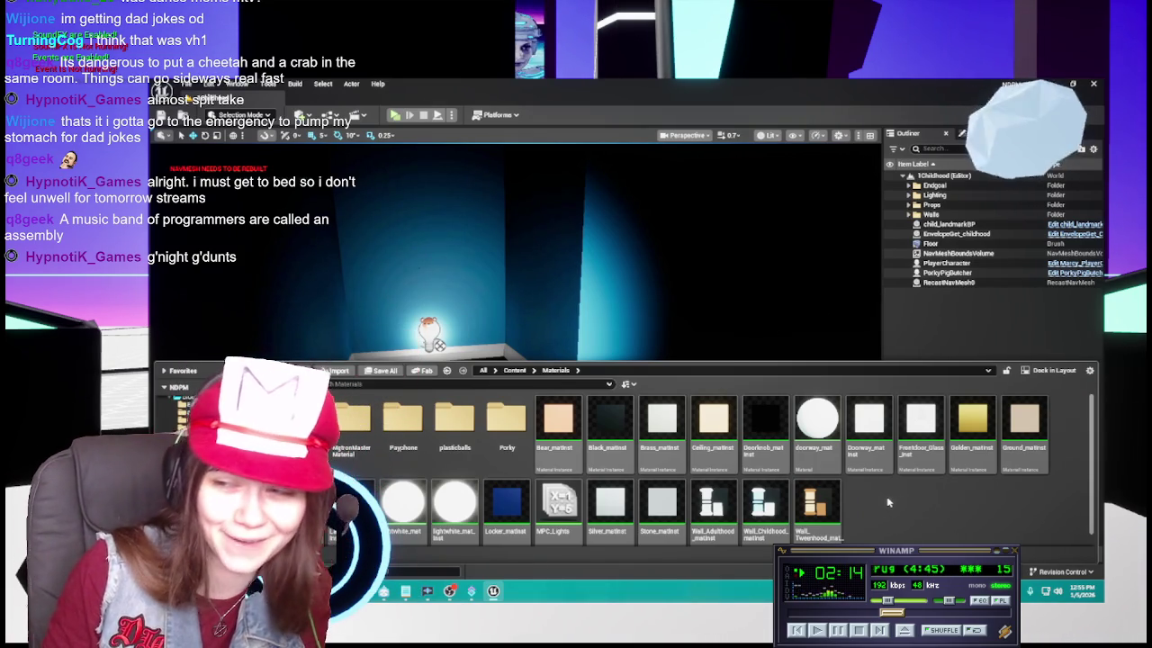
Browse into the plasticballs folder and back to the Materials folder
right_click(608, 437)
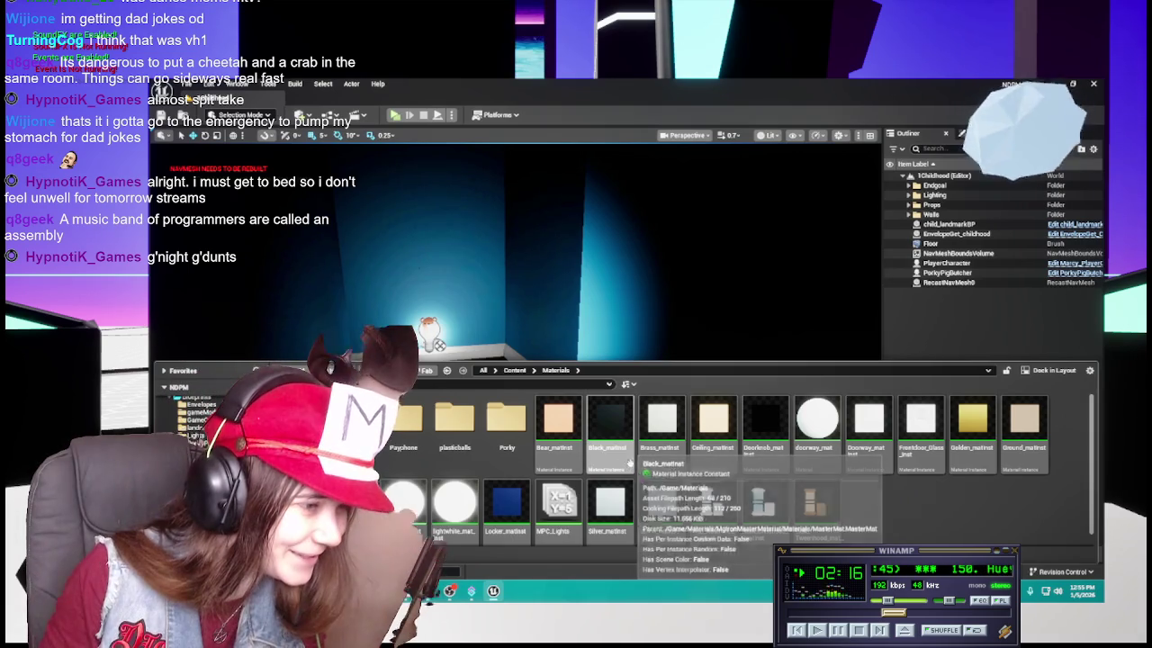
click(448, 432)
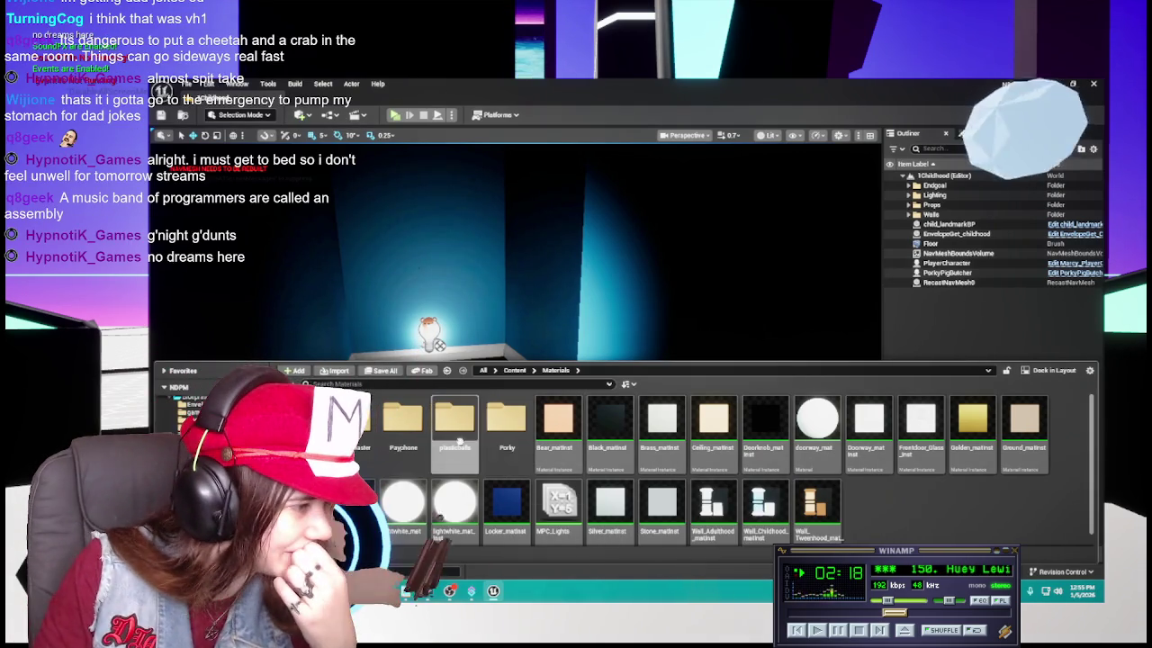
double_click(453, 427)
right_click(403, 418)
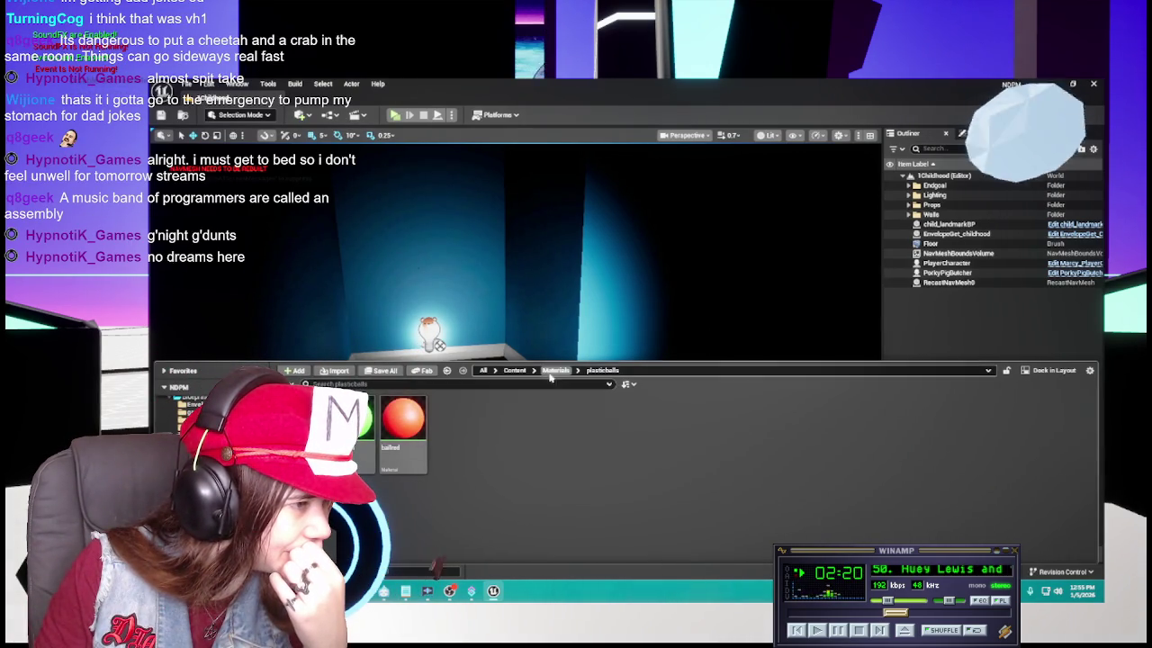
click(555, 370)
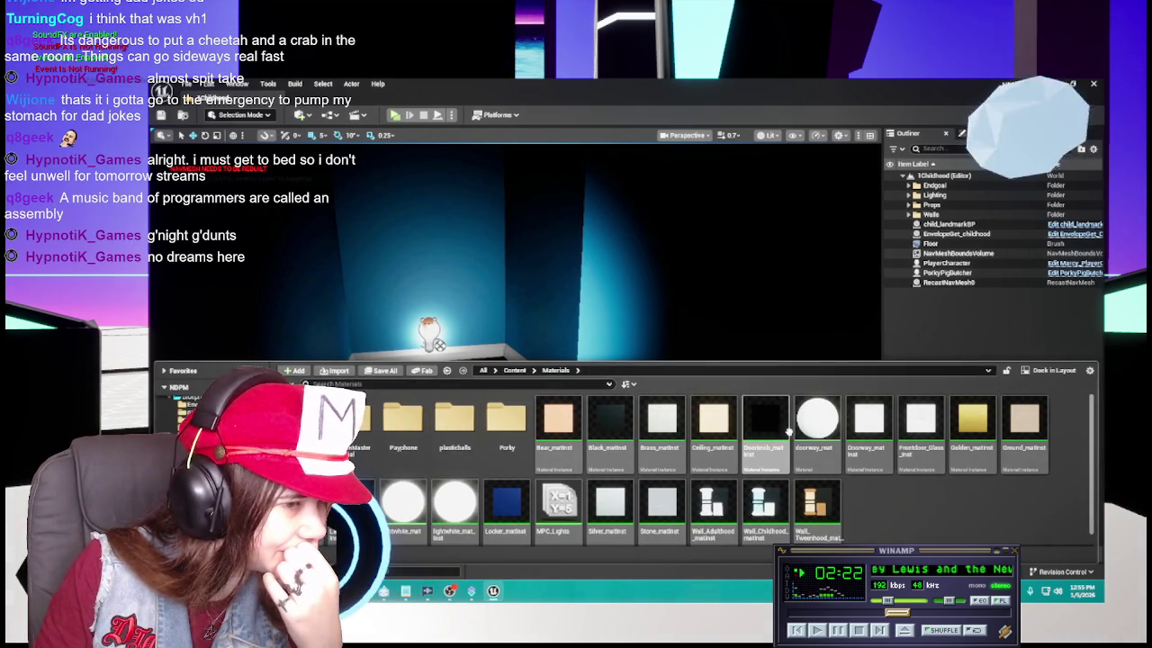
double_click(455, 421)
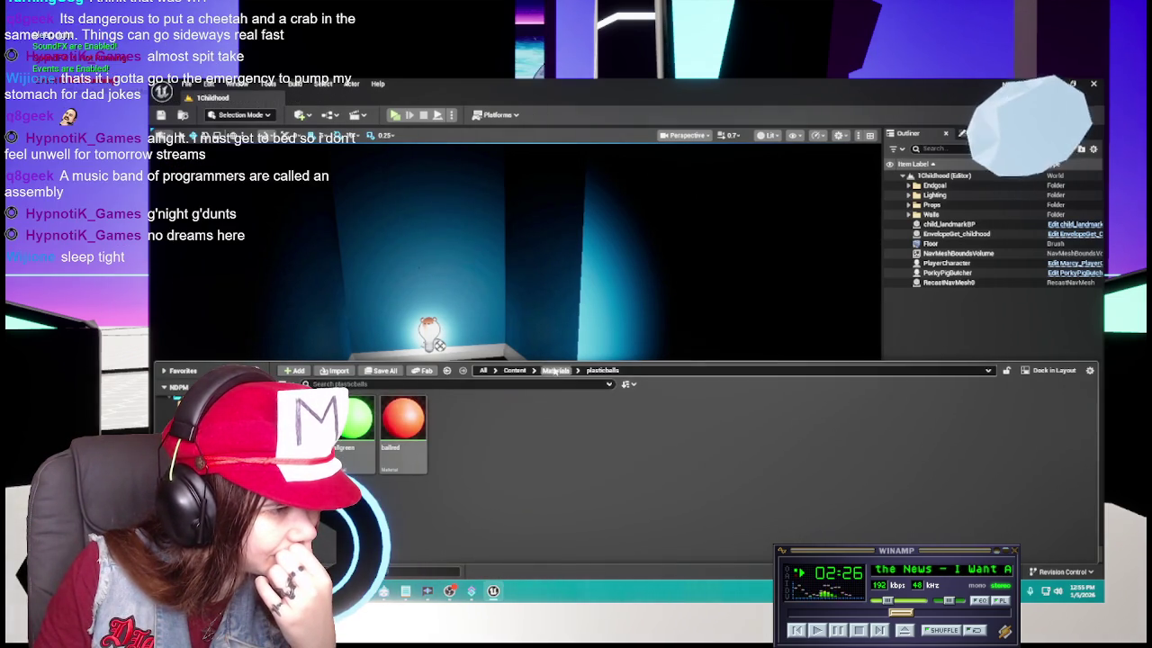
click(553, 371)
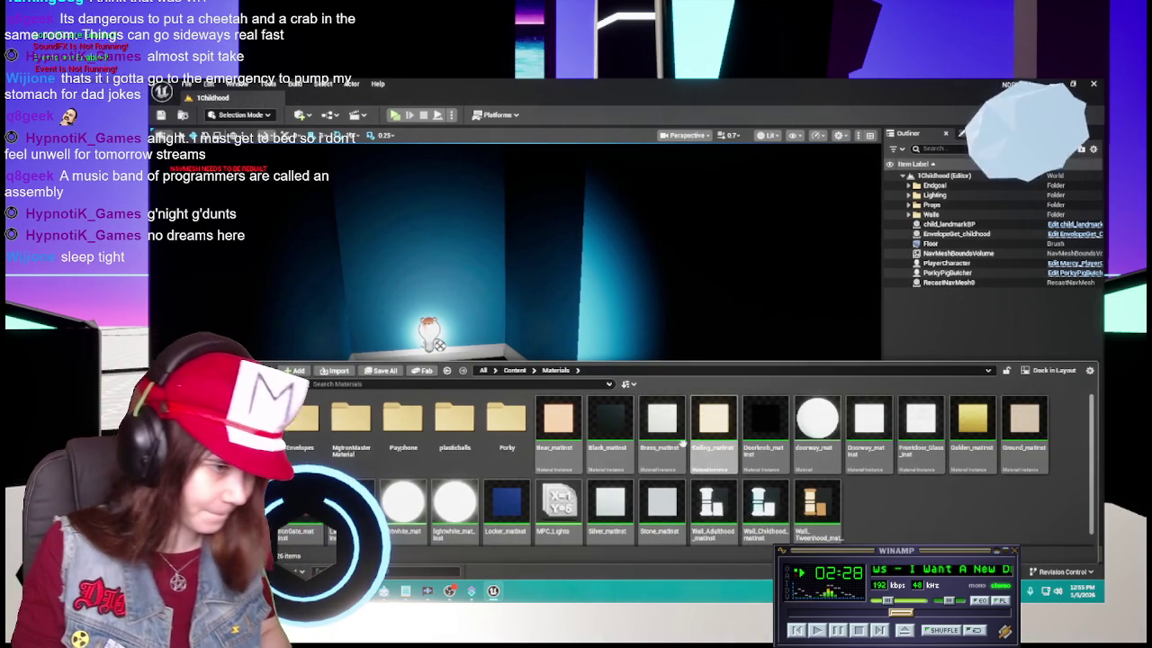
Duplicate Ceiling_matinst and start typing the copy's name
click(713, 437)
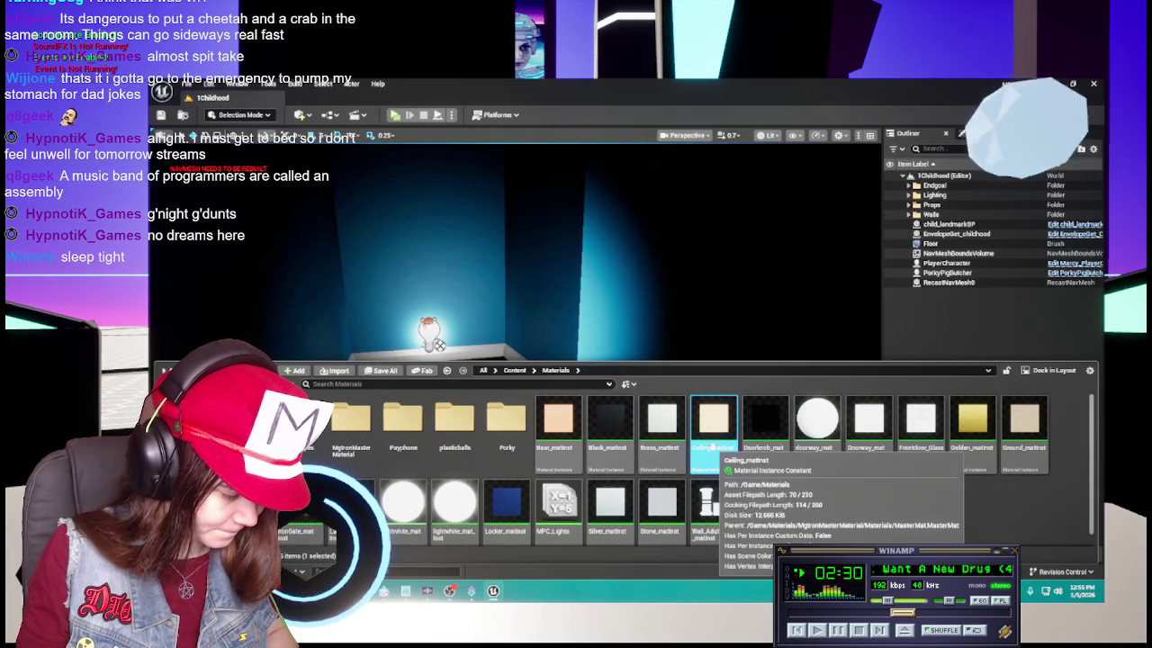
key(ctrl+d)
text(P)
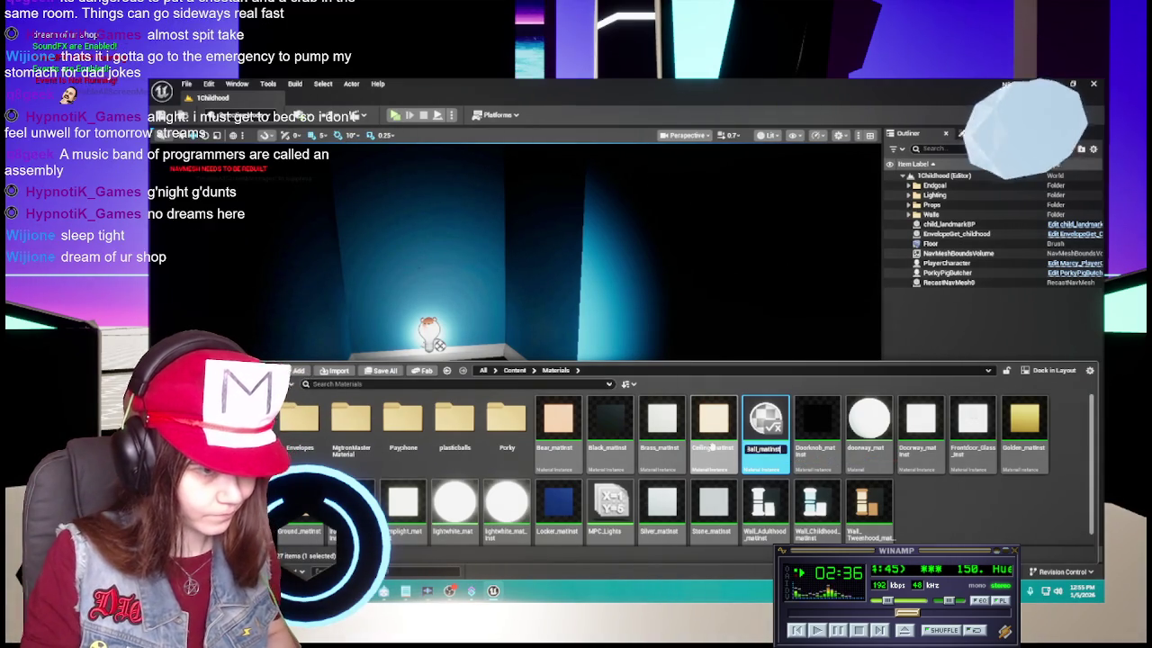
Name the copy PlasticBall_matinst and move it into the plasticballs folder
key(Return)
drag(610, 506, 455, 439)
click(456, 450)
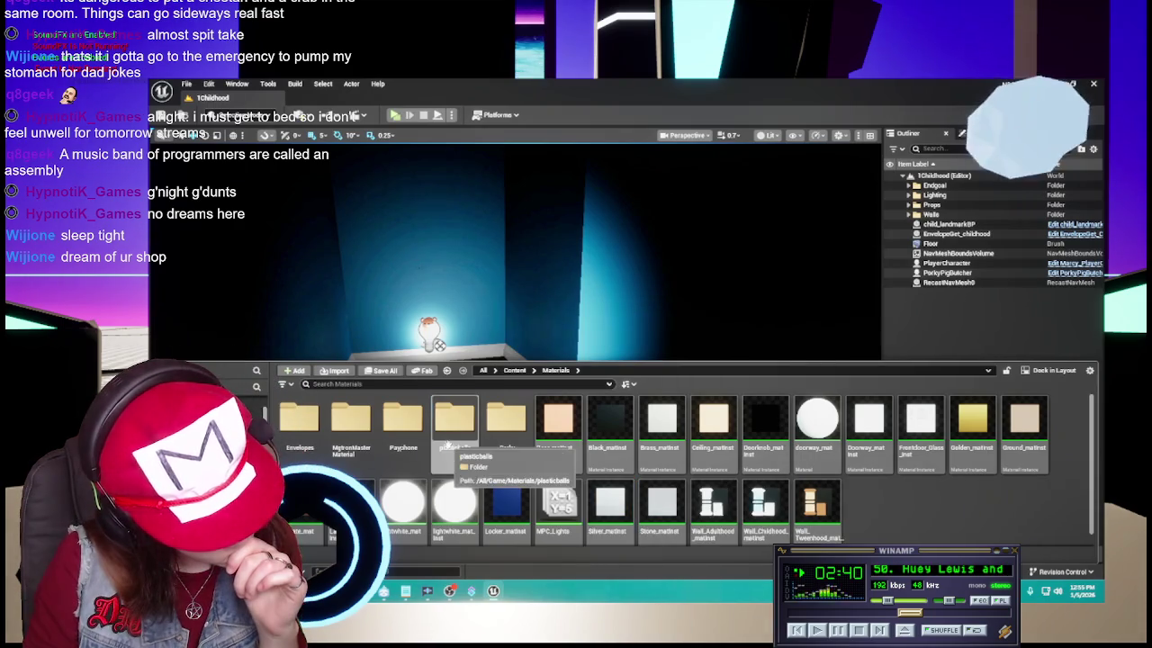
double_click(456, 450)
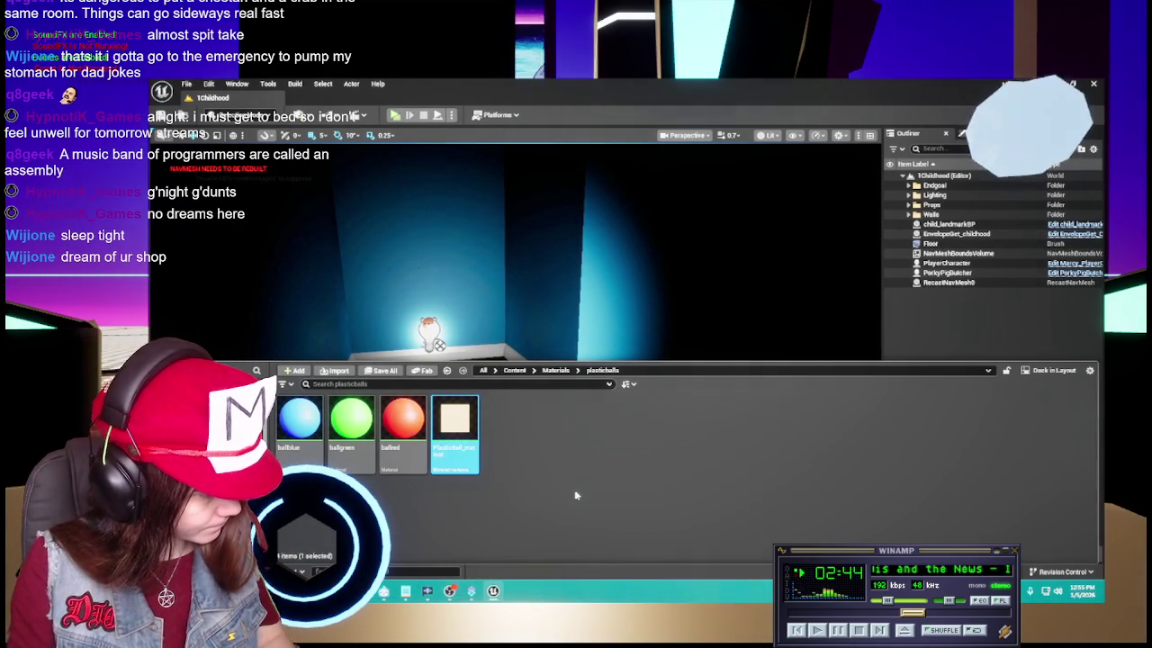
Rename the moved instance to BallBlue_matinst
text(BallBlue)
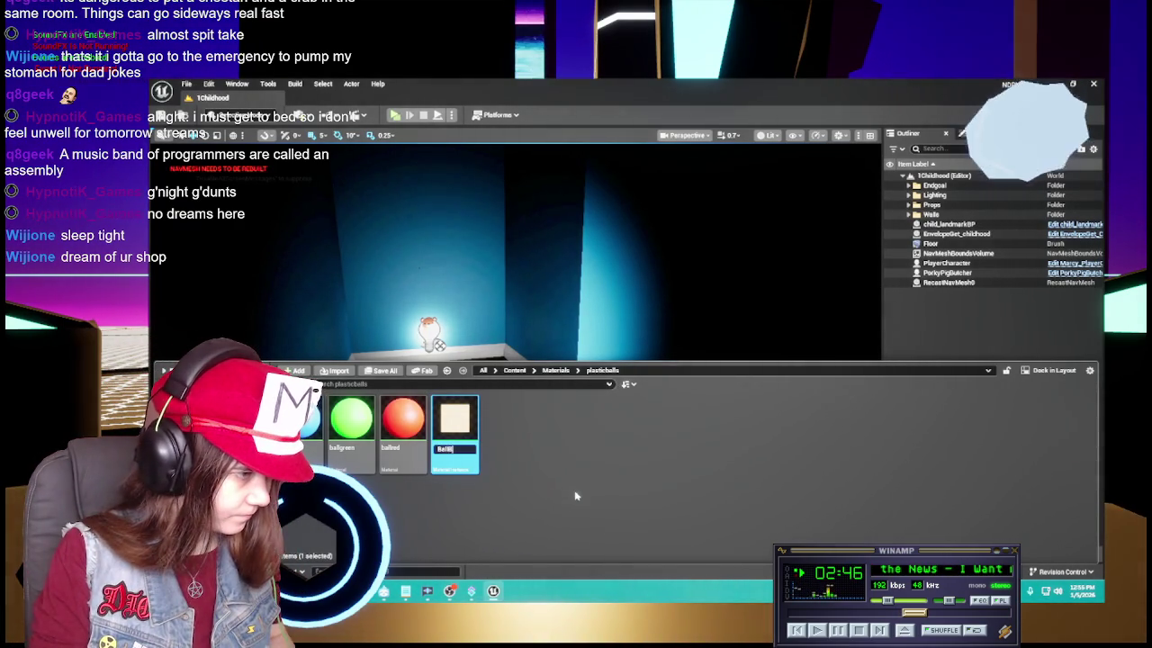
key(BackSpace)
key(BackSpace)
key(BackSpace)
text(Blue_matinst)
key(Return)
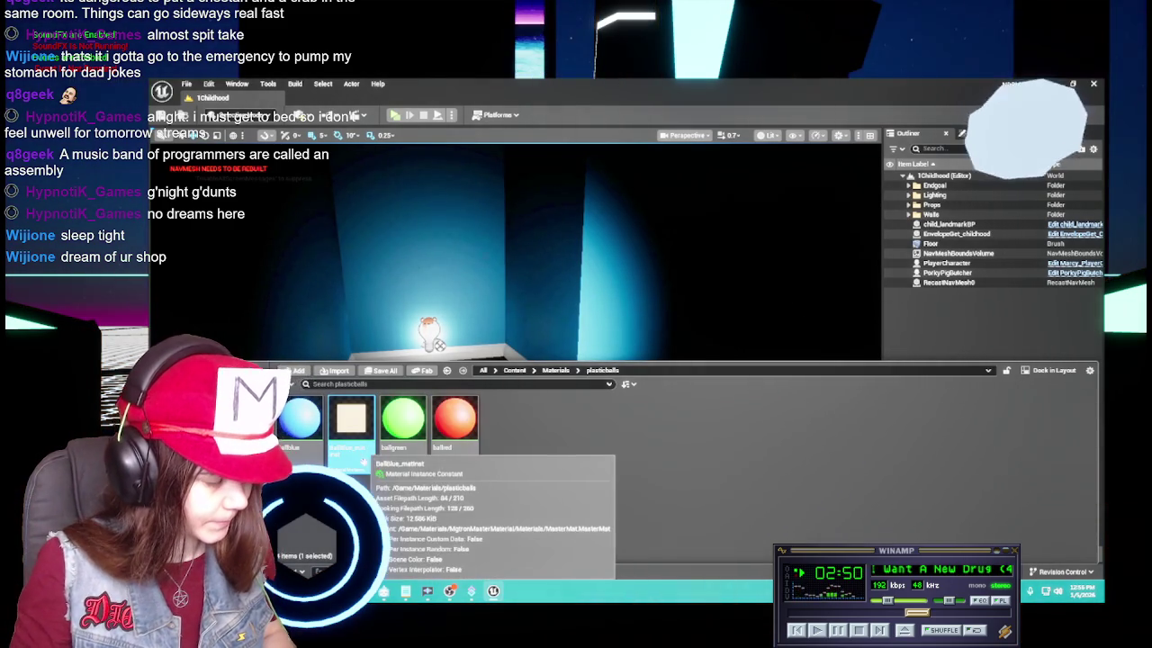
double_click(301, 452)
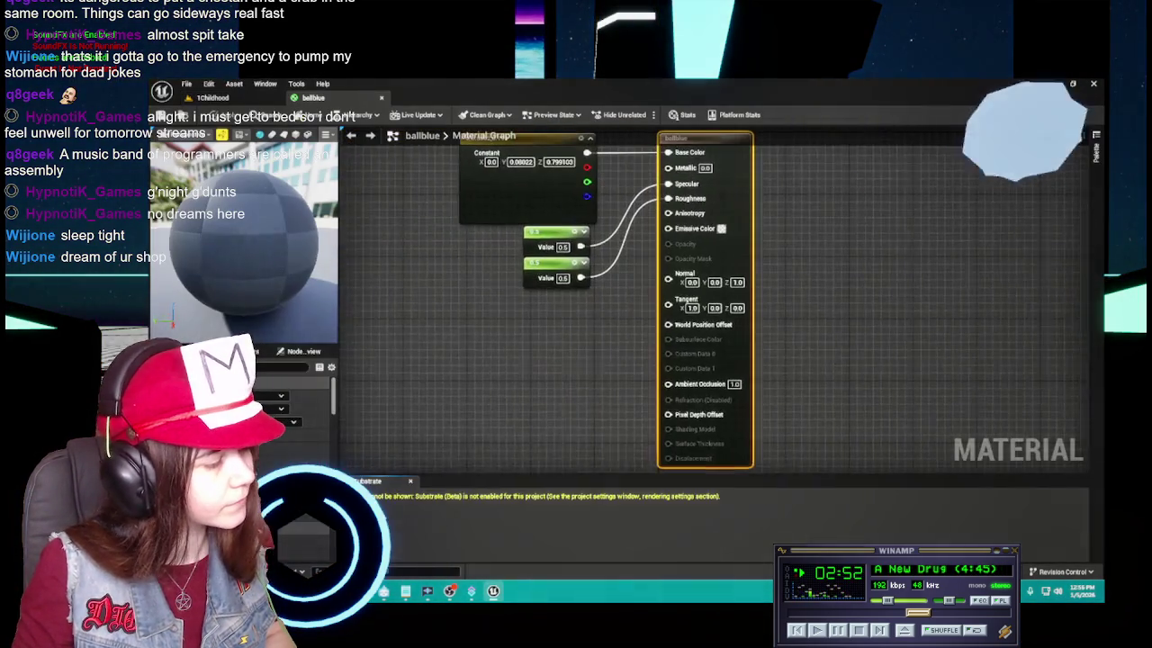
Open BallBlue_matinst, check ballblue's constant colour, then close ballblue applying its changes
double_click(351, 450)
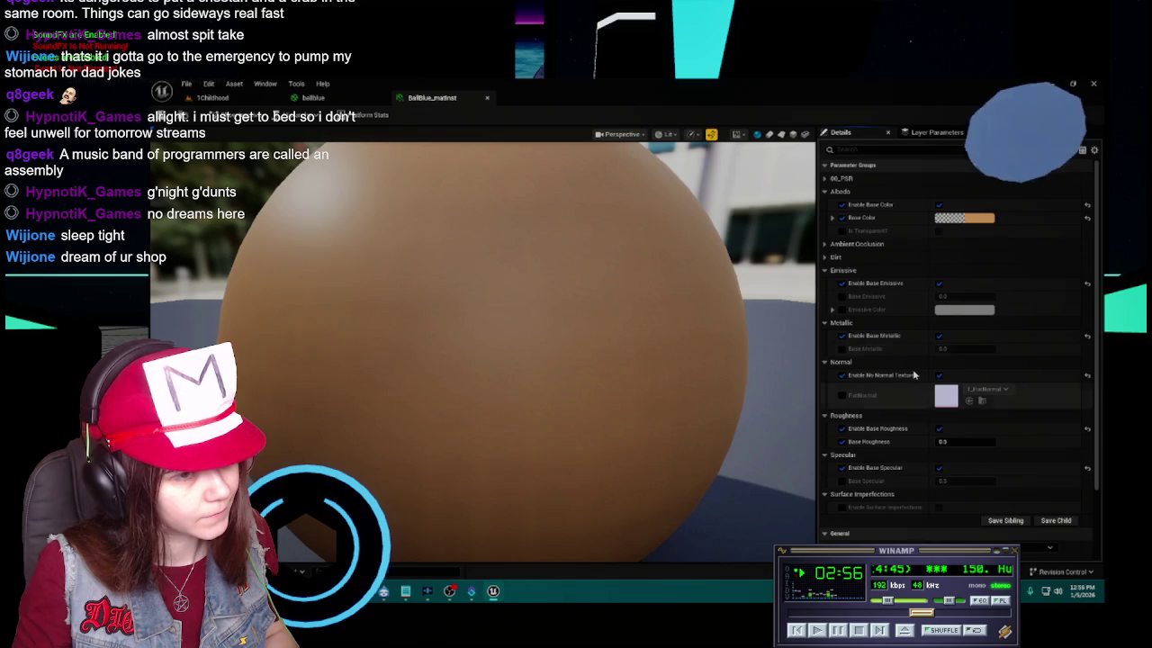
click(314, 97)
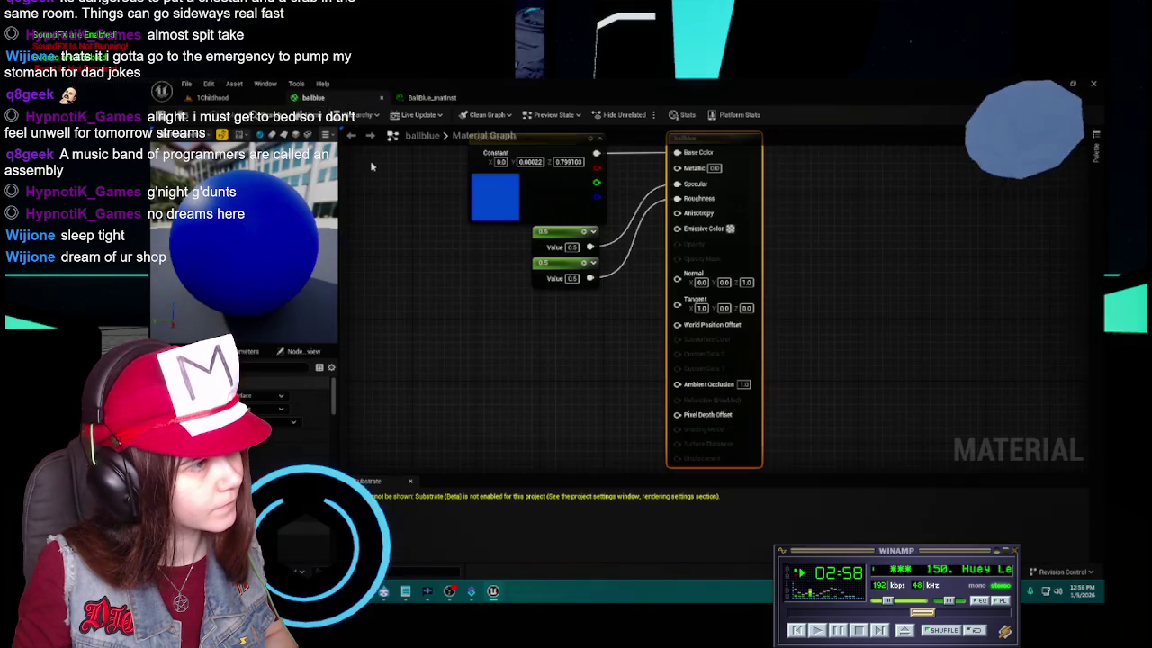
double_click(504, 203)
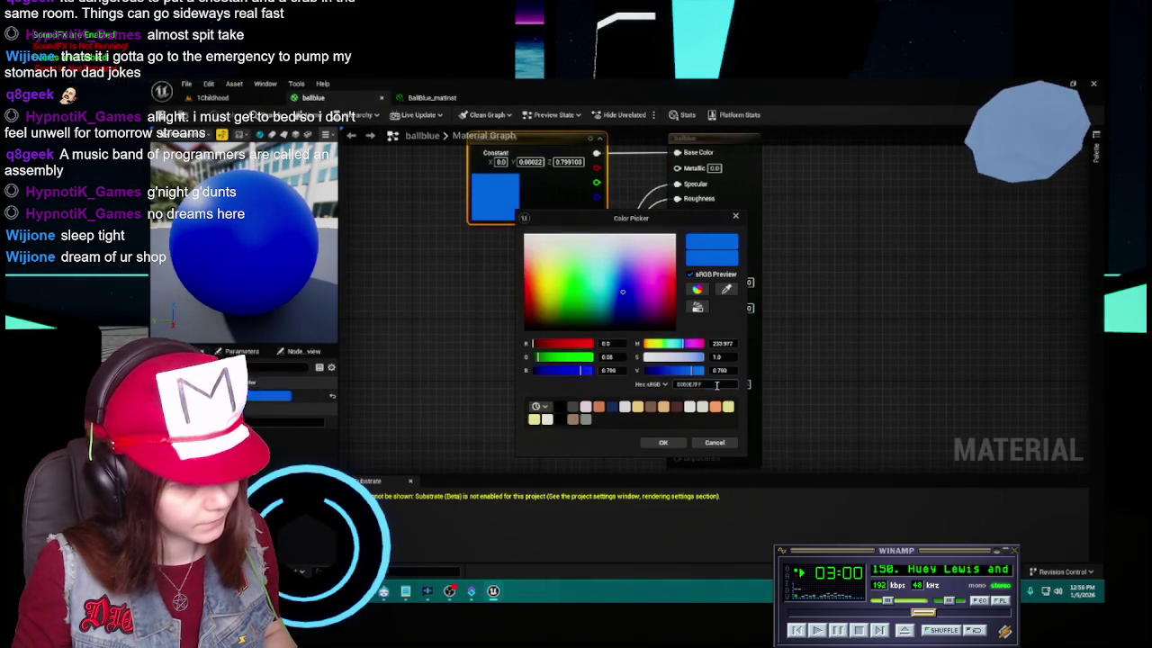
click(715, 441)
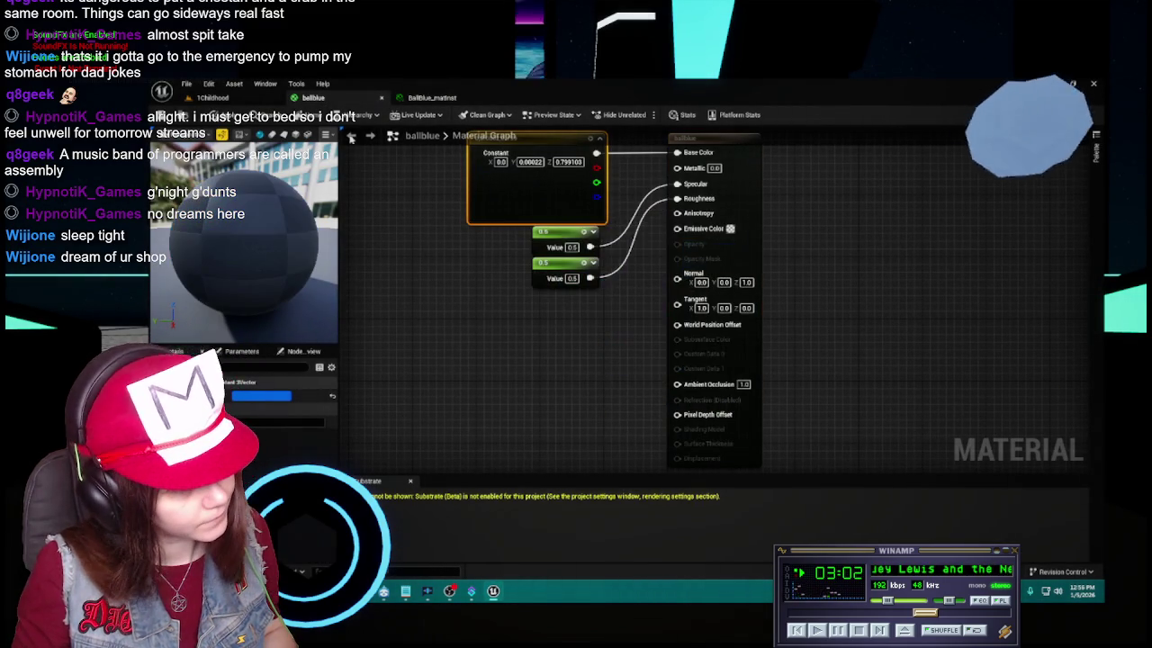
click(388, 99)
click(381, 97)
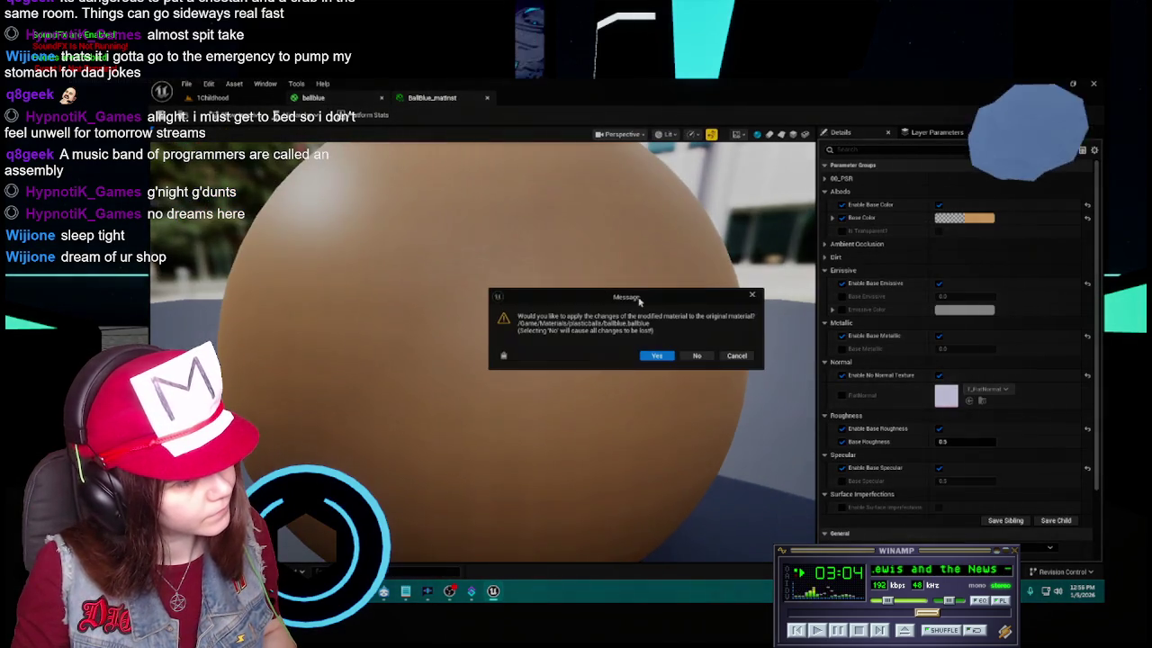
click(658, 356)
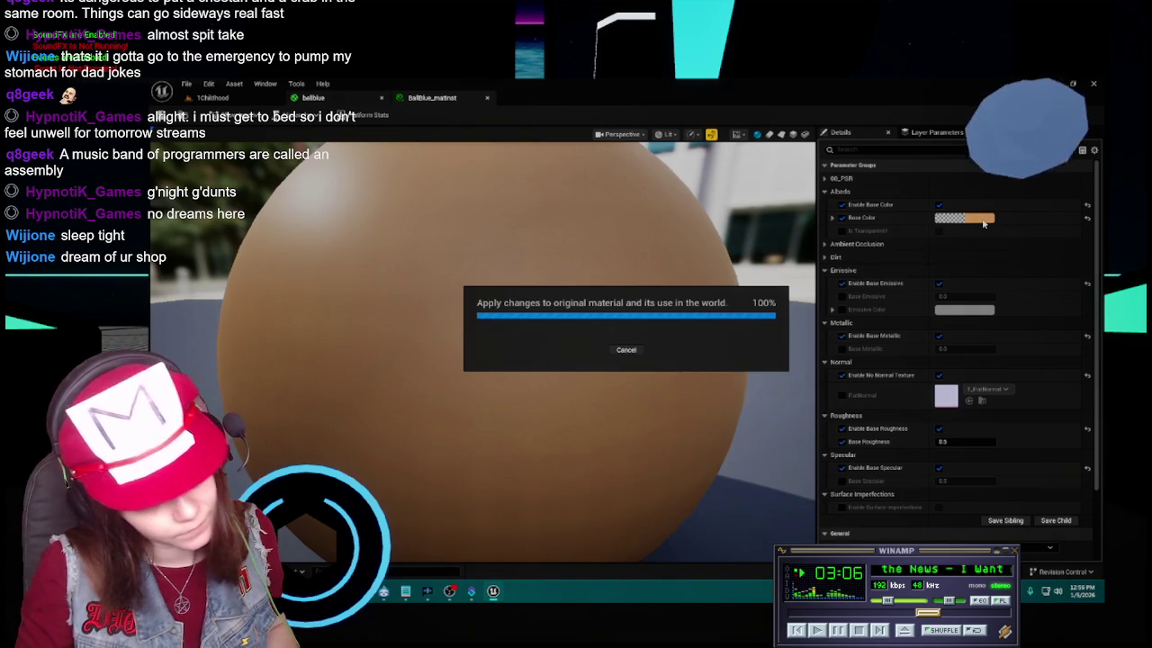
Set BallBlue_matinst's Base Color to hex 0030E7FF
click(984, 224)
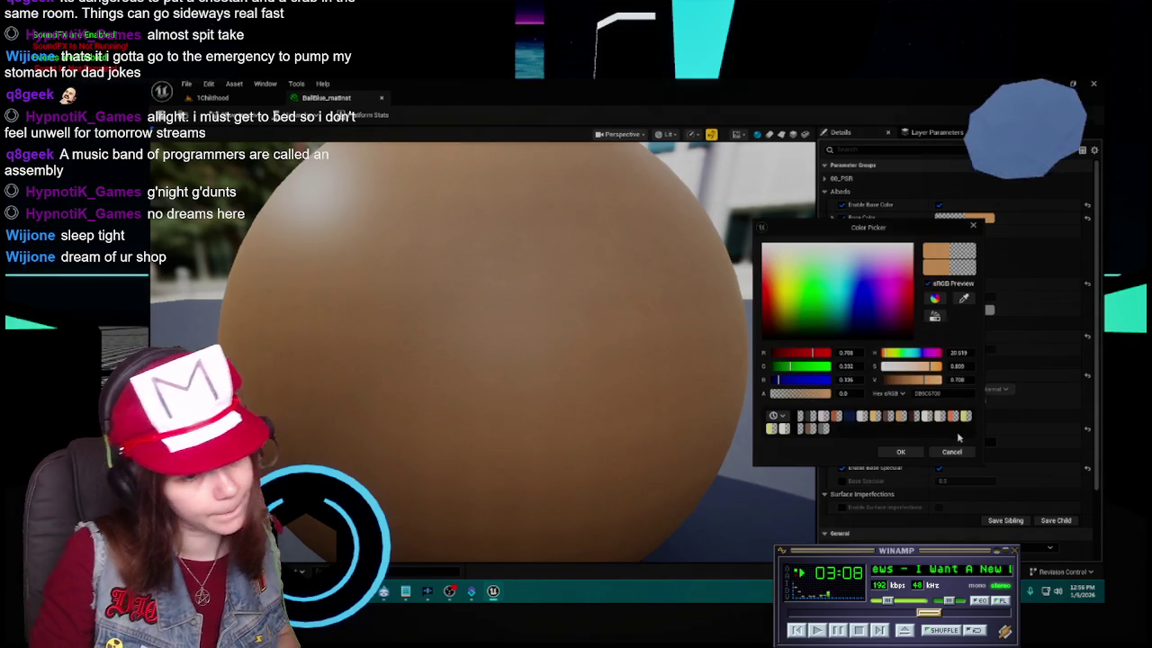
text(0030E7FF)
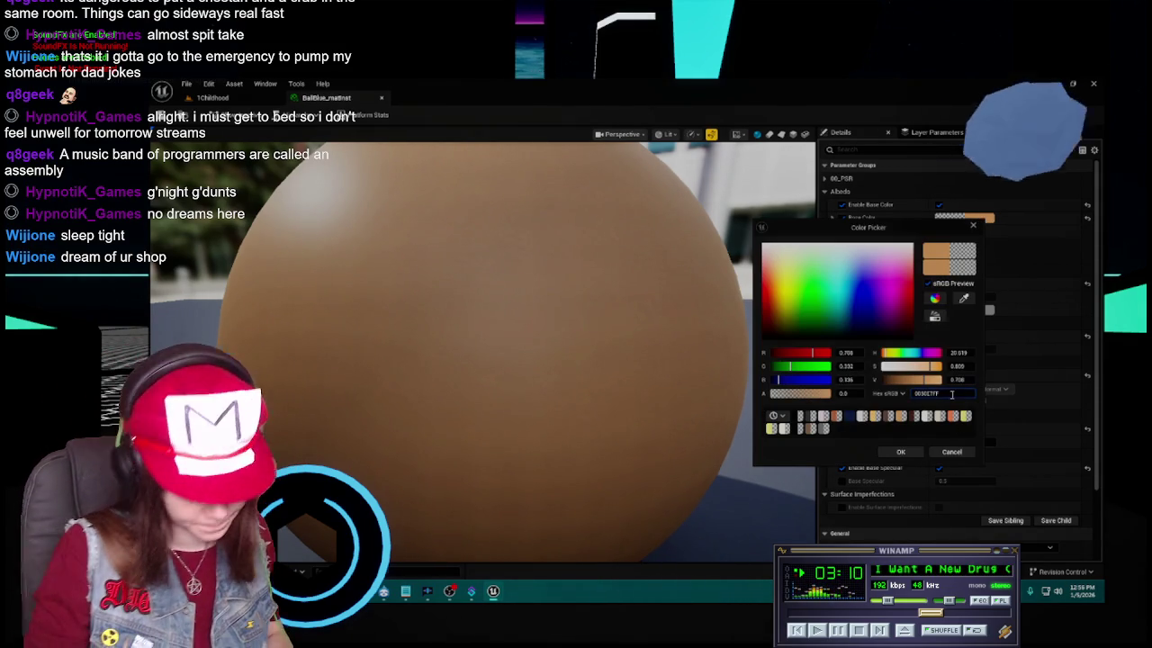
key(Return)
click(900, 450)
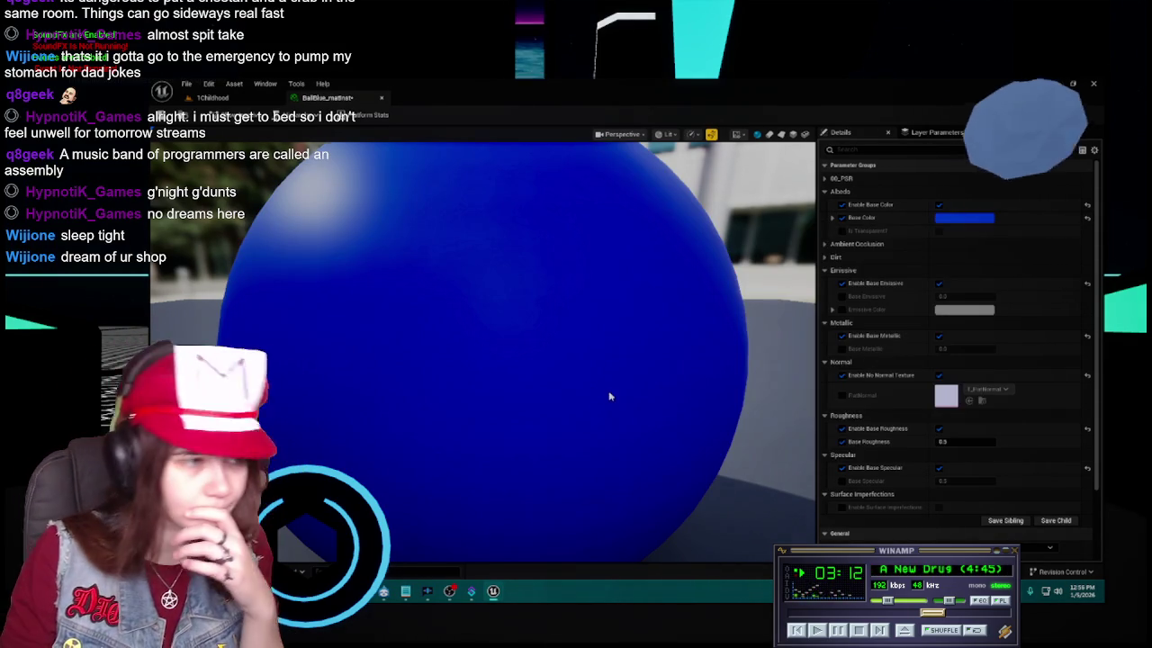
drag(604, 337, 621, 355)
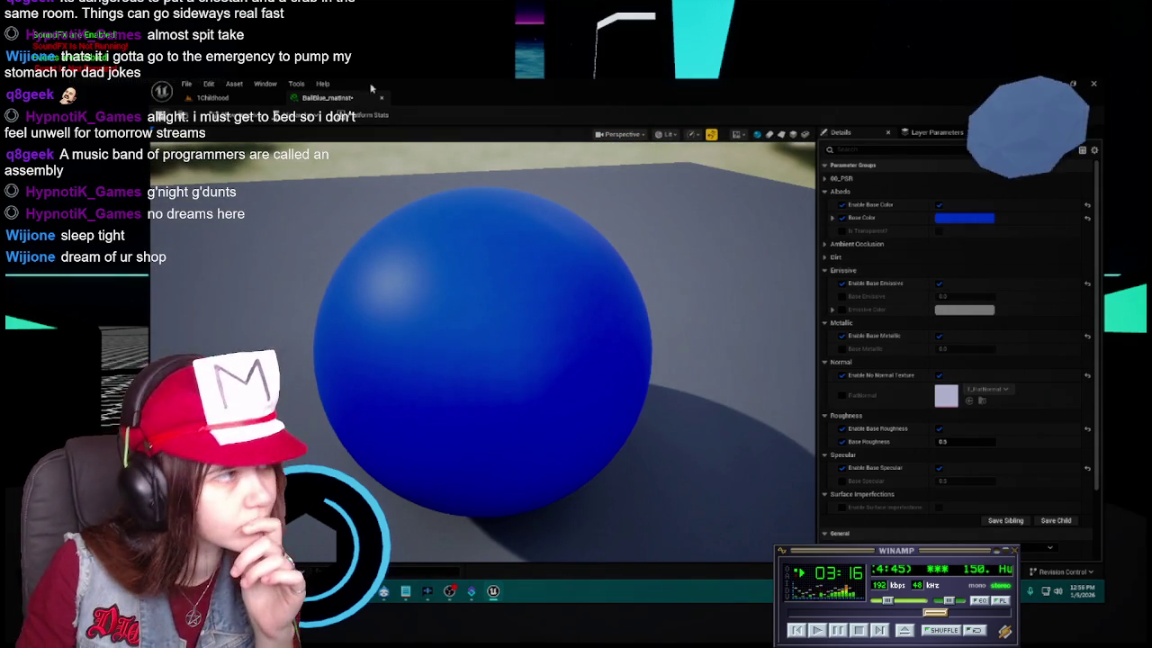
click(381, 97)
Attempt to delete ballblue but cancel to keep it, then duplicate BallBlue_matinst
key(ctrl+space)
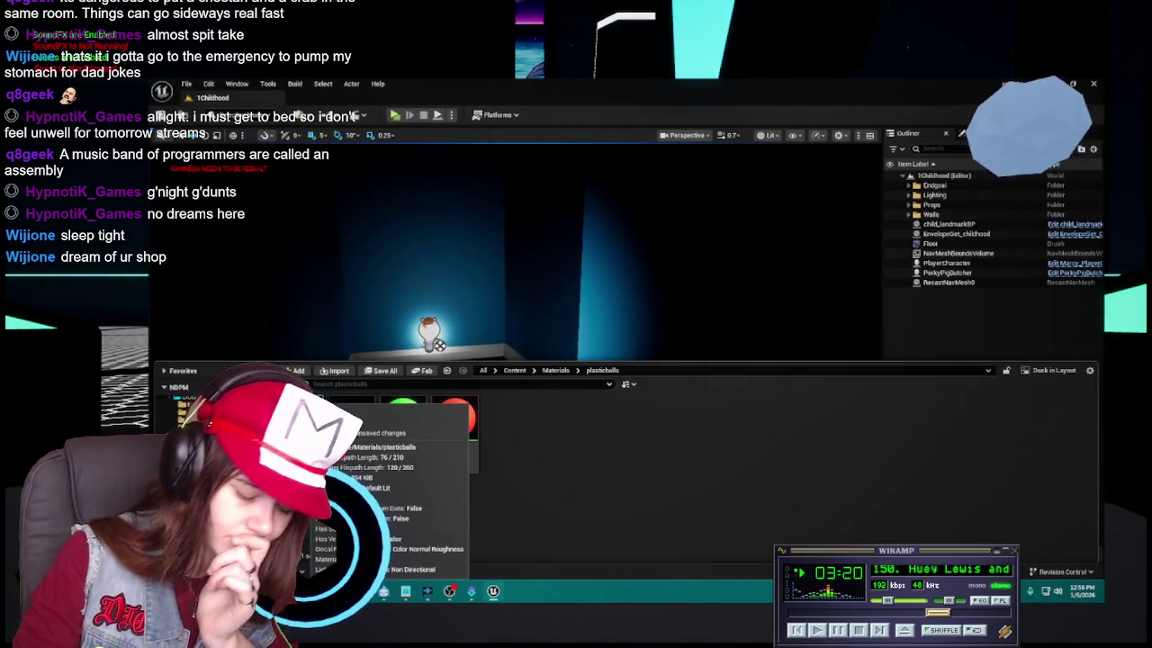
key(Delete)
click(535, 473)
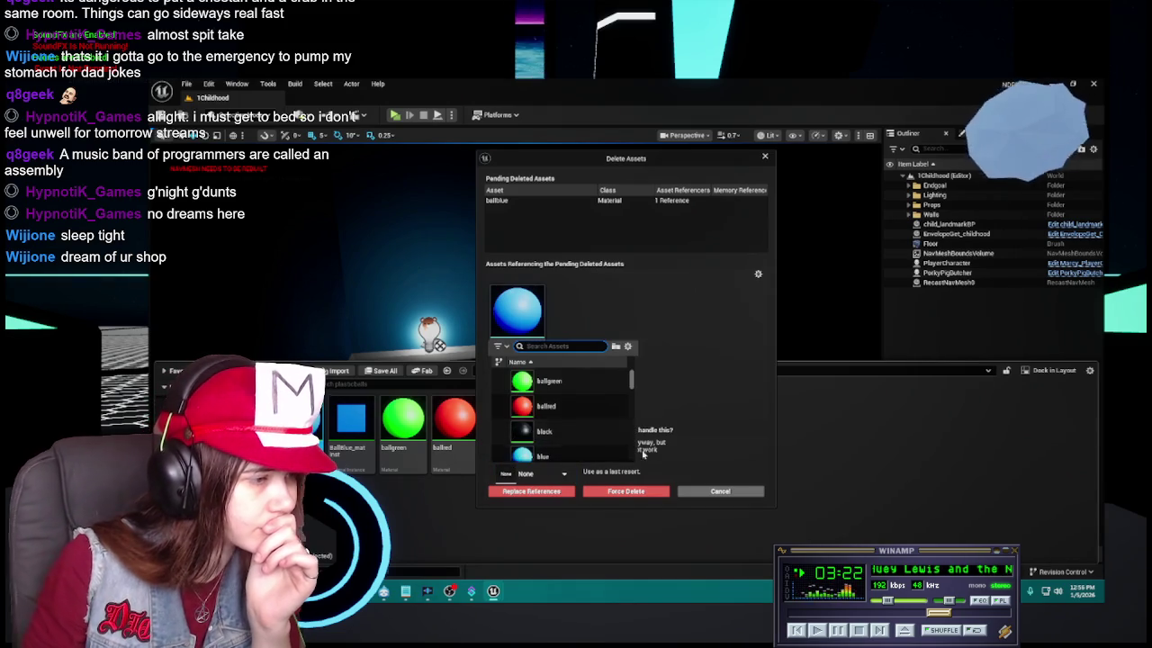
click(704, 389)
click(720, 490)
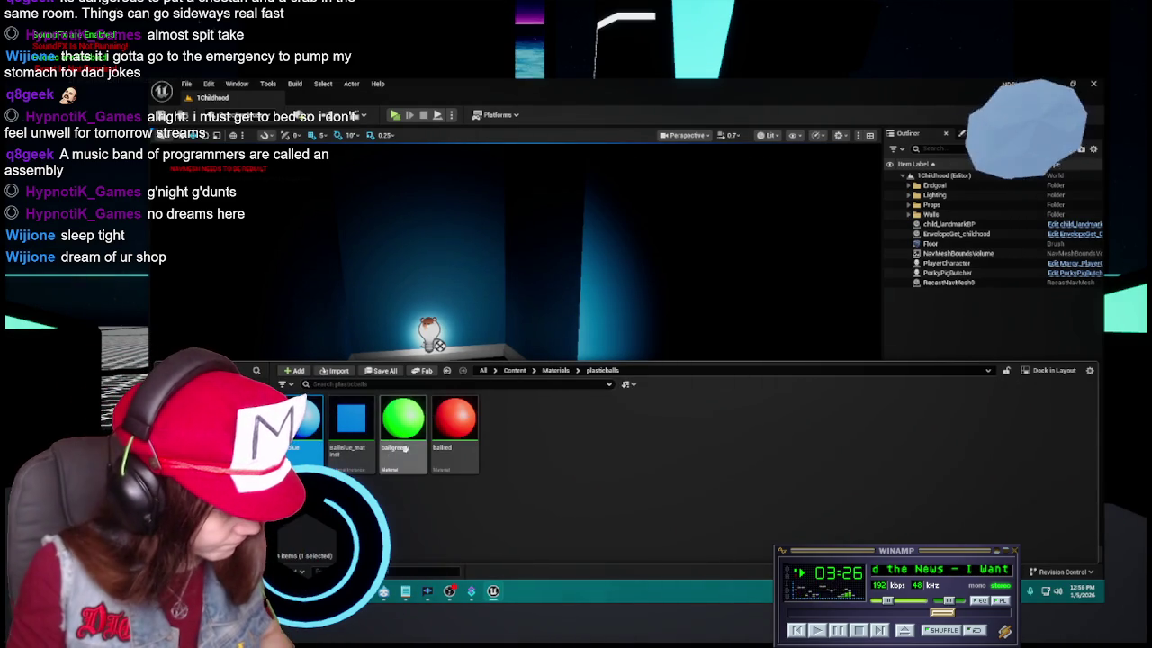
key(ctrl+d)
text(BallGre)
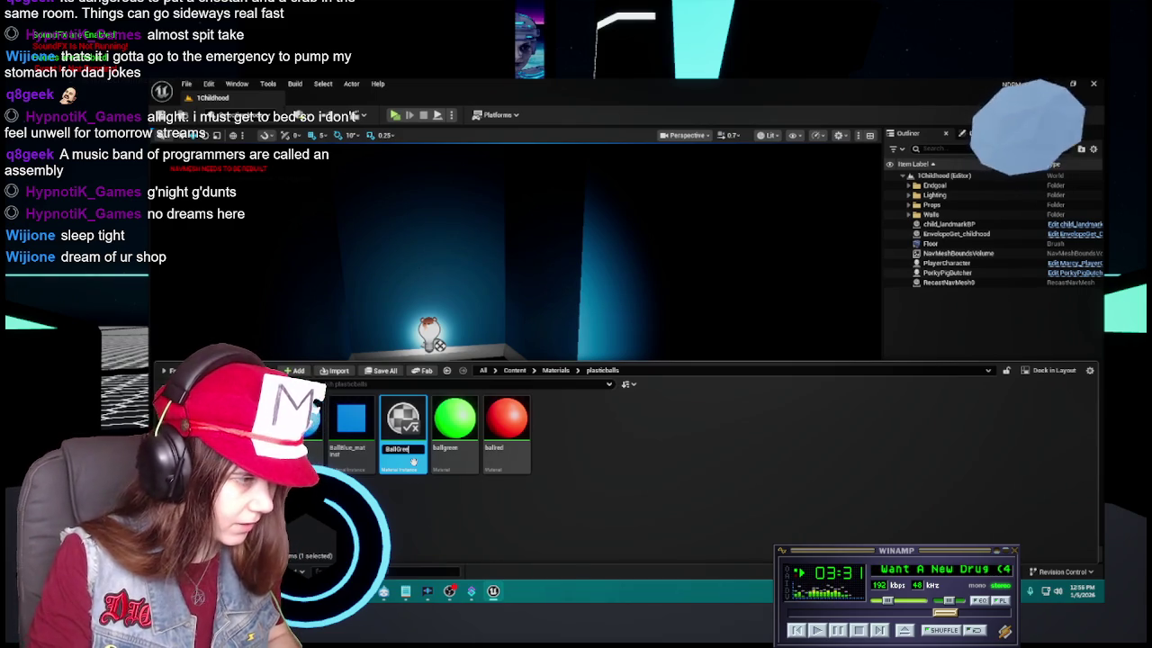
Name the copy BallGreen_matinst and open both ballgreen and BallGreen_matinst
text(en_matinst)
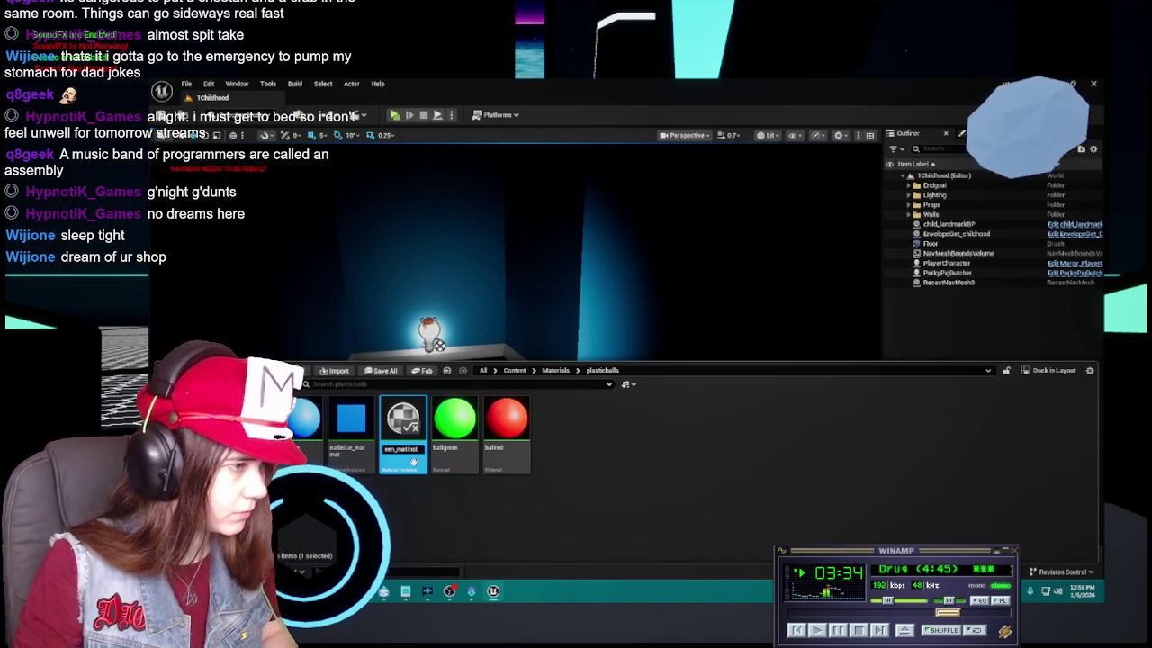
key(Return)
double_click(414, 462)
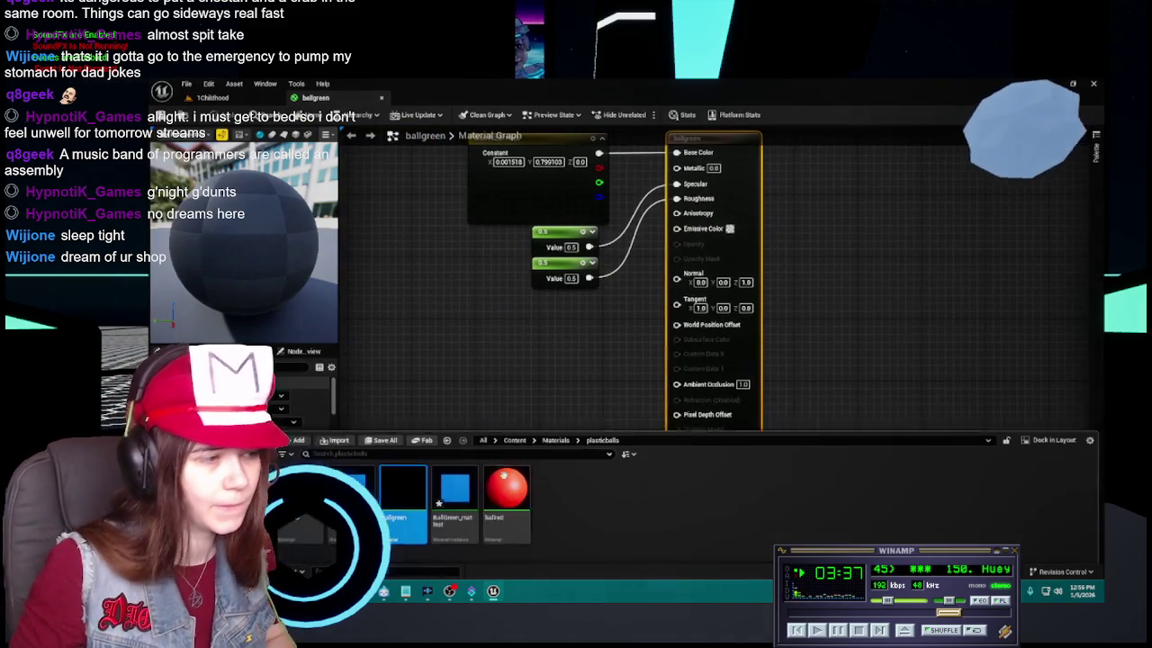
double_click(454, 490)
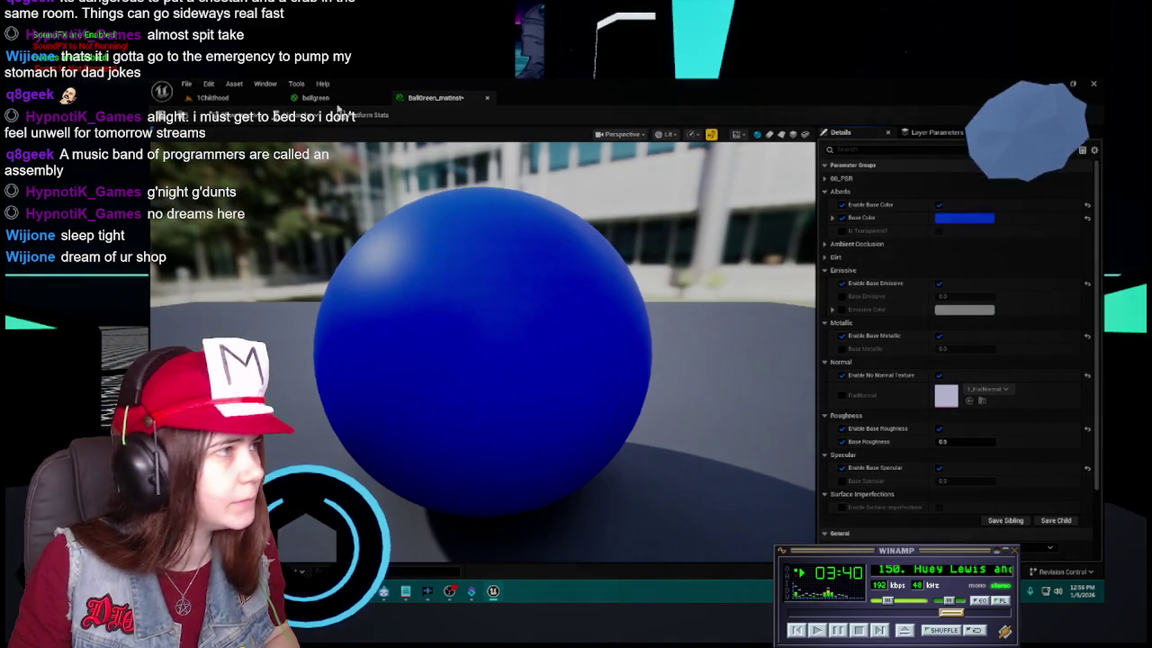
Give BallGreen_matinst's Base Color the green hex value from ballgreen's constant
key(ctrl+Tab)
double_click(485, 197)
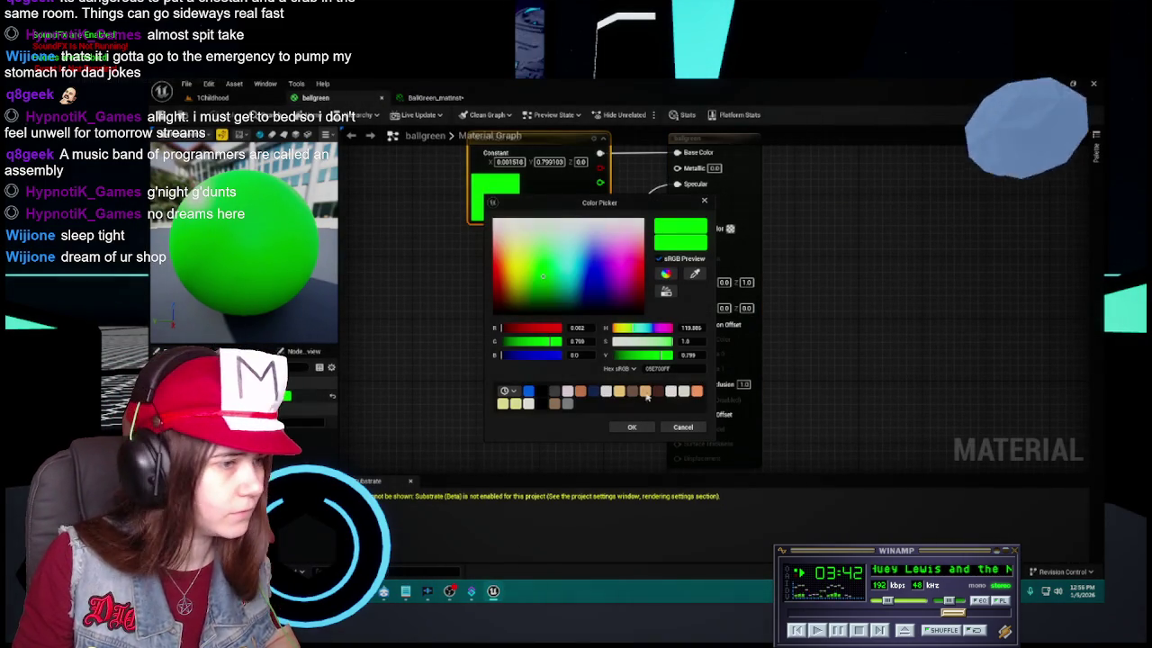
click(683, 426)
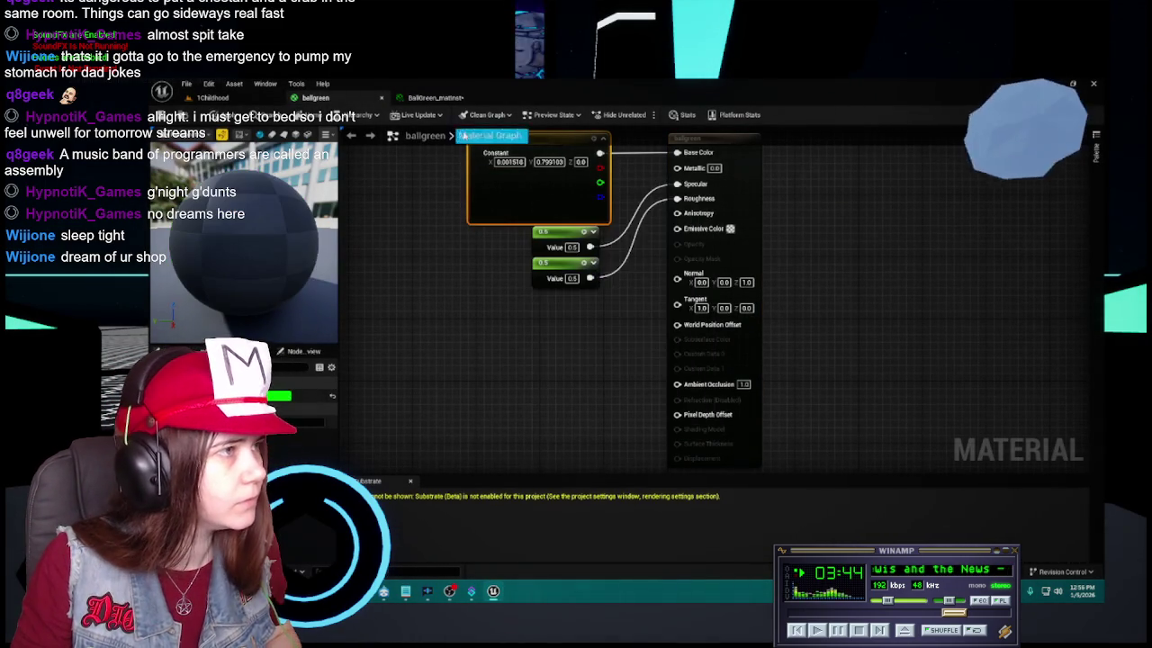
key(ctrl+Tab)
click(979, 221)
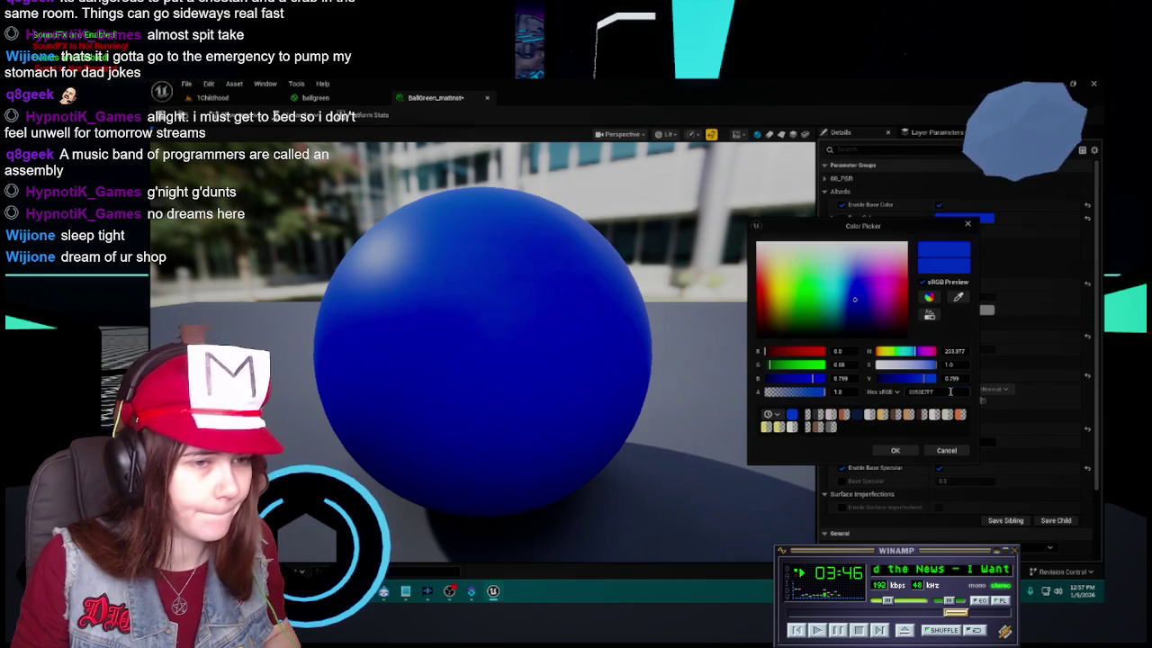
key(Return)
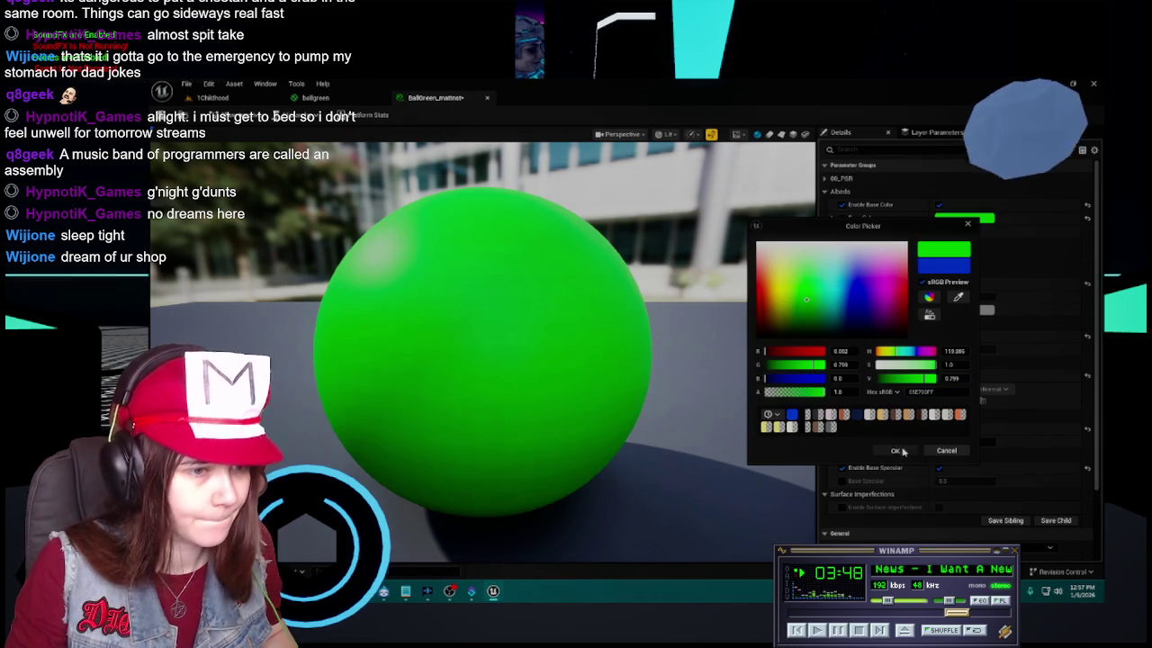
click(895, 450)
Apply and close the ballgreen material, returning to the level view
click(308, 97)
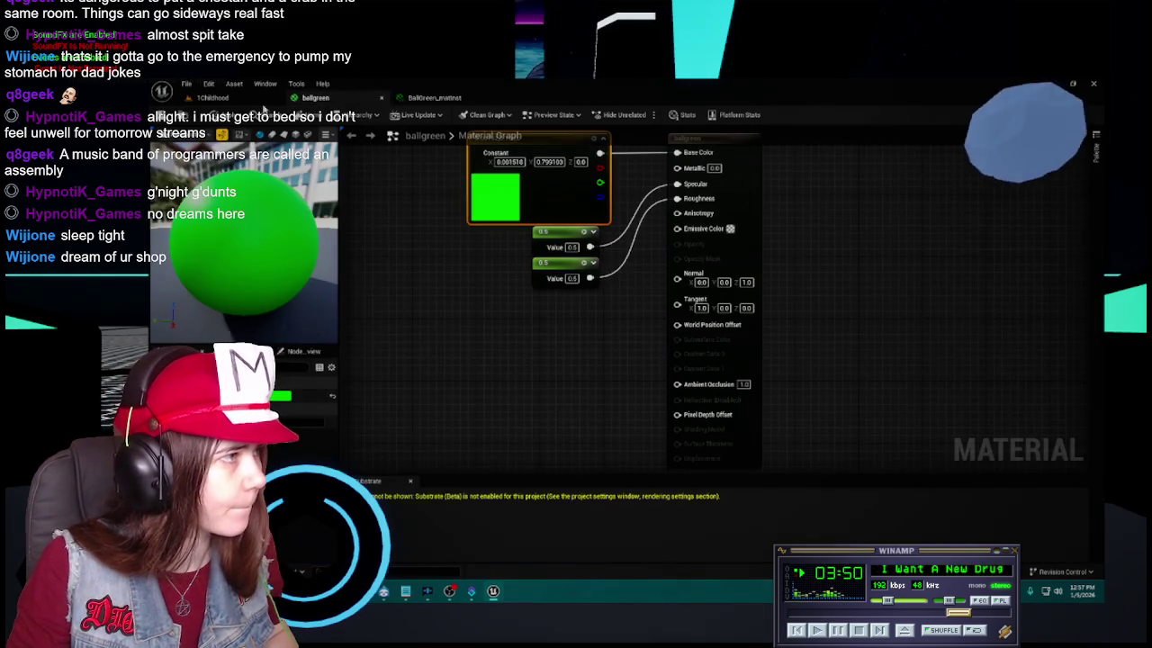
click(237, 106)
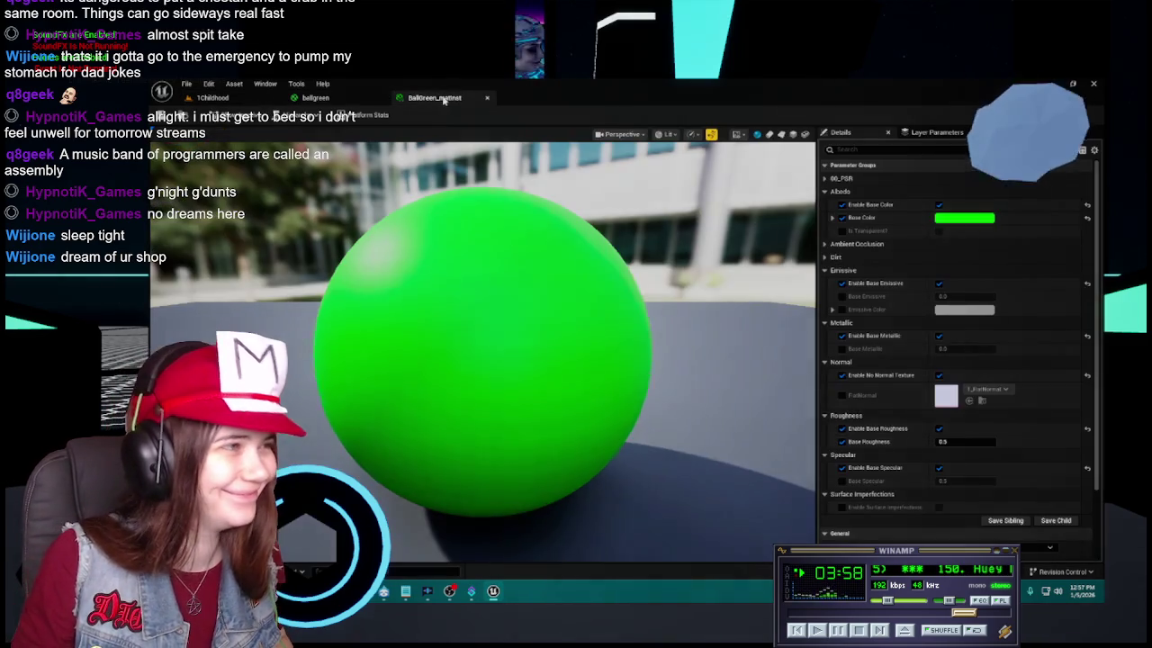
click(382, 97)
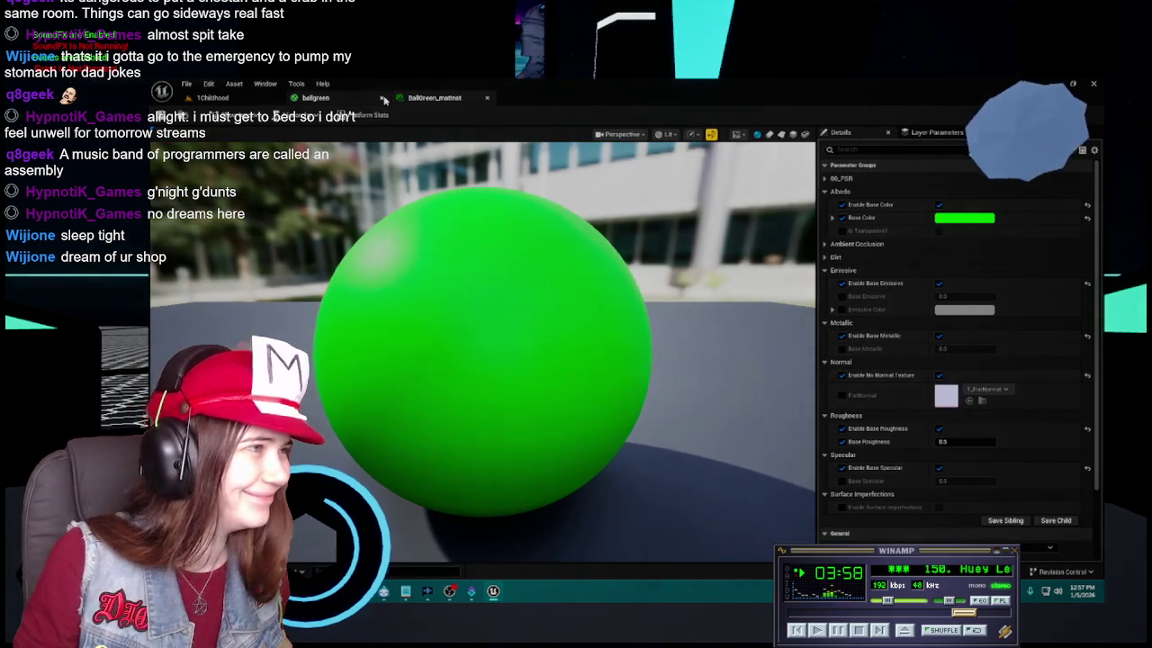
click(229, 99)
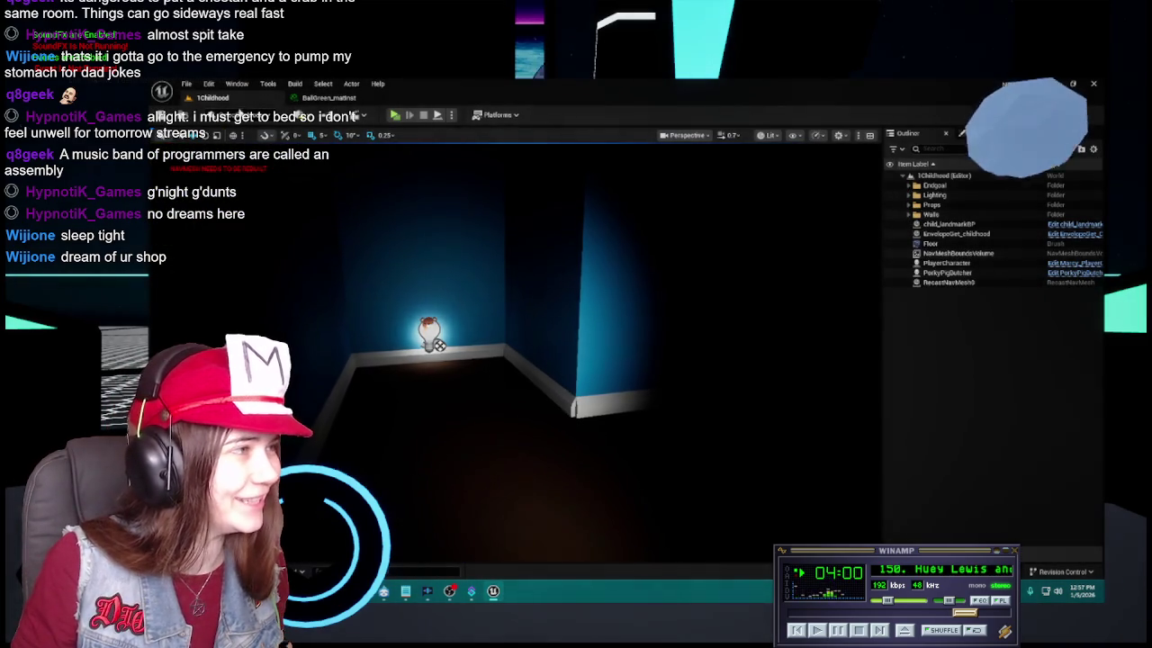
Duplicate BallGreen_matinst in the Content Drawer and name the copy BallRed_matinst
click(322, 99)
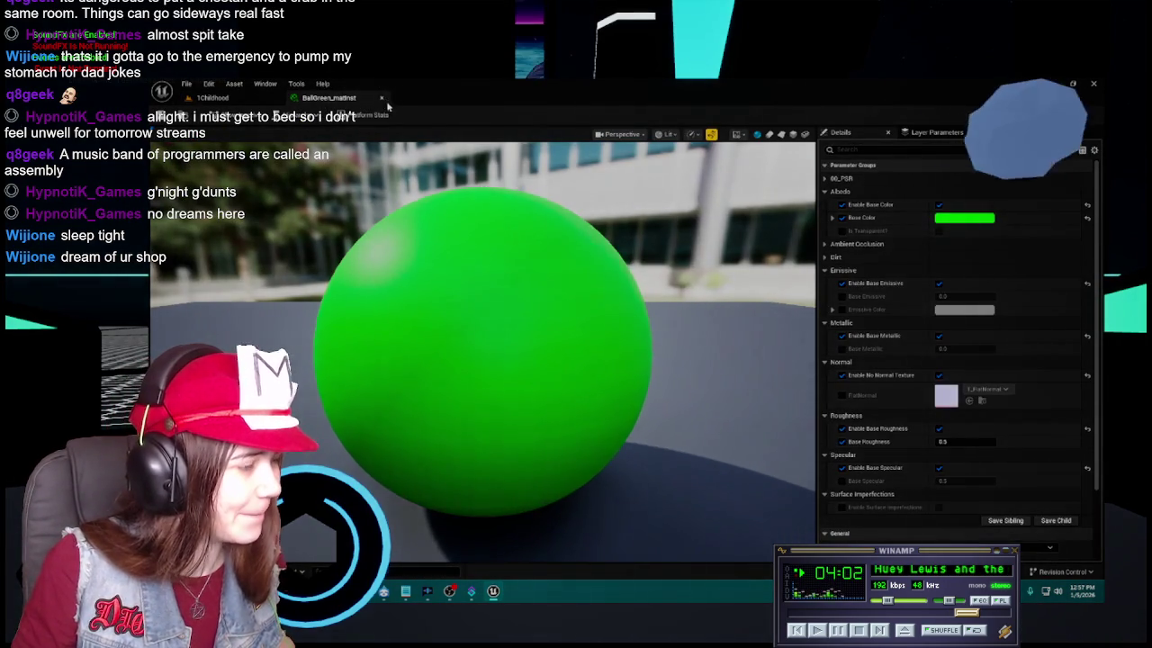
click(382, 98)
key(ctrl+space)
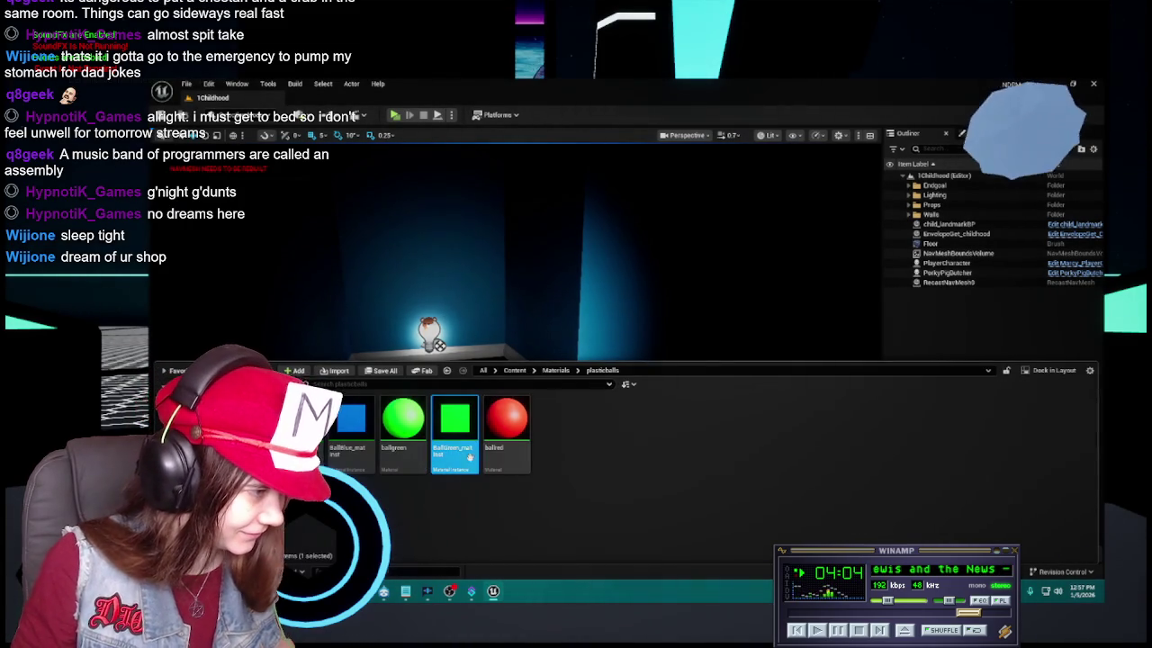
key(ctrl+d)
text(BallRed_matinst)
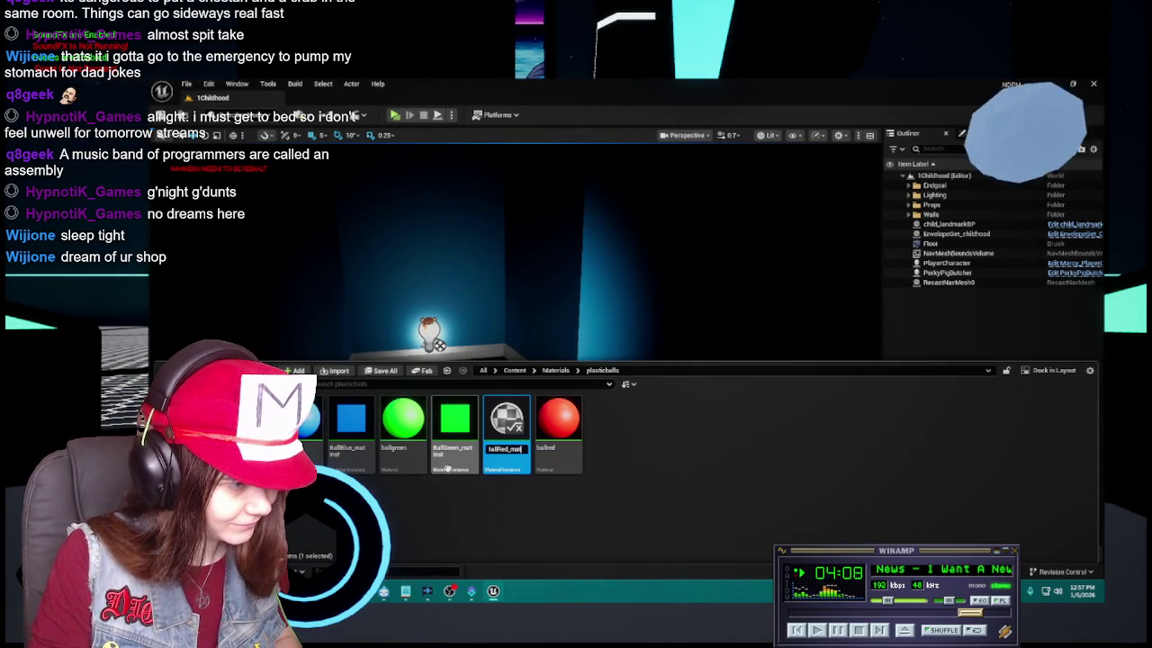
key(Return)
Open BallRed_matinst and ballred, check the red constant, then close ballred applying changes
double_click(569, 459)
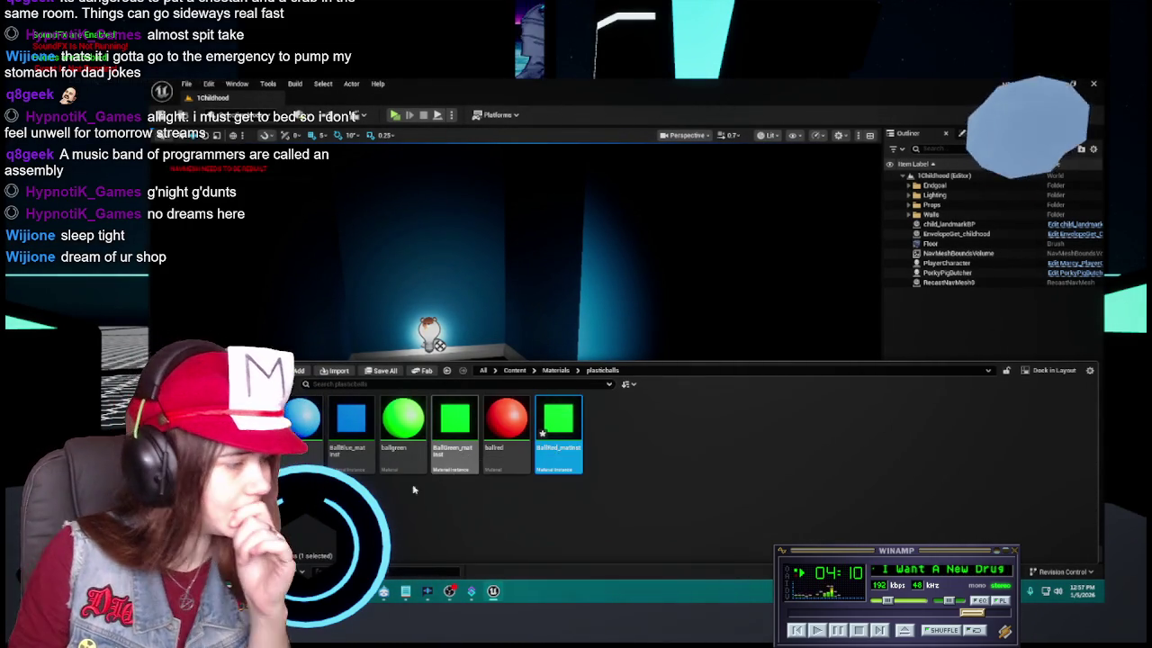
double_click(506, 455)
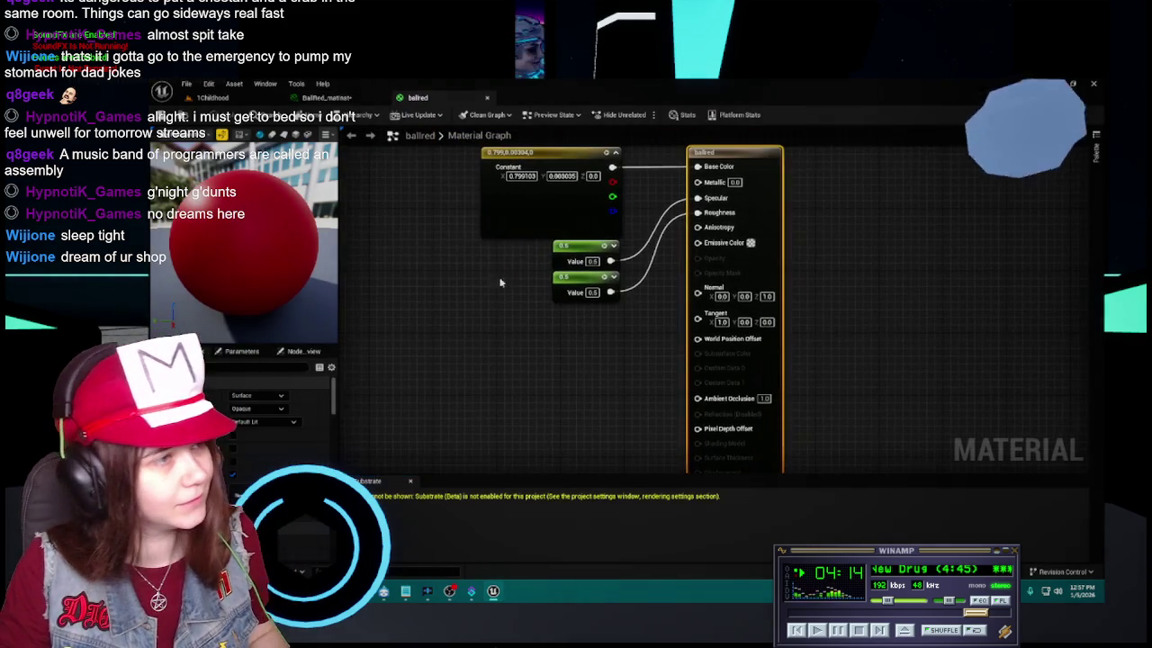
click(517, 216)
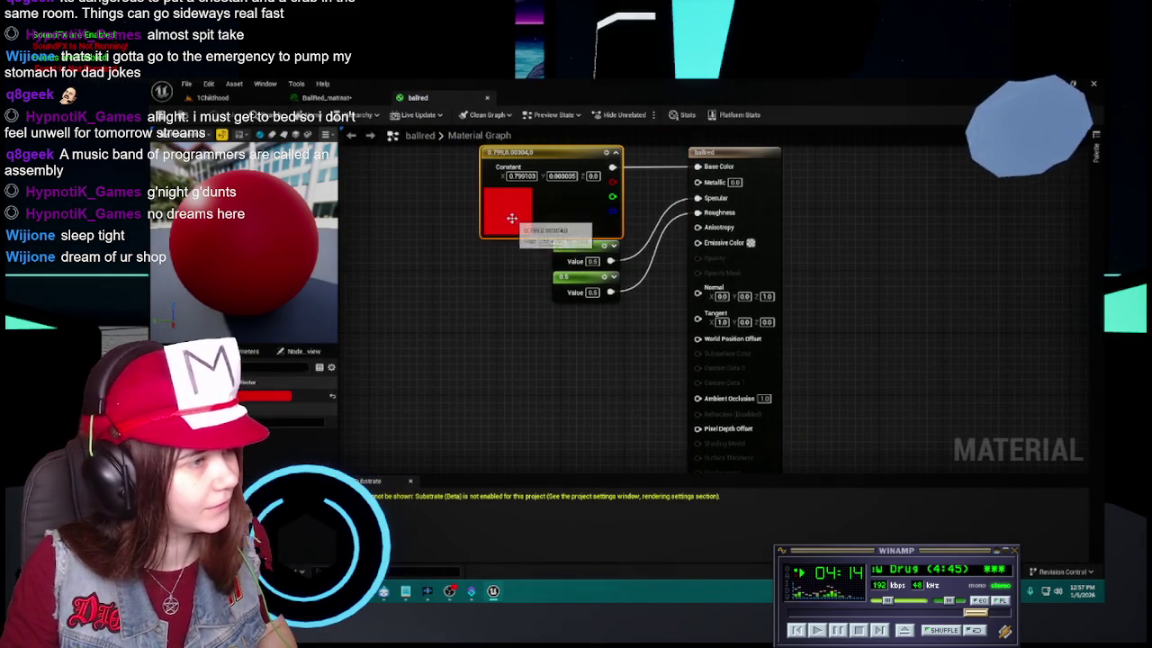
double_click(513, 221)
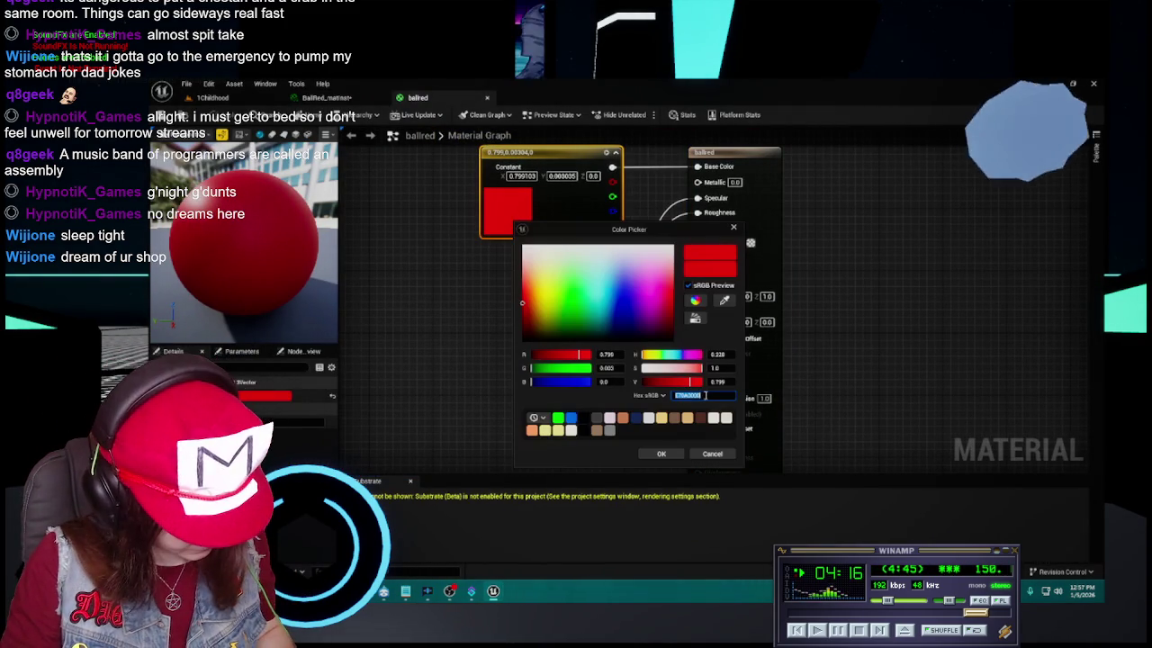
click(713, 453)
click(486, 97)
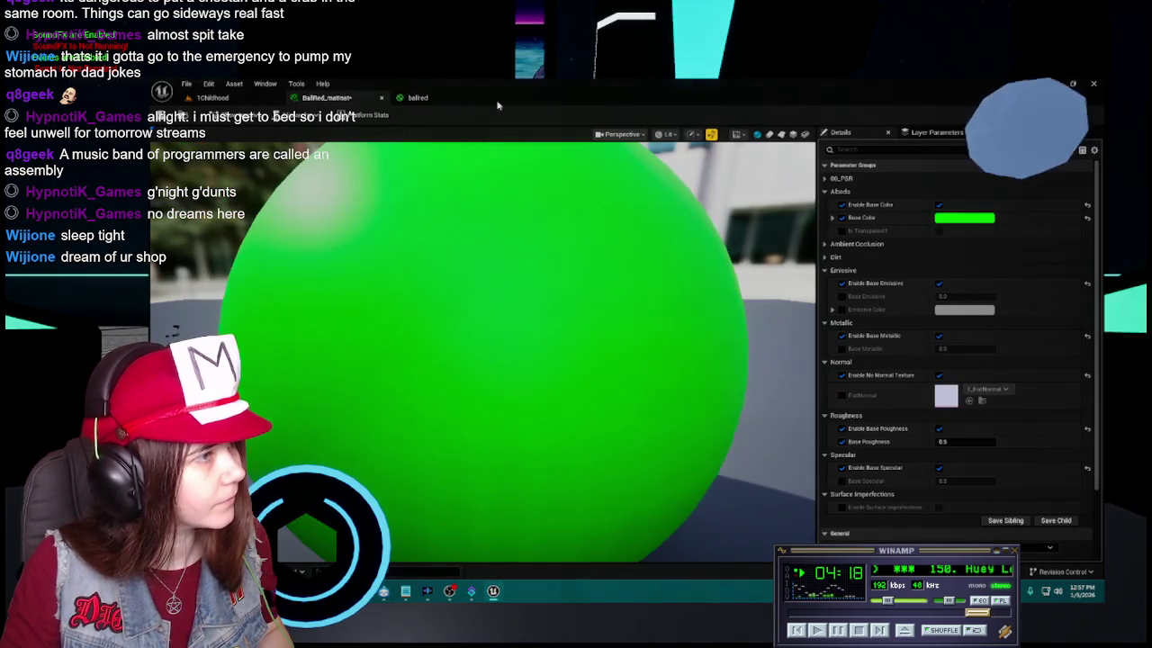
click(654, 357)
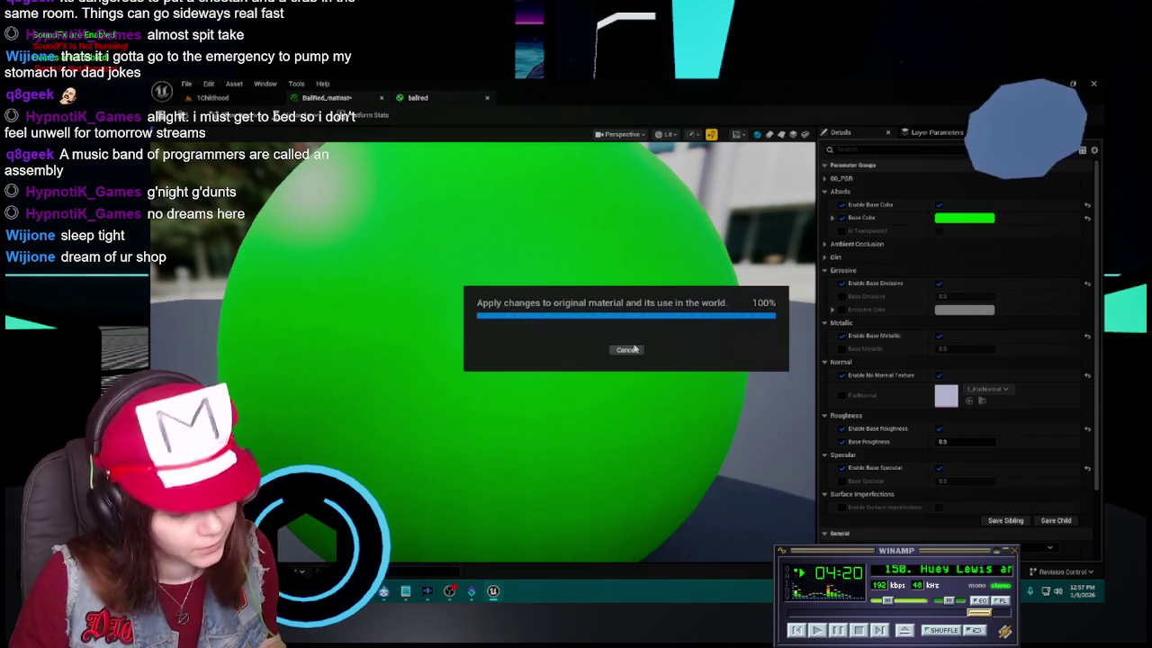
Paste ballred's red hex into BallRed_matinst's Base Color and save the instance
click(949, 218)
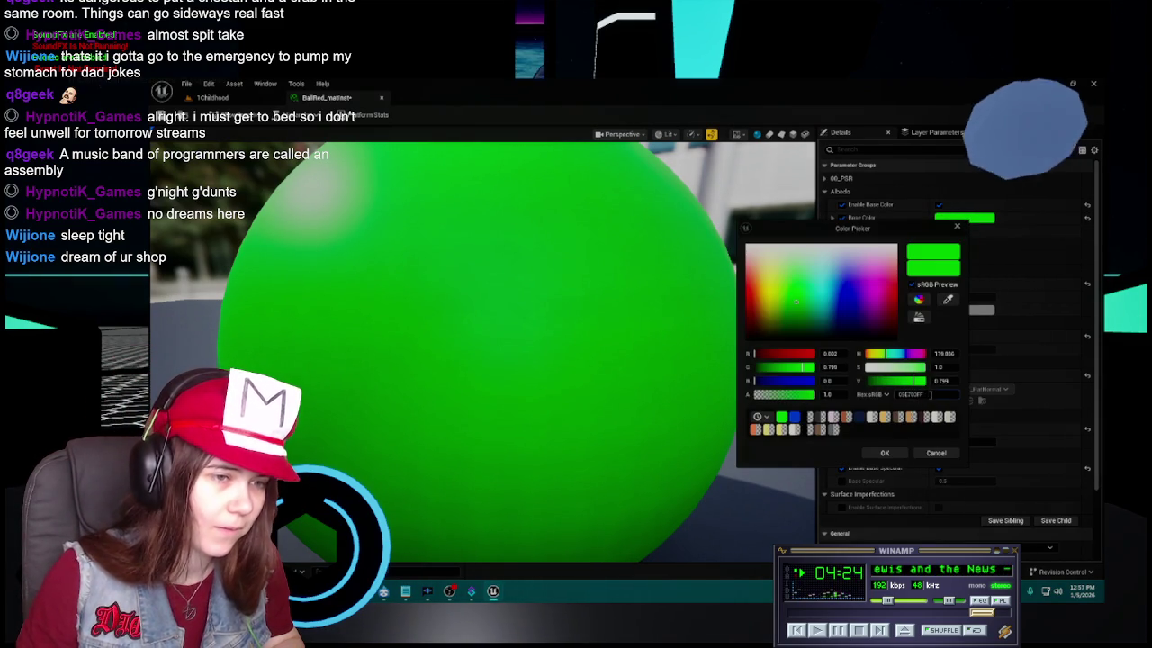
key(ctrl+v)
key(Return)
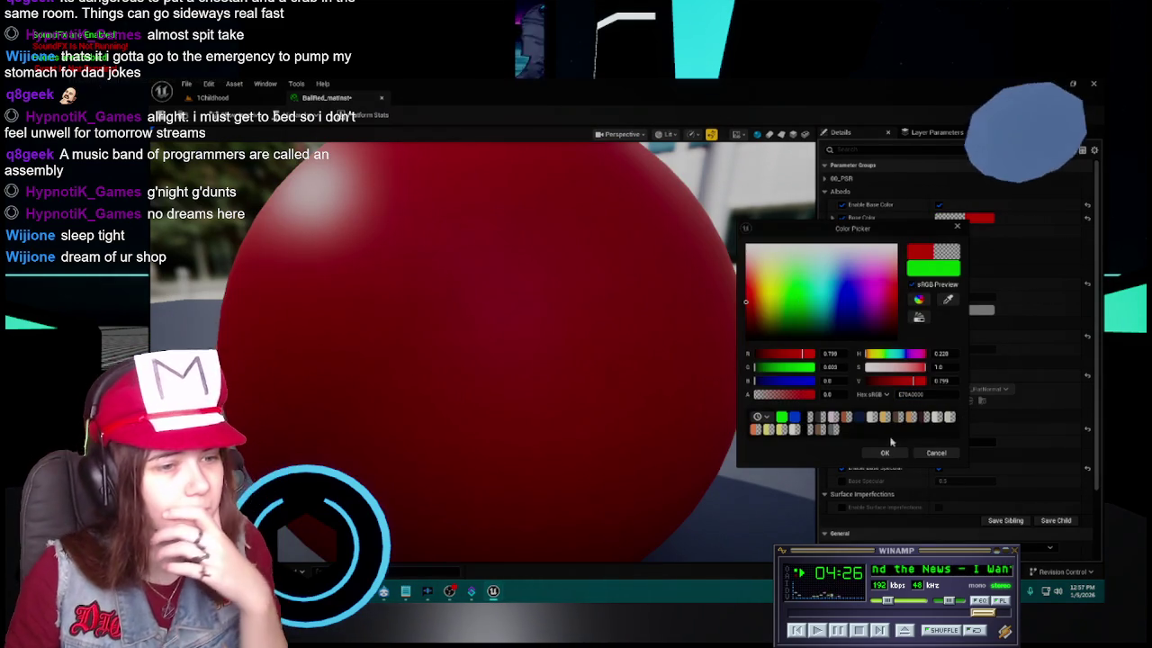
click(884, 453)
scroll(539, 376, down, 3)
key(ctrl+s)
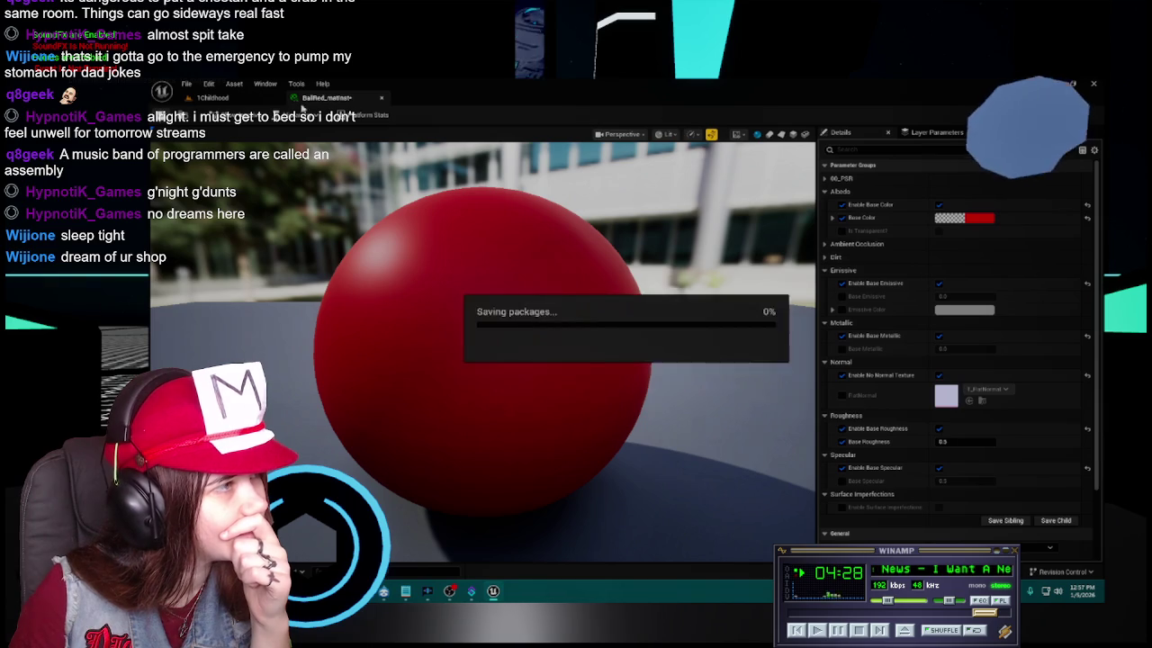
click(381, 97)
key(ctrl+space)
right_click(504, 422)
Cancel the ballred deletion and navigate back up to the Content folder
click(540, 457)
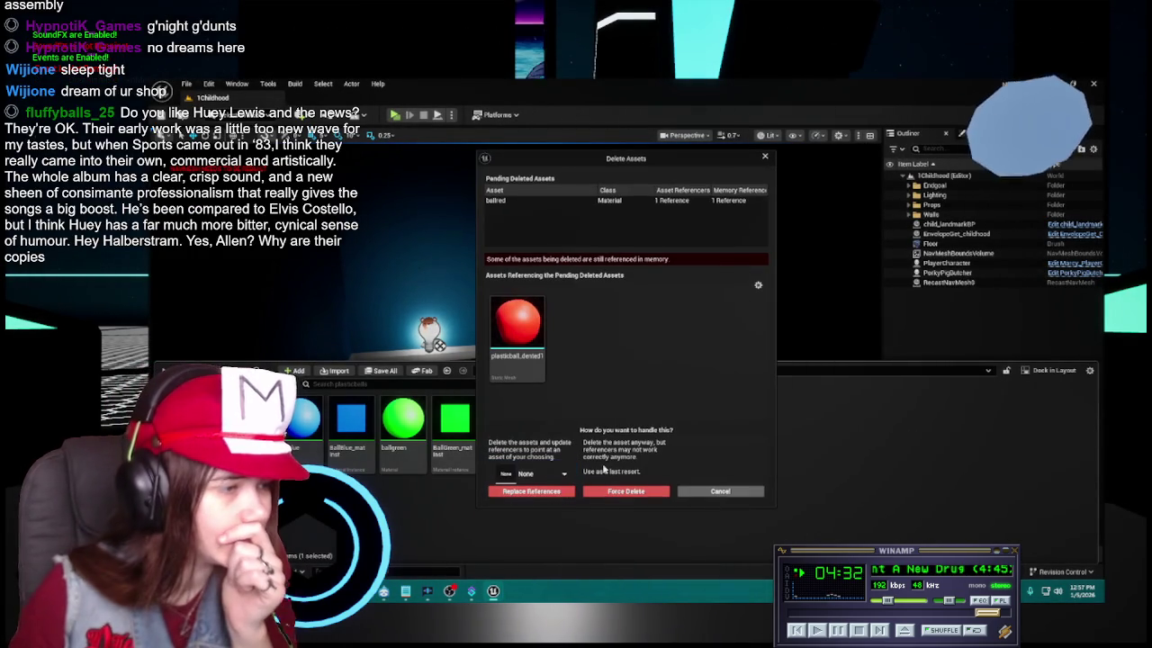
click(720, 492)
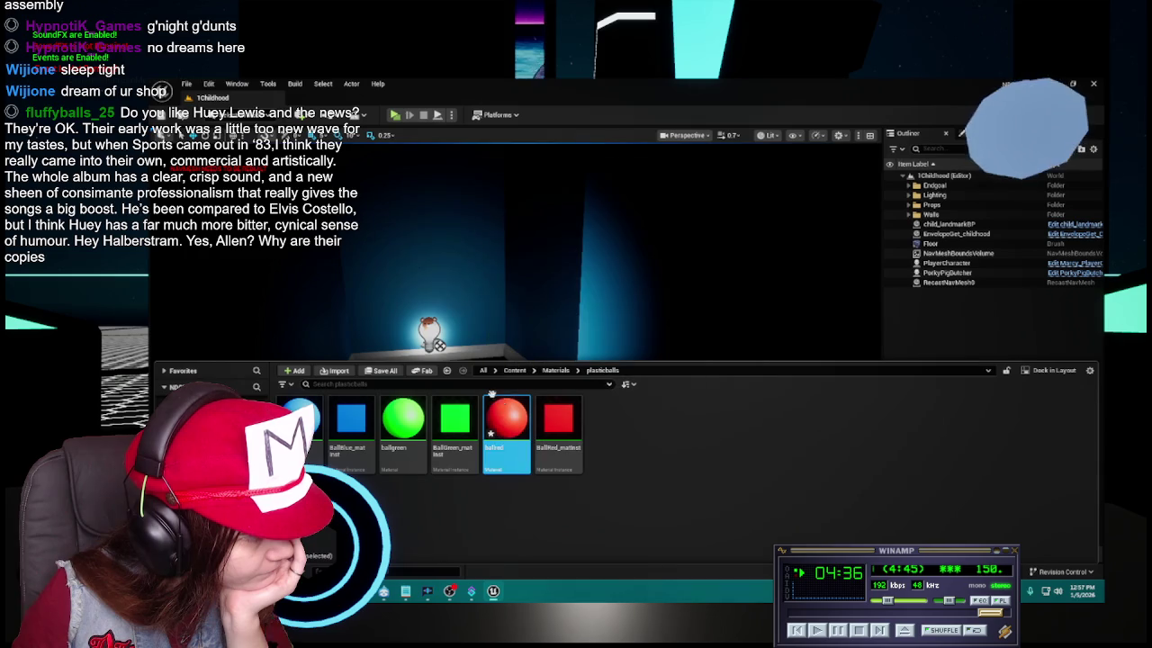
click(556, 370)
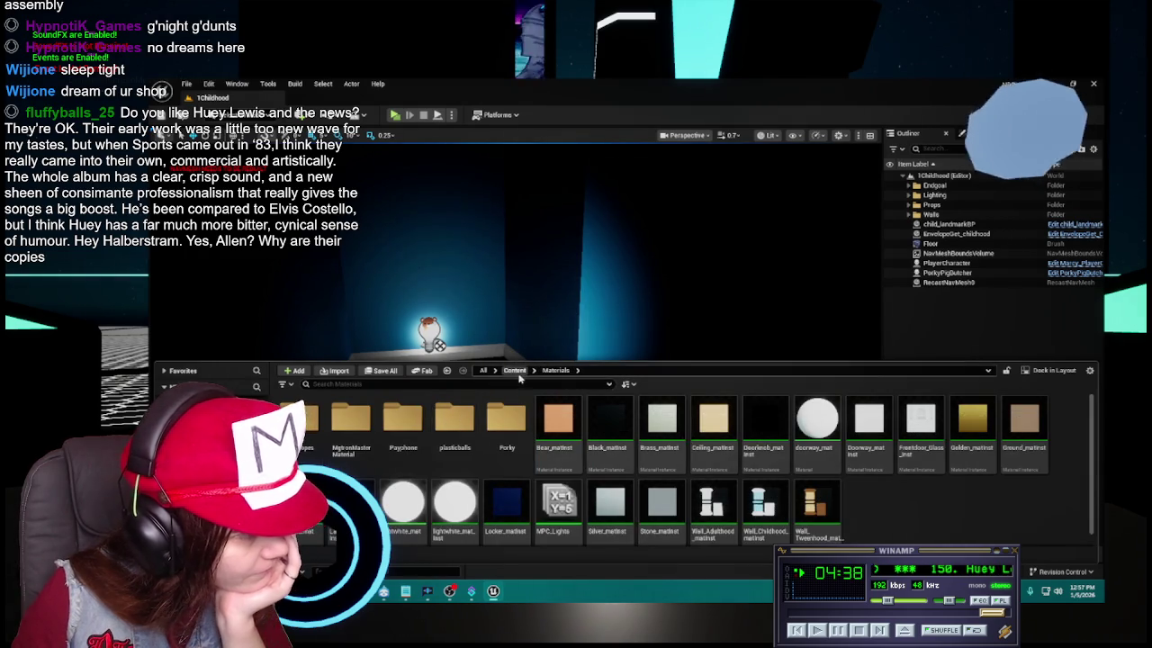
click(515, 370)
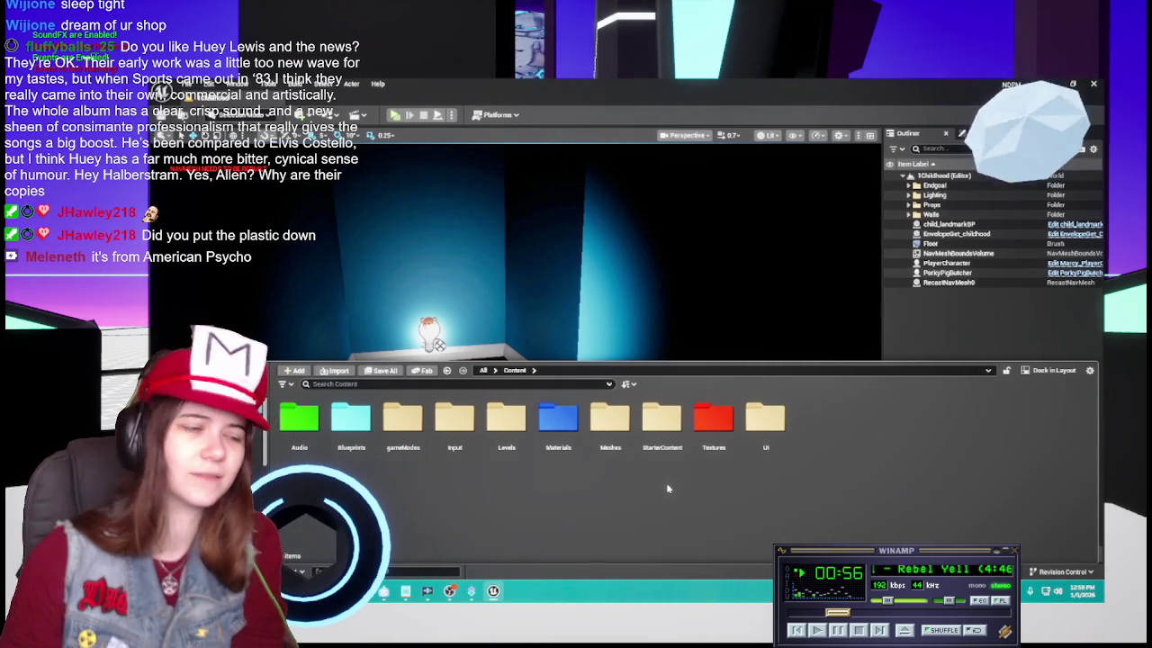
Save all content, then open Meshes > lore > Child > plasticballs and select both ball meshes
click(378, 372)
click(705, 442)
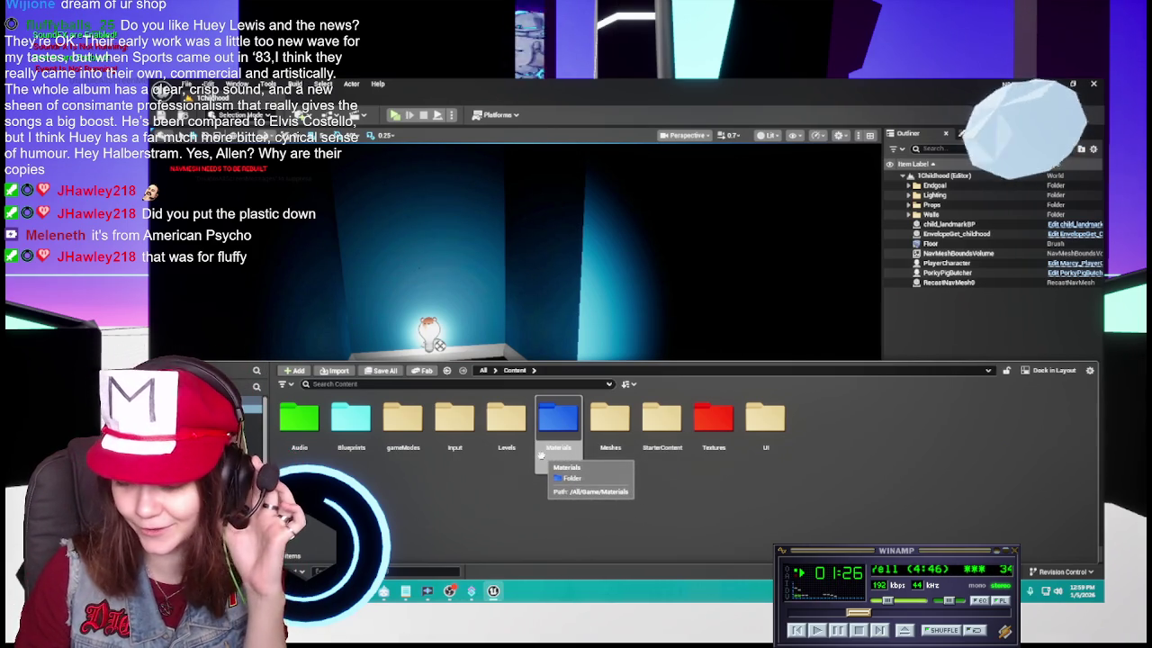
click(539, 450)
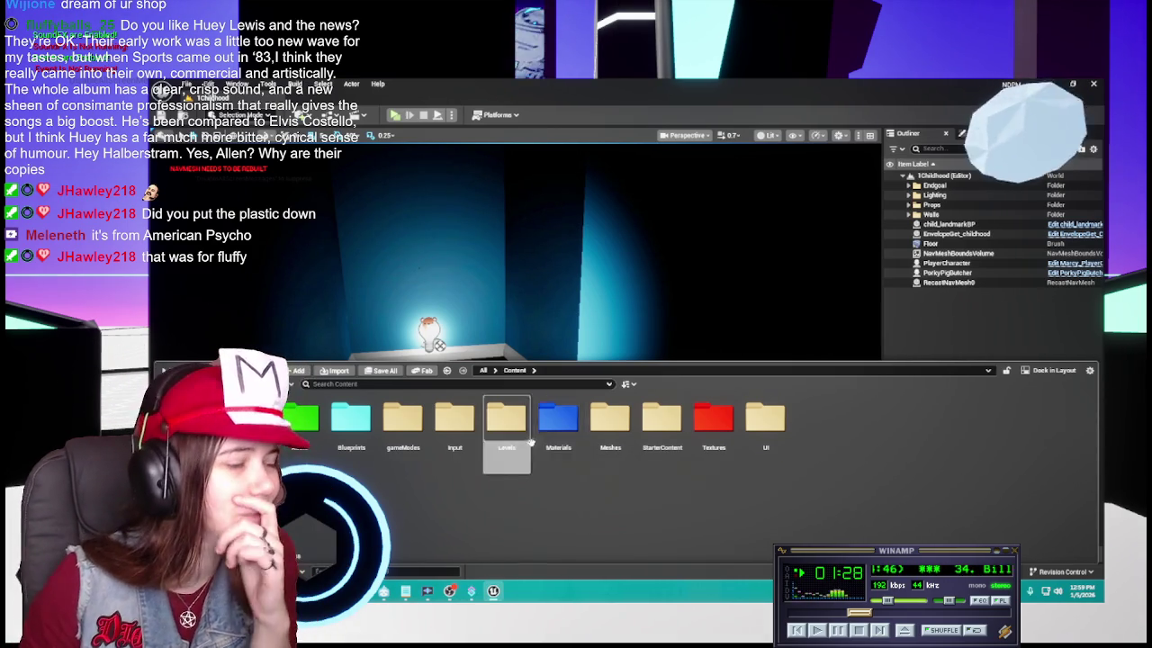
double_click(610, 427)
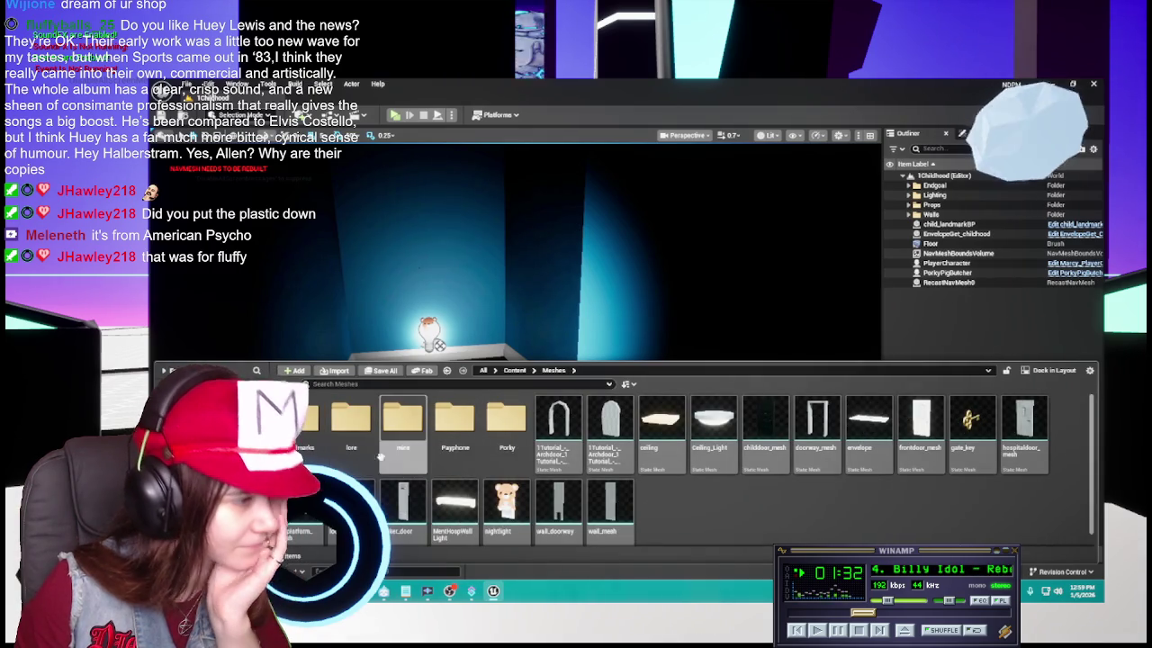
double_click(351, 441)
right_click(351, 447)
double_click(351, 423)
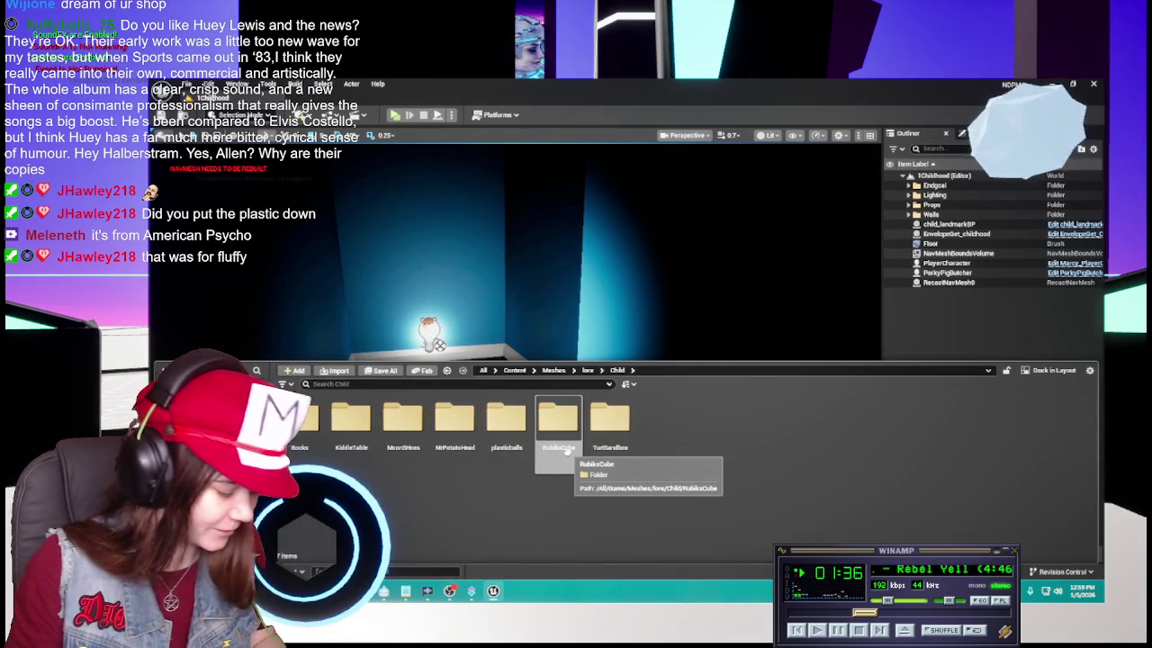
click(487, 441)
double_click(491, 441)
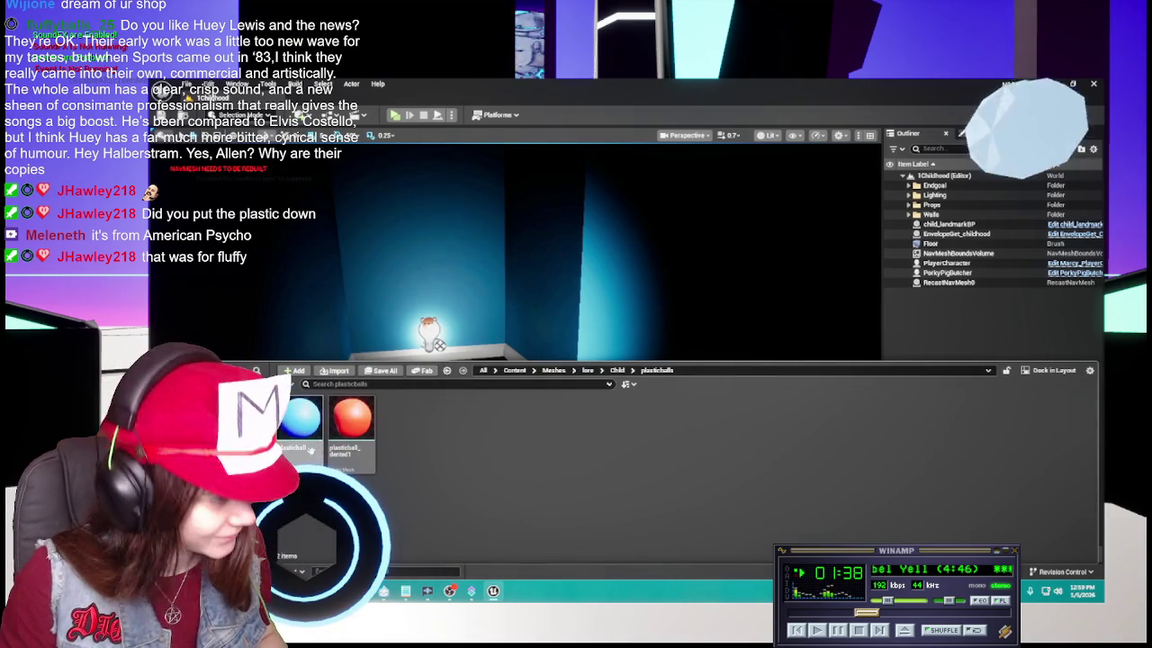
key(ctrl+a)
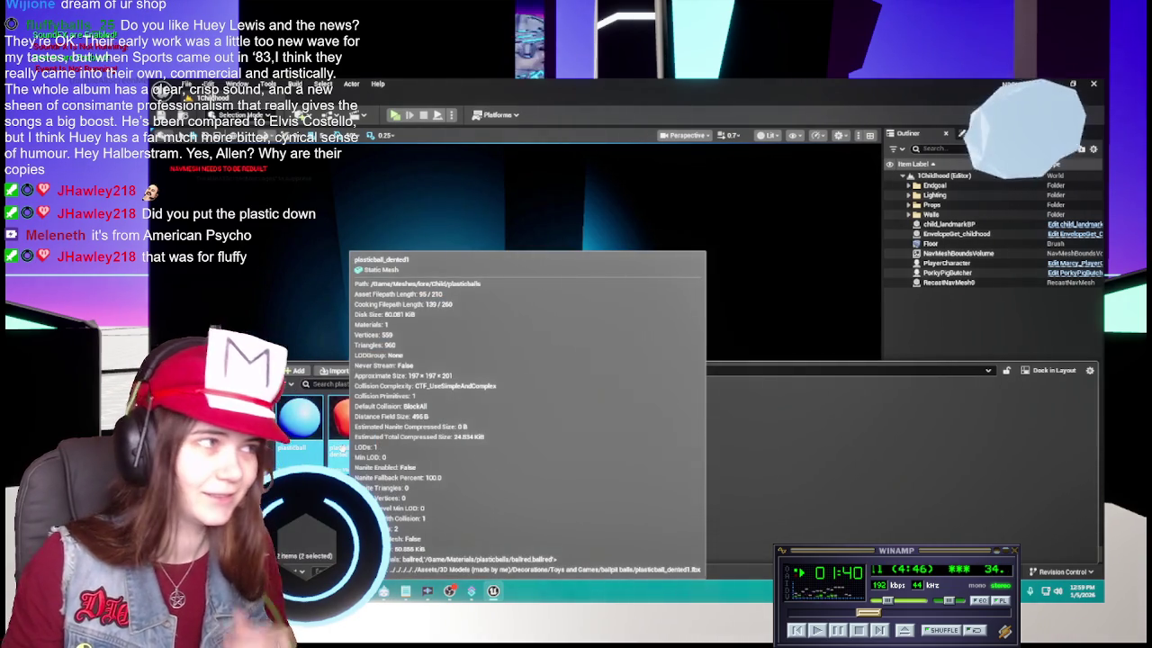
Assign BallRed_matInst to the plasticball_dented1 mesh's material slot
double_click(343, 449)
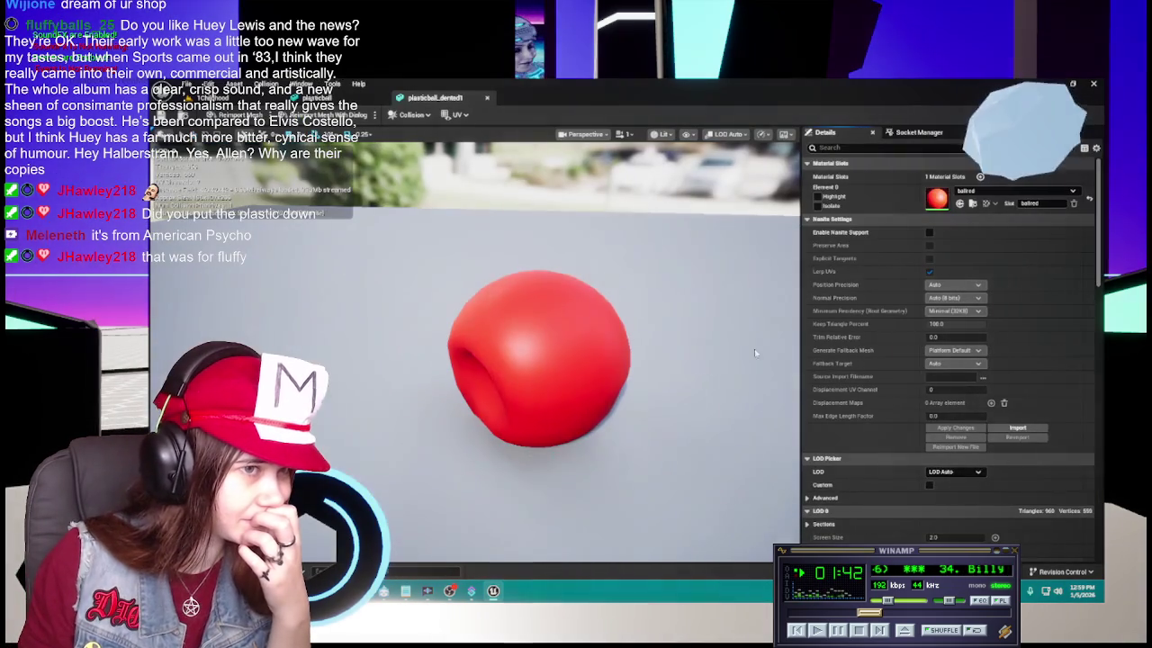
click(1001, 191)
click(1017, 377)
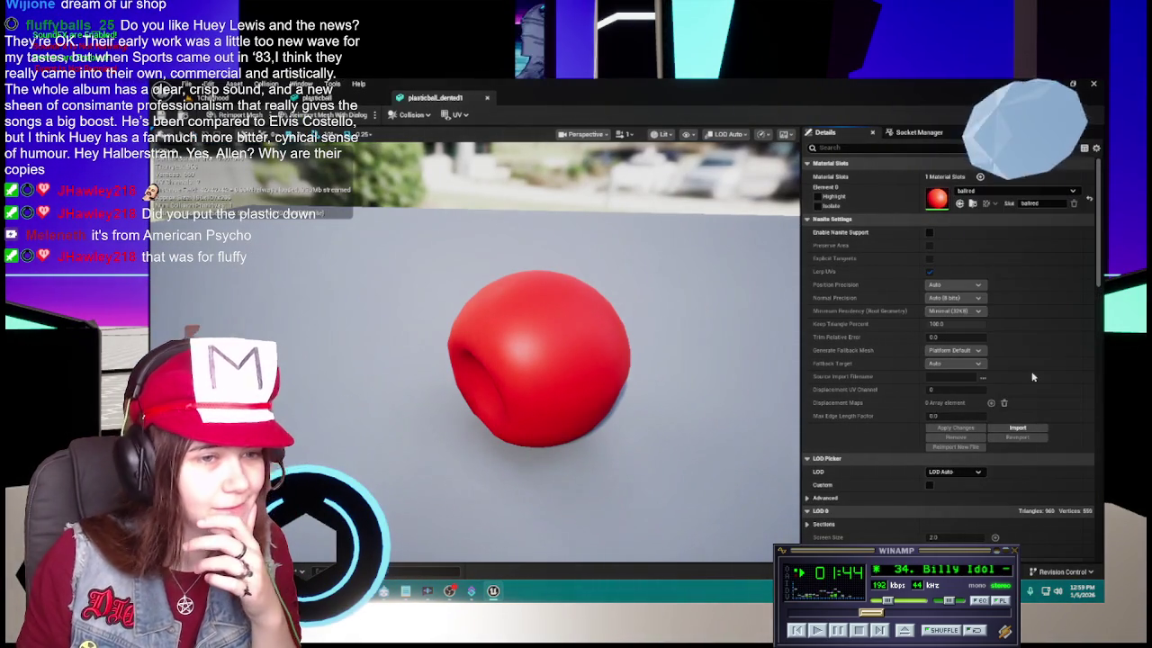
Give the plain plasticball mesh BallBlue_matInst and save the meshes
key(ctrl+z)
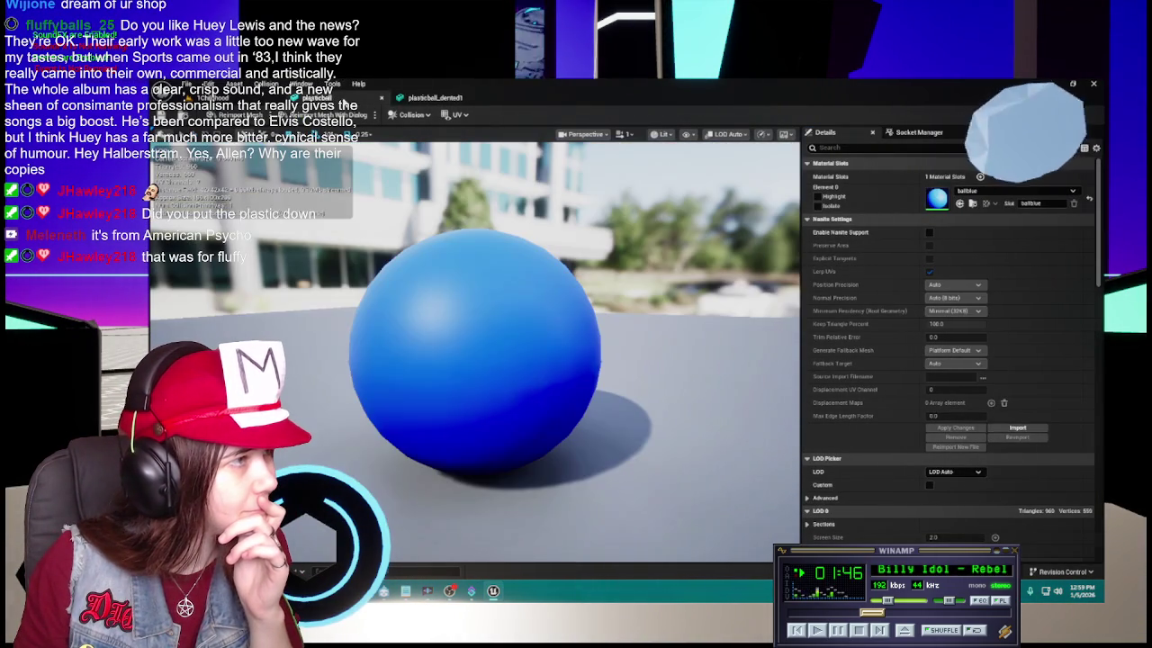
click(999, 191)
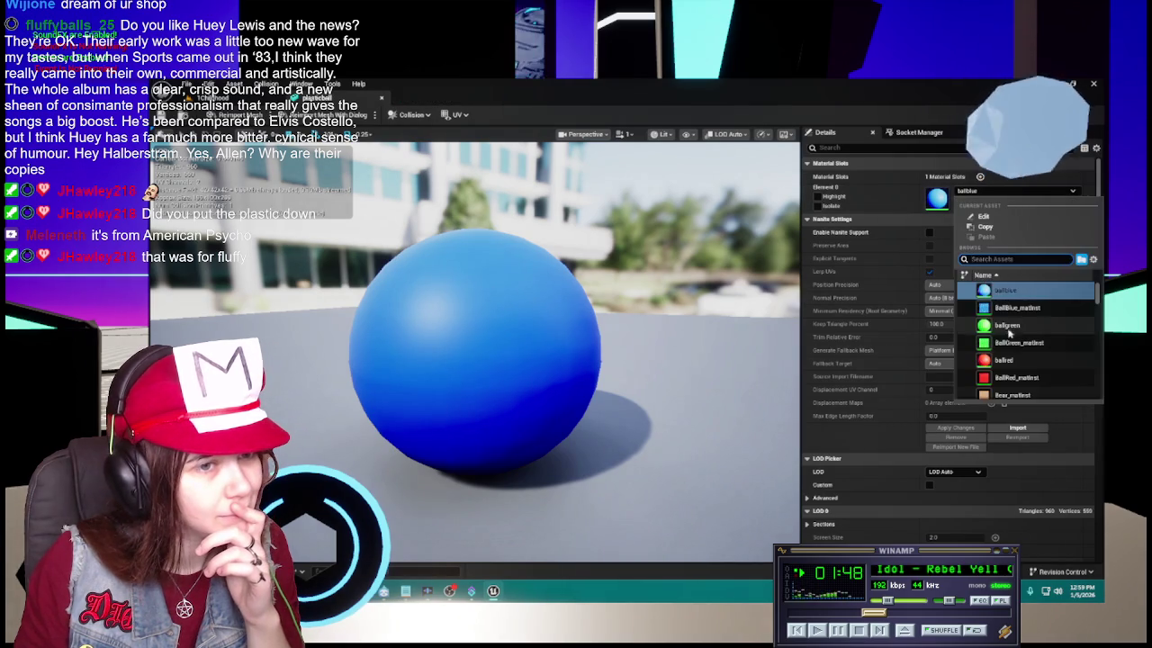
click(1017, 309)
key(ctrl+s)
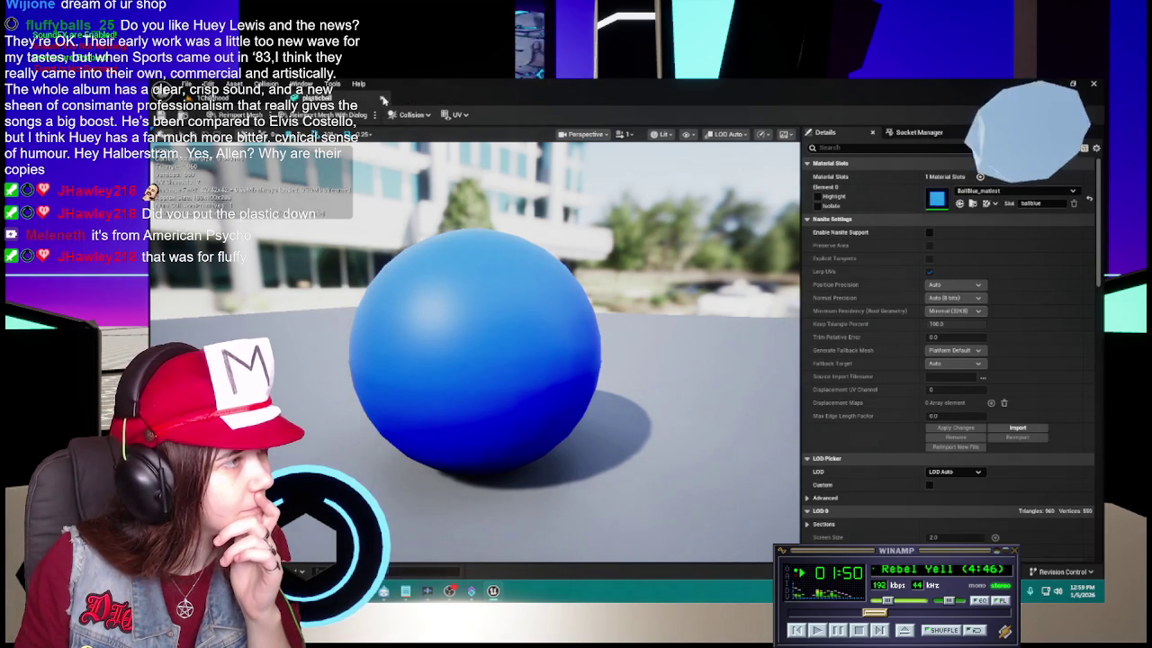
key(ctrl+w)
key(ctrl+space)
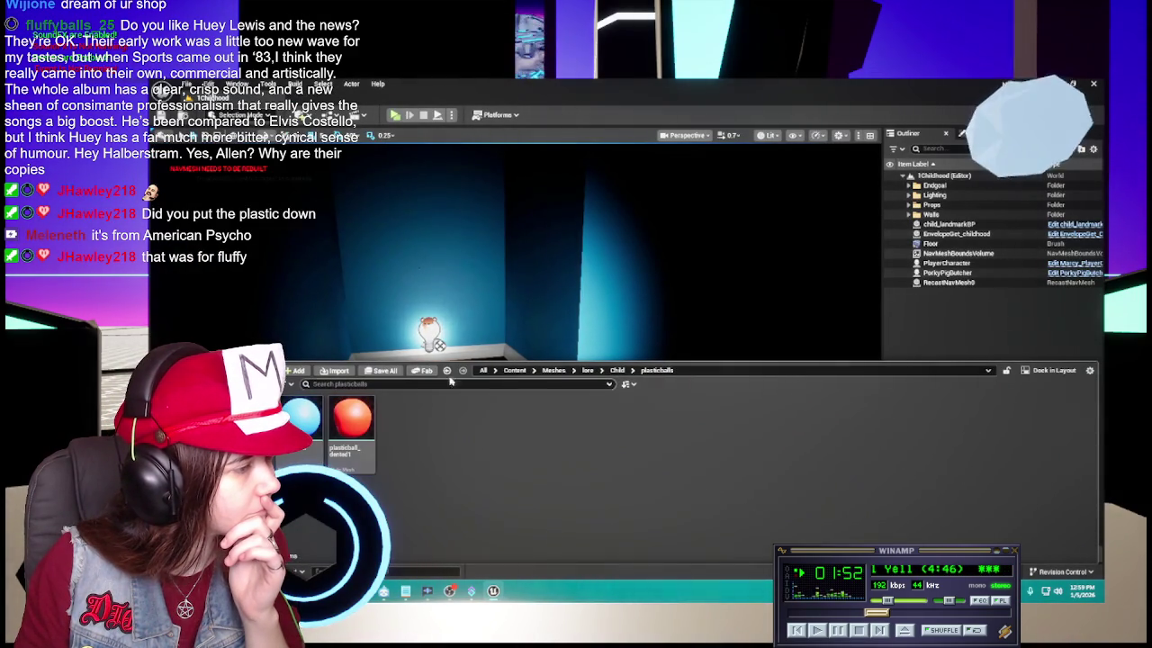
click(515, 370)
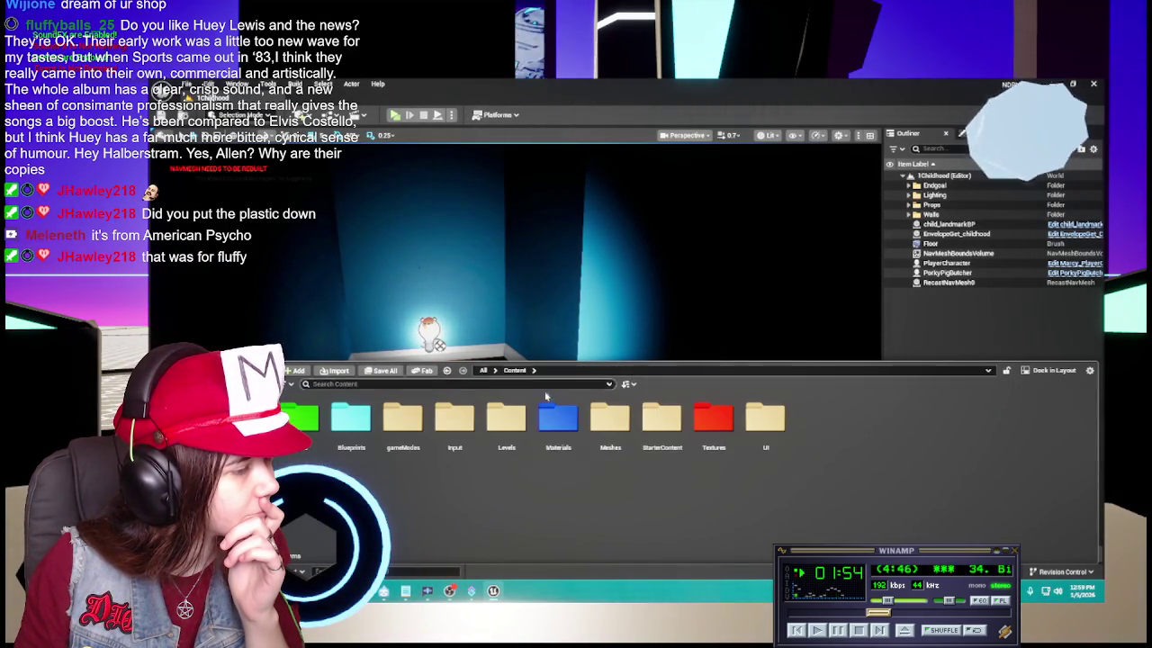
Delete the ballblue, ballgreen and ballred materials from Materials > plasticballs
double_click(544, 433)
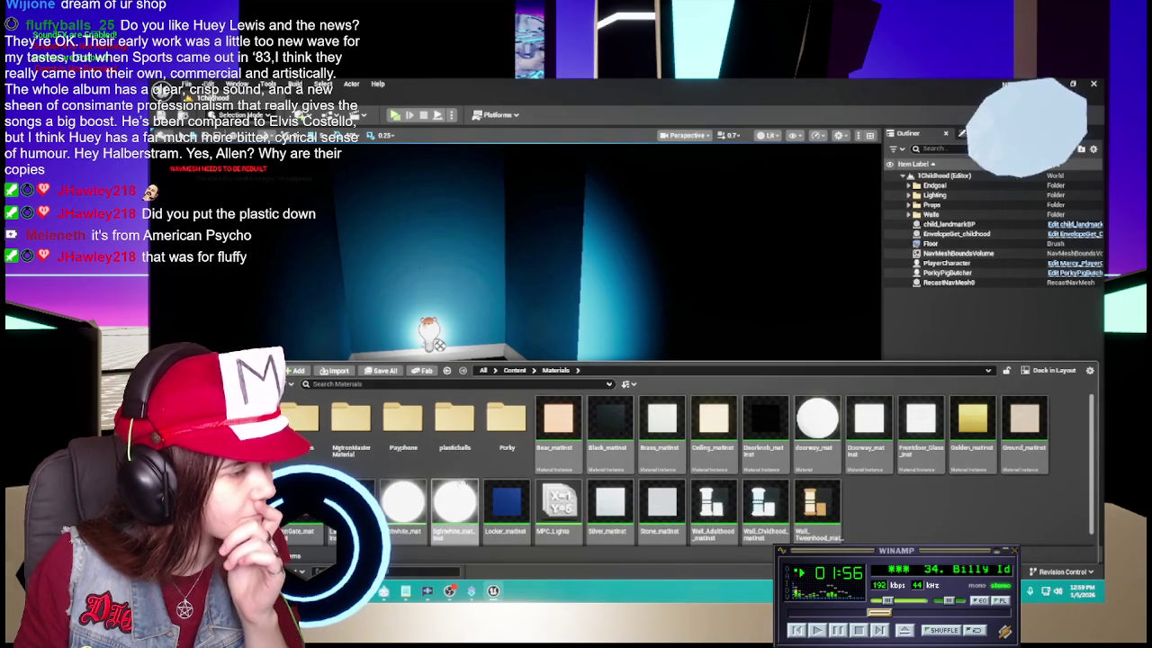
click(455, 461)
double_click(454, 455)
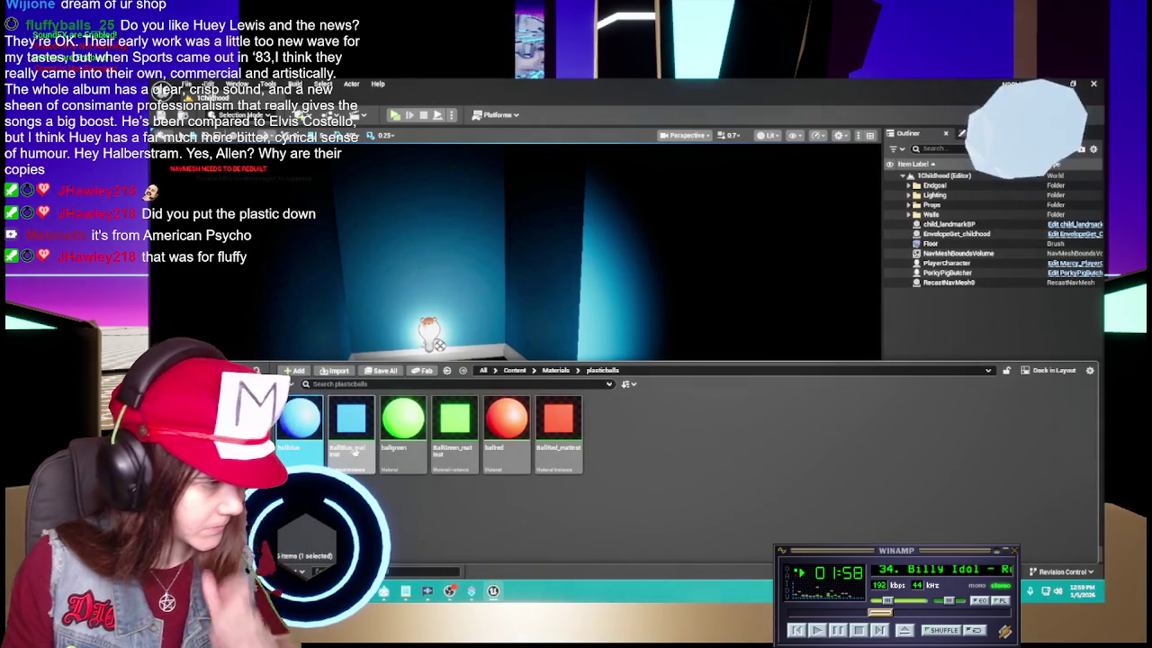
ctrl+click(507, 416)
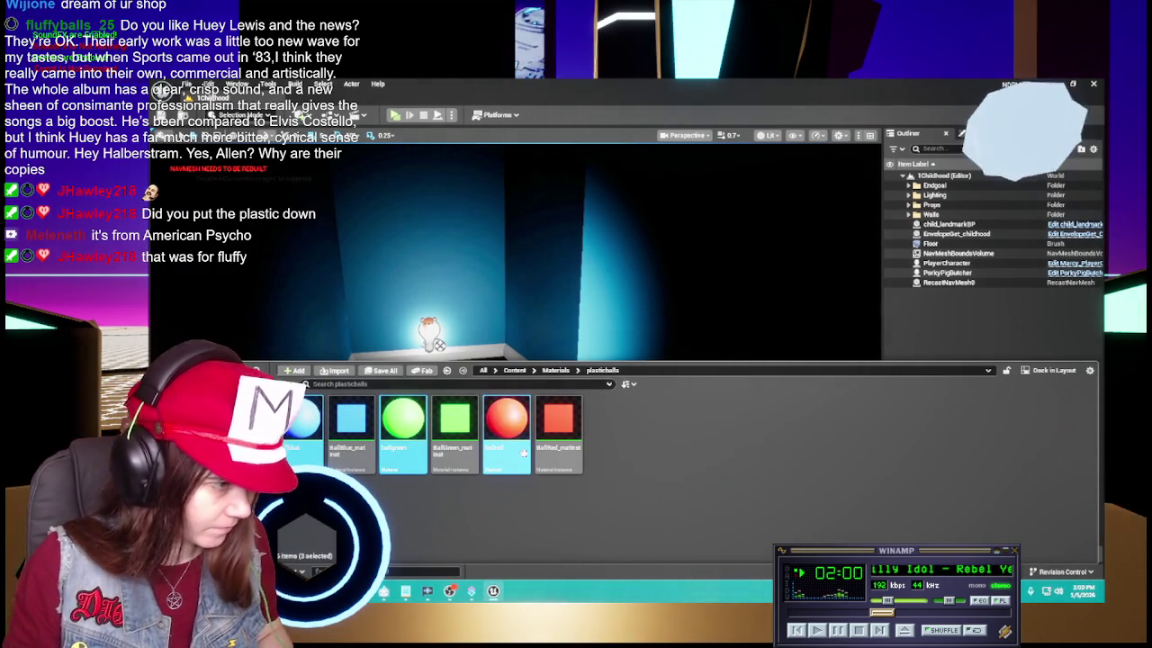
right_click(527, 407)
click(527, 459)
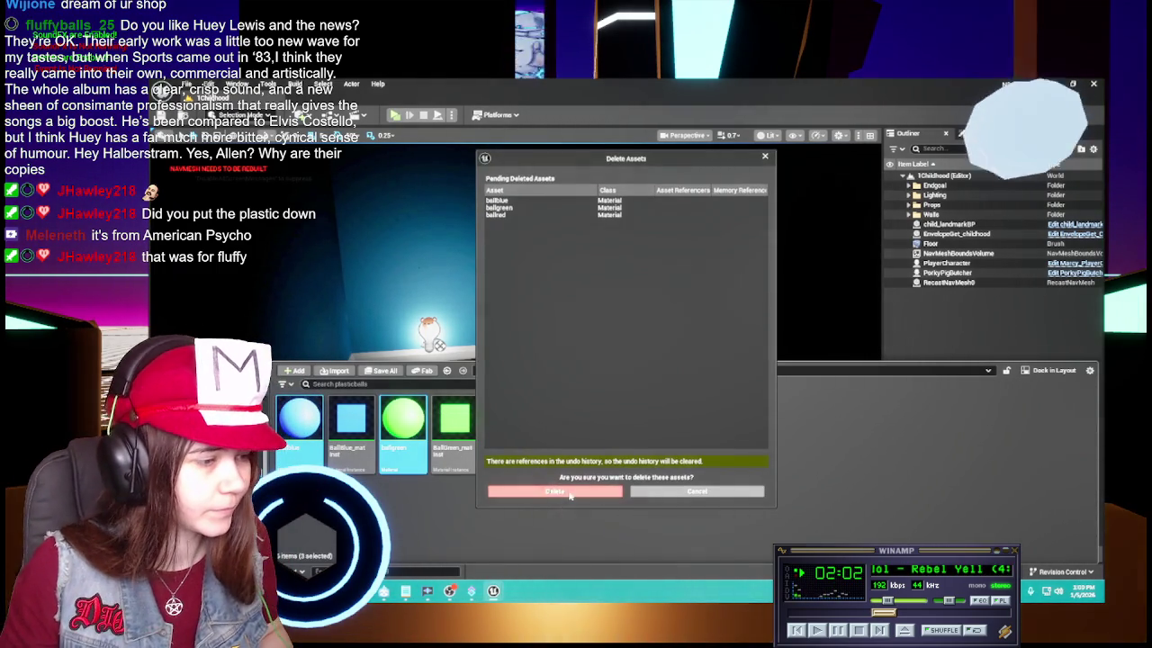
click(554, 490)
click(446, 370)
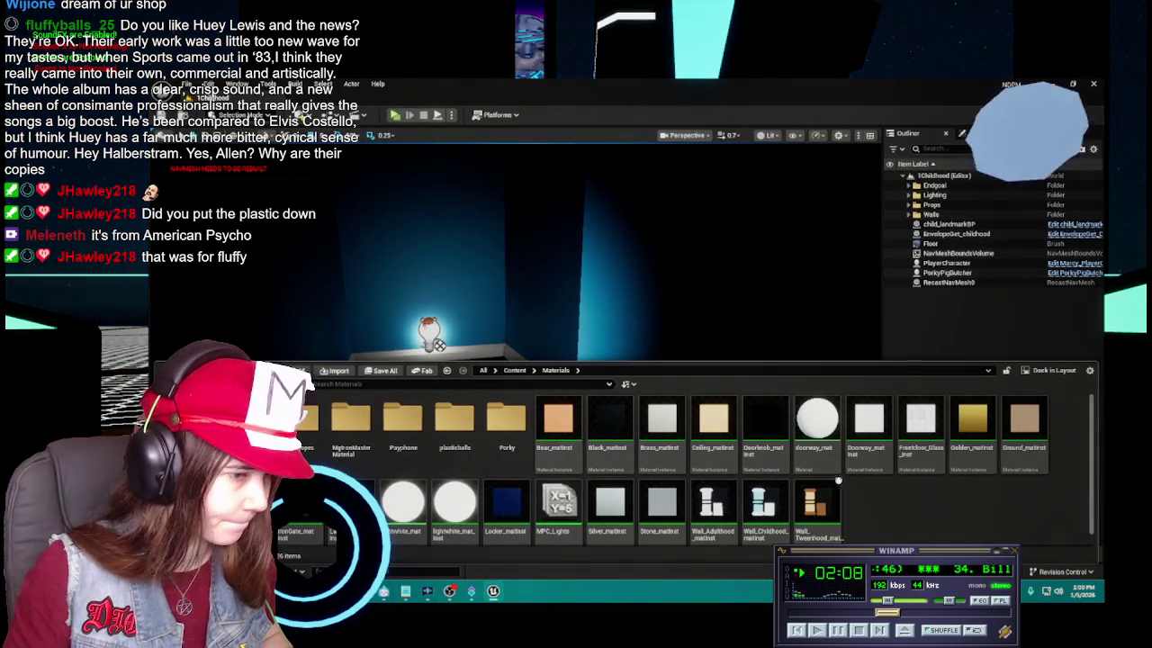
Create a material instance named Enveloped_matinst and move it into the Envelopes folder
double_click(413, 429)
click(556, 370)
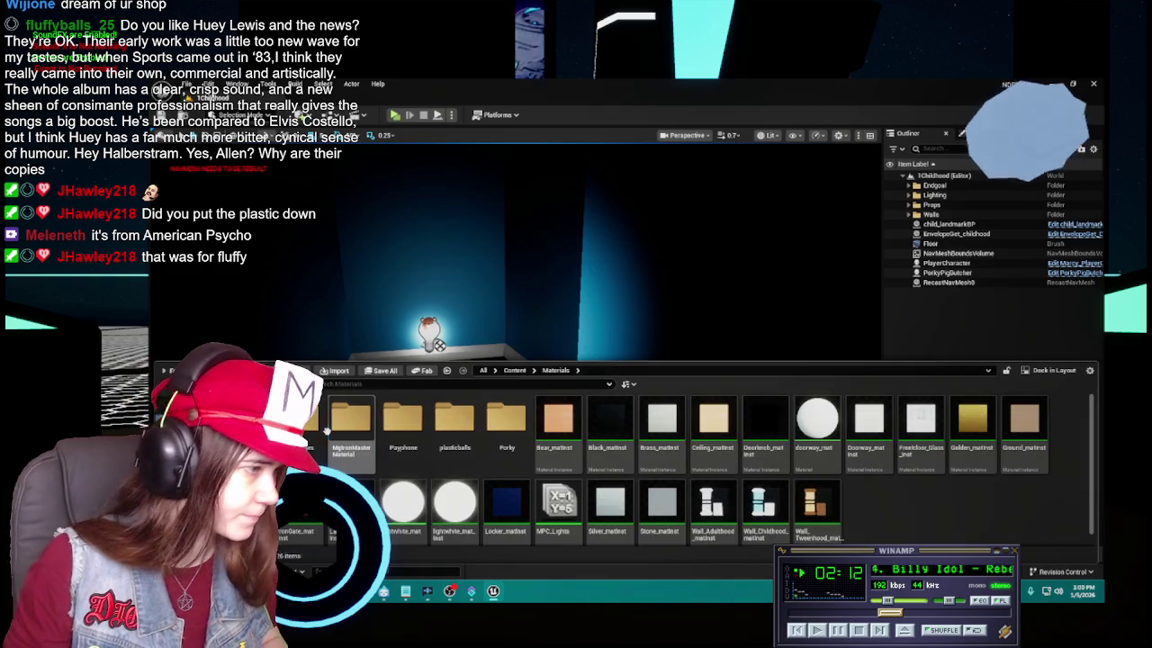
double_click(351, 421)
right_click(410, 418)
click(555, 370)
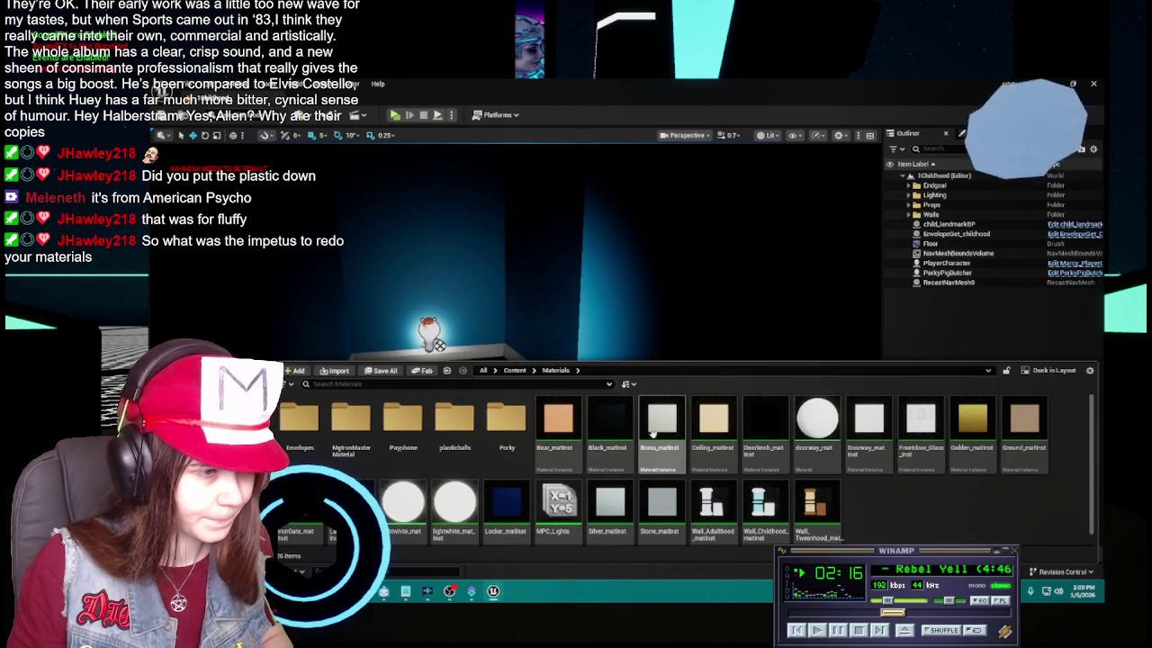
click(703, 428)
key(ctrl+d)
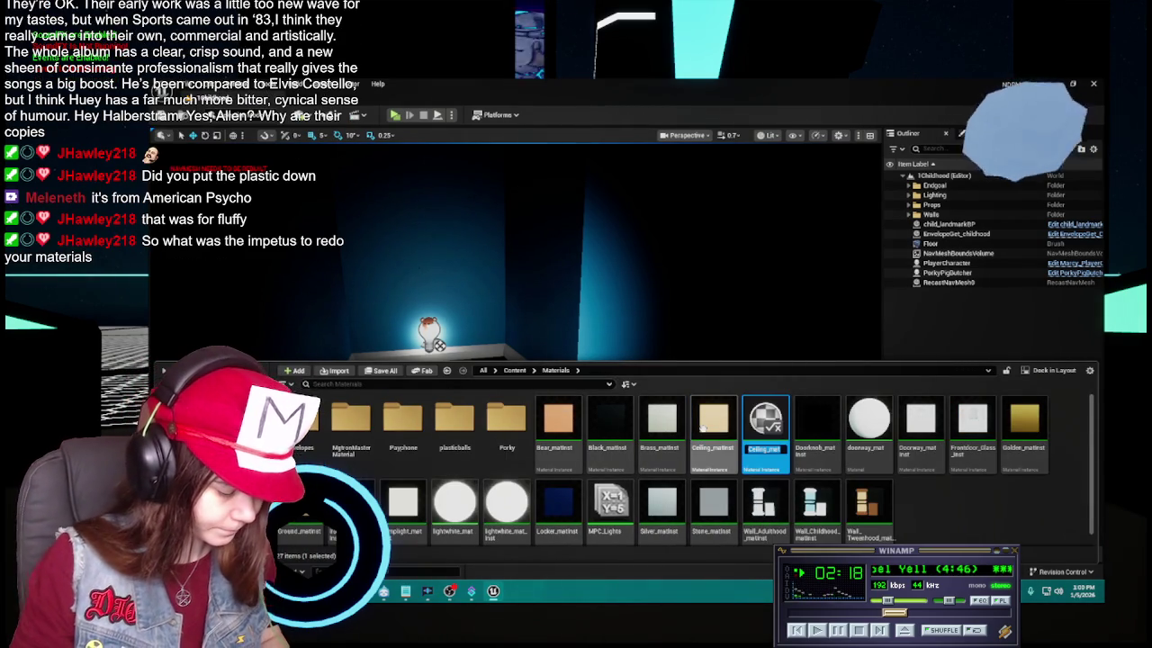
text(Envelo)
text(ped)
text(_m)
text(atinst)
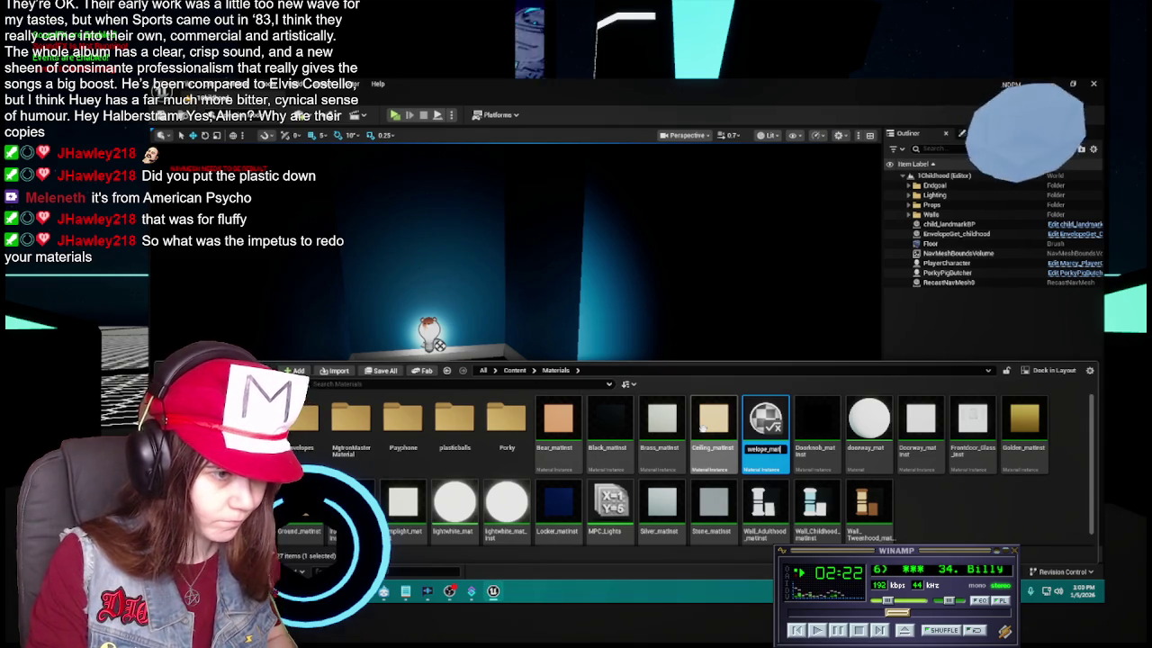
key(Return)
mouse_move(919, 432)
mouse_down()
mouse_move(765, 486)
mouse_move(306, 421)
mouse_up()
click(340, 464)
Rename the envelope instance in Envelopes to Envelope_Childhood_matinst
double_click(302, 416)
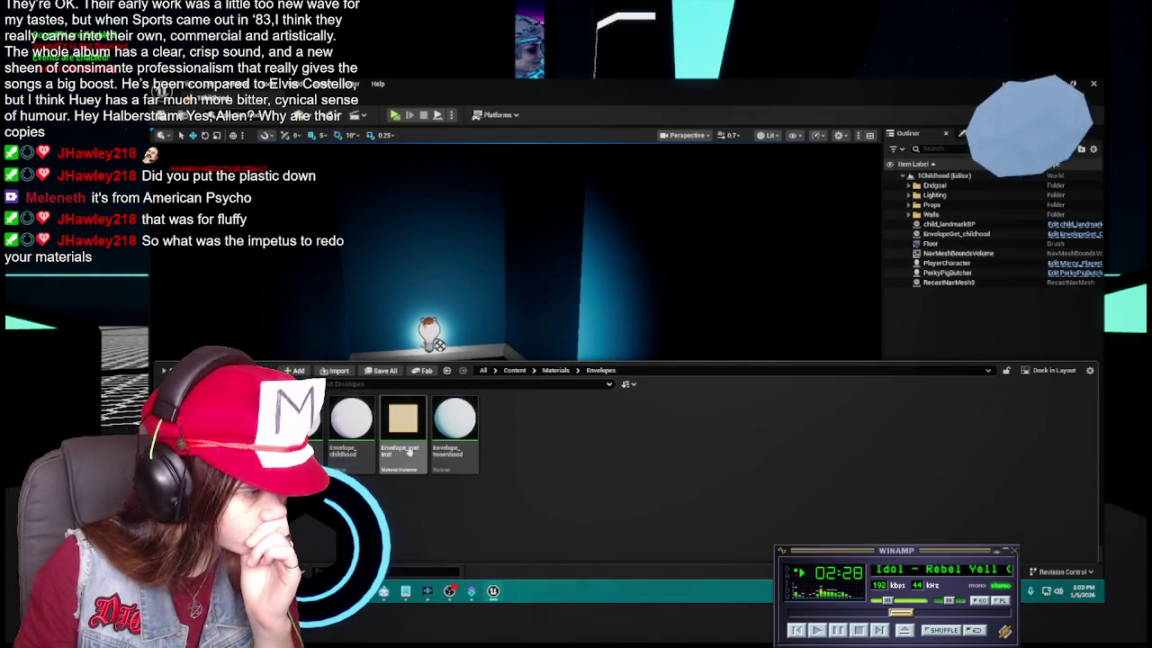
click(419, 452)
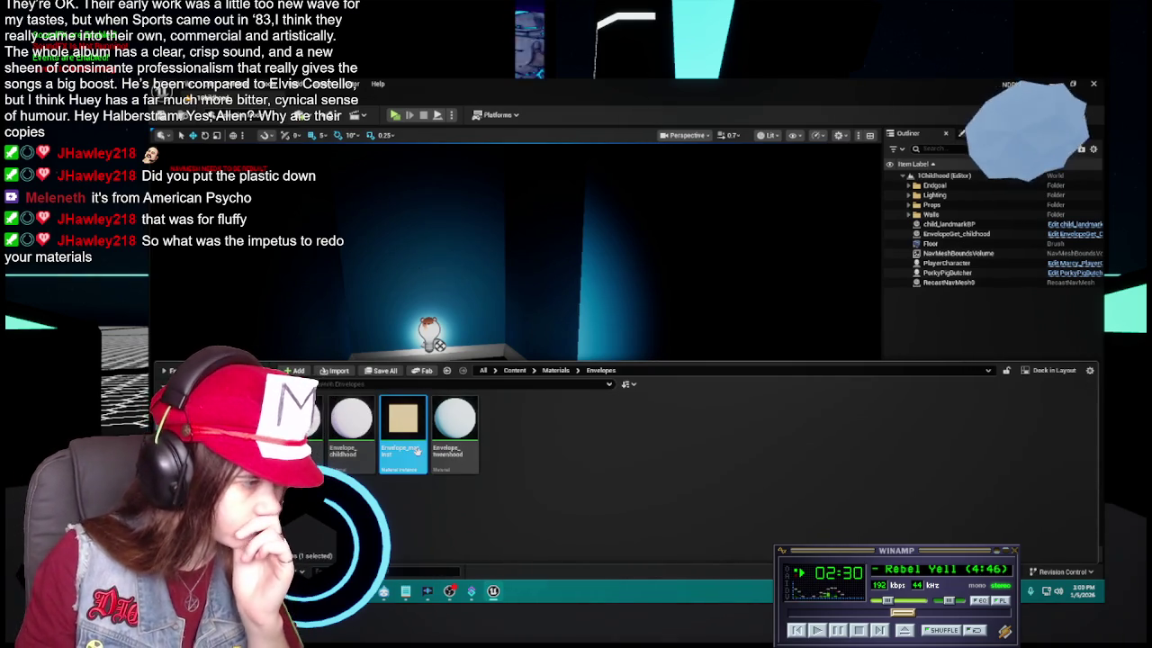
click(416, 450)
text(Envelope)
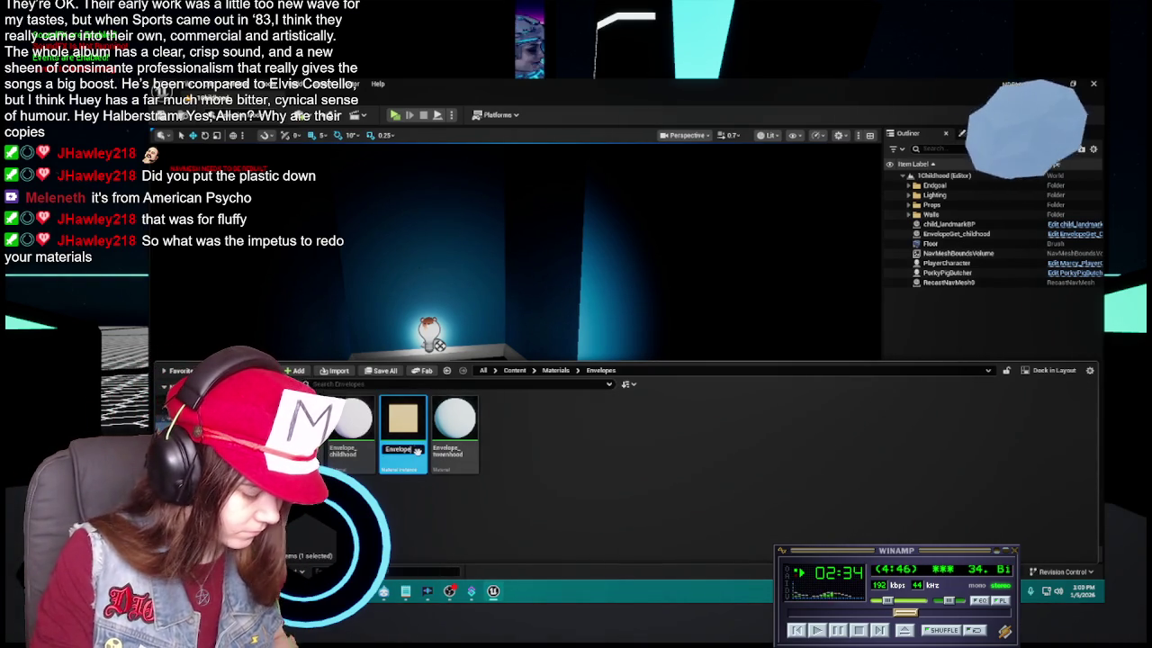
text(_Childhood)
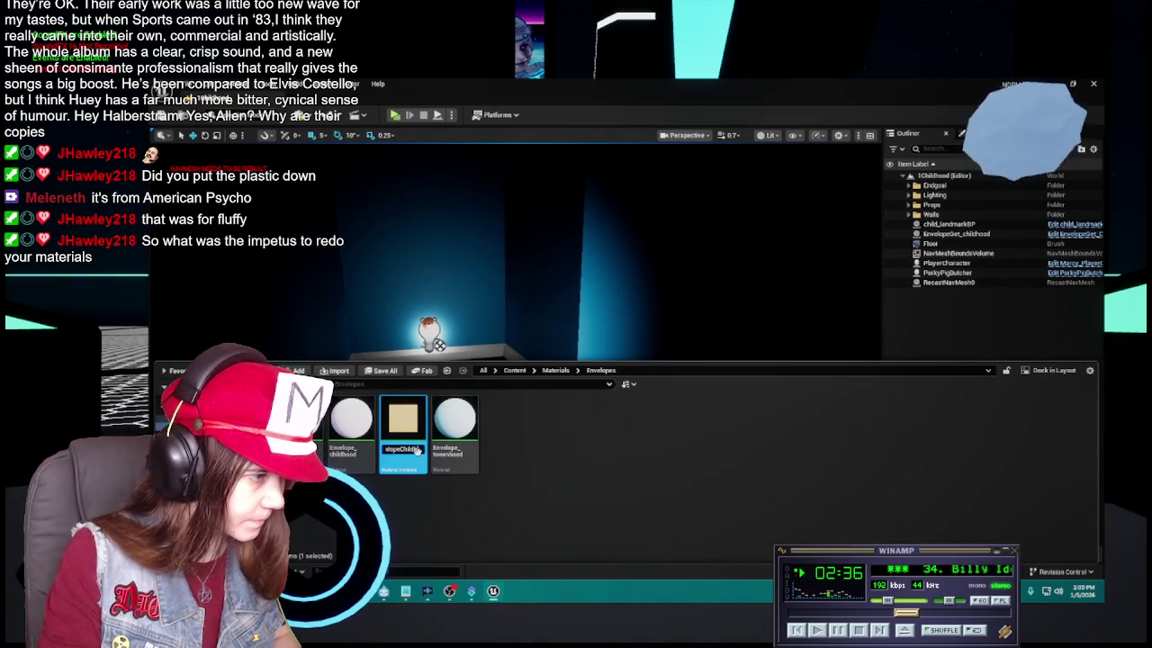
text(_matinst)
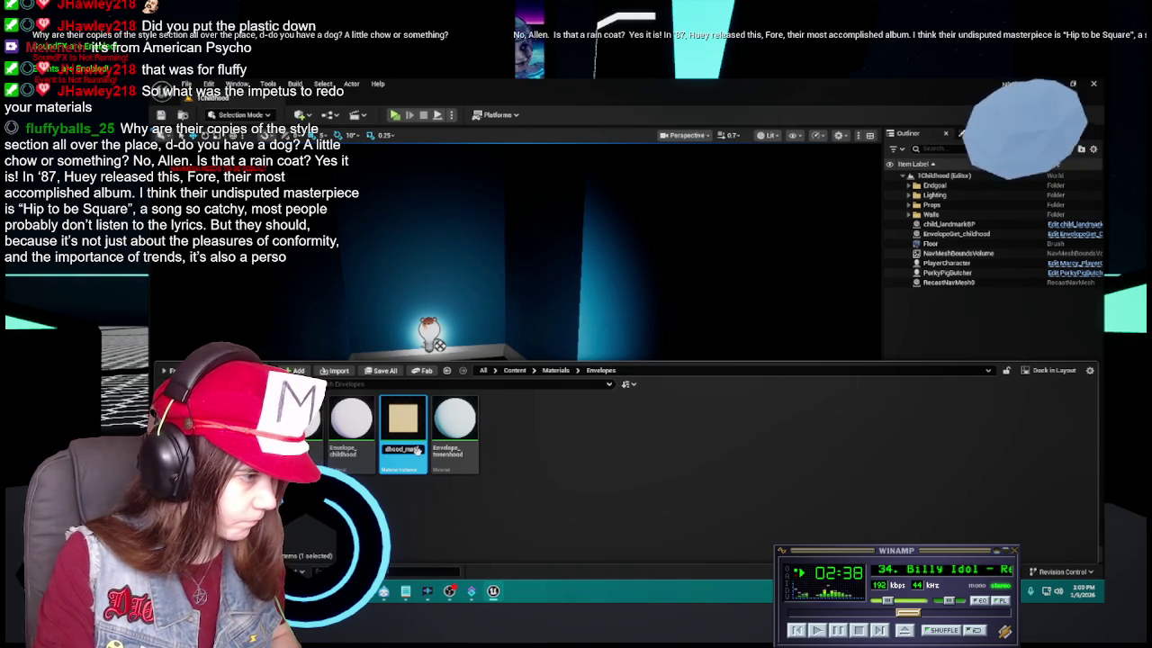
key(Return)
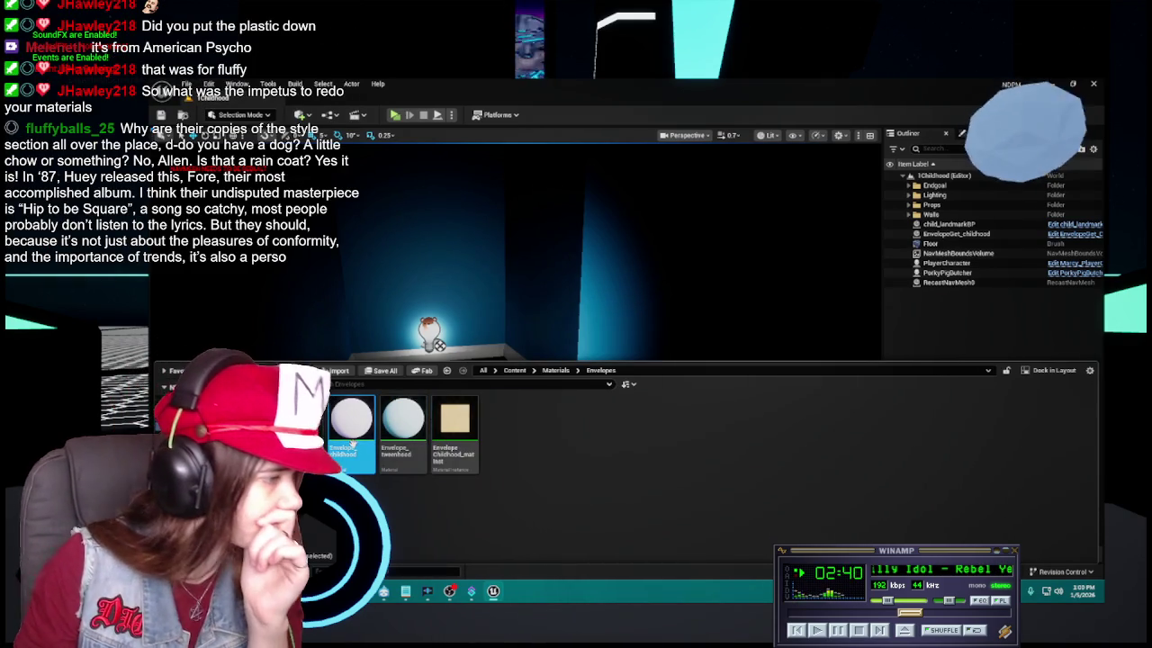
Open Envelope_childhood and Envelope_Childhood_matinst, ending on the Envelope_childhood graph
double_click(351, 423)
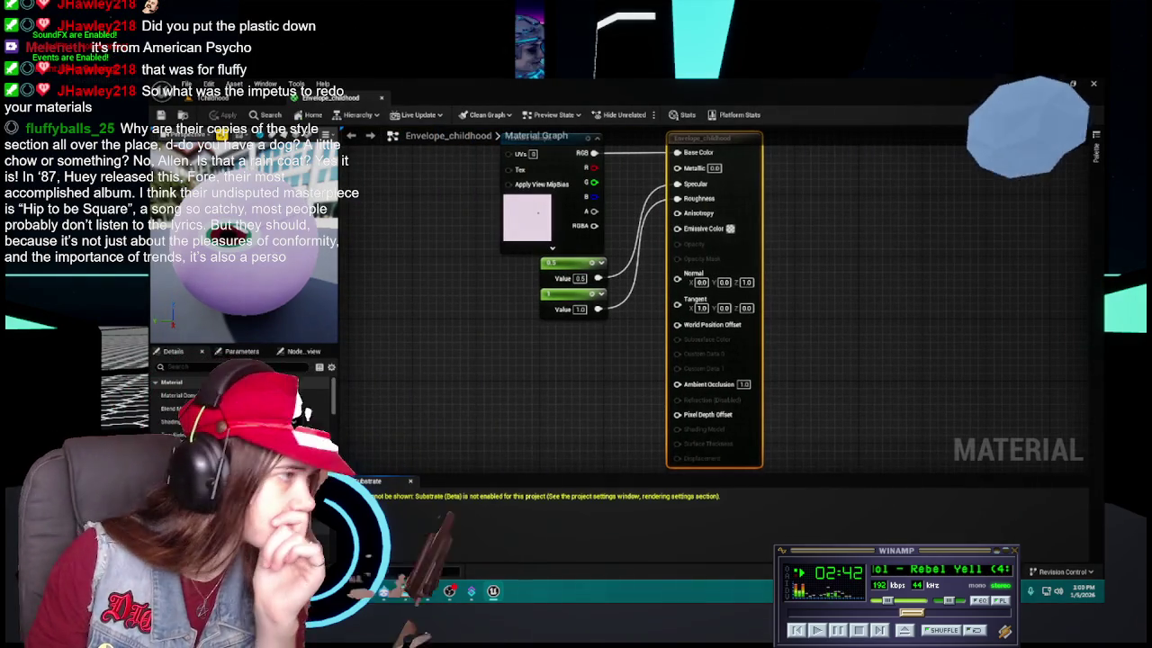
key(ctrl+space)
double_click(447, 483)
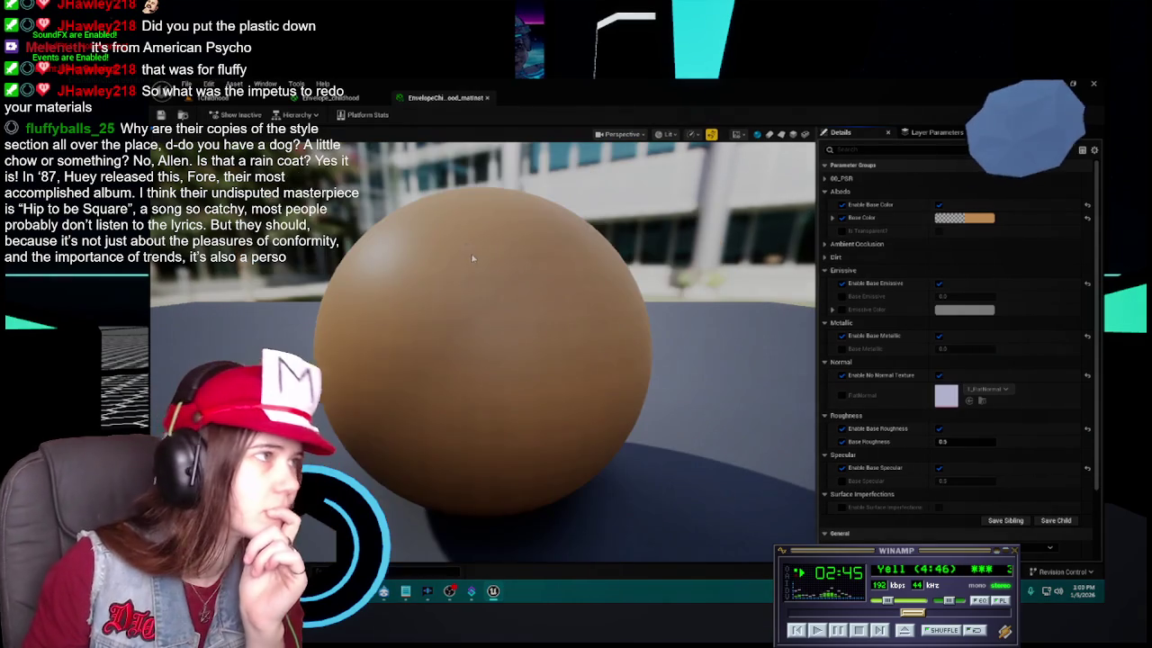
click(346, 97)
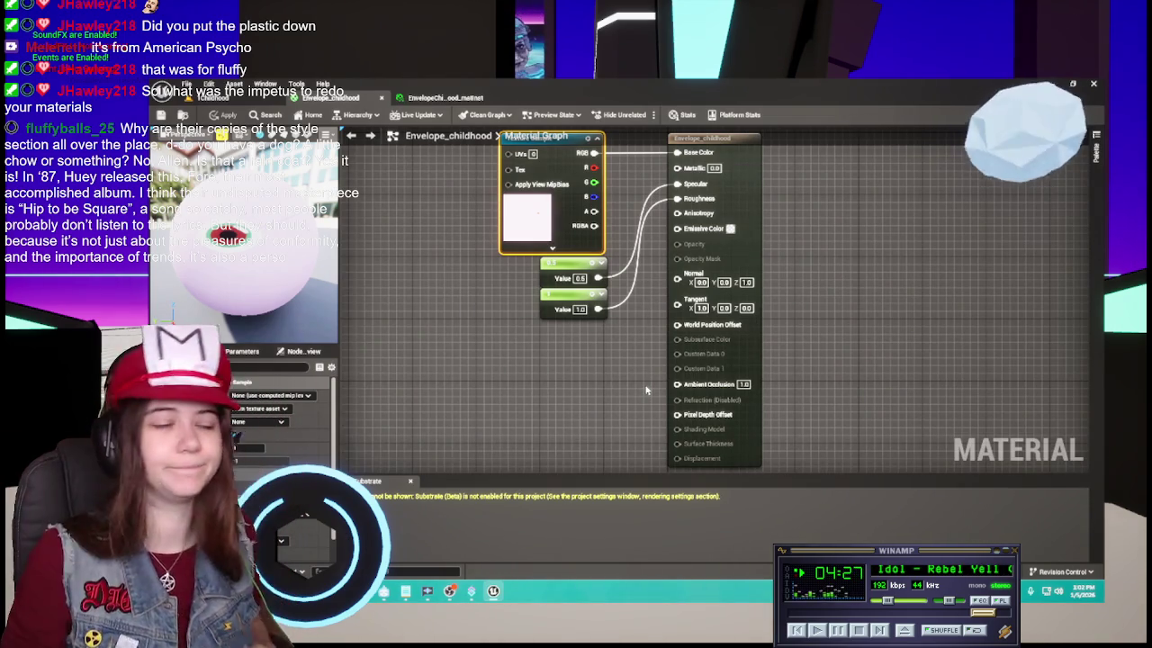
Enable Albedo on the childhood instance, assign the envelope_childhood texture, and save
click(407, 386)
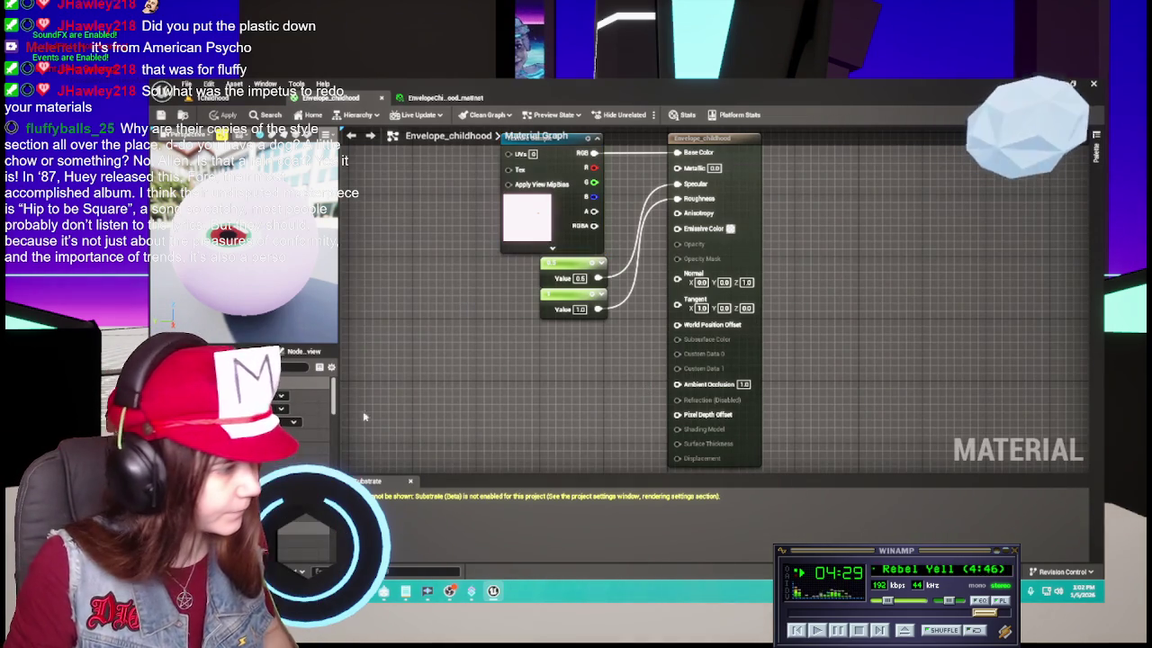
click(518, 248)
key(ctrl+b)
click(445, 97)
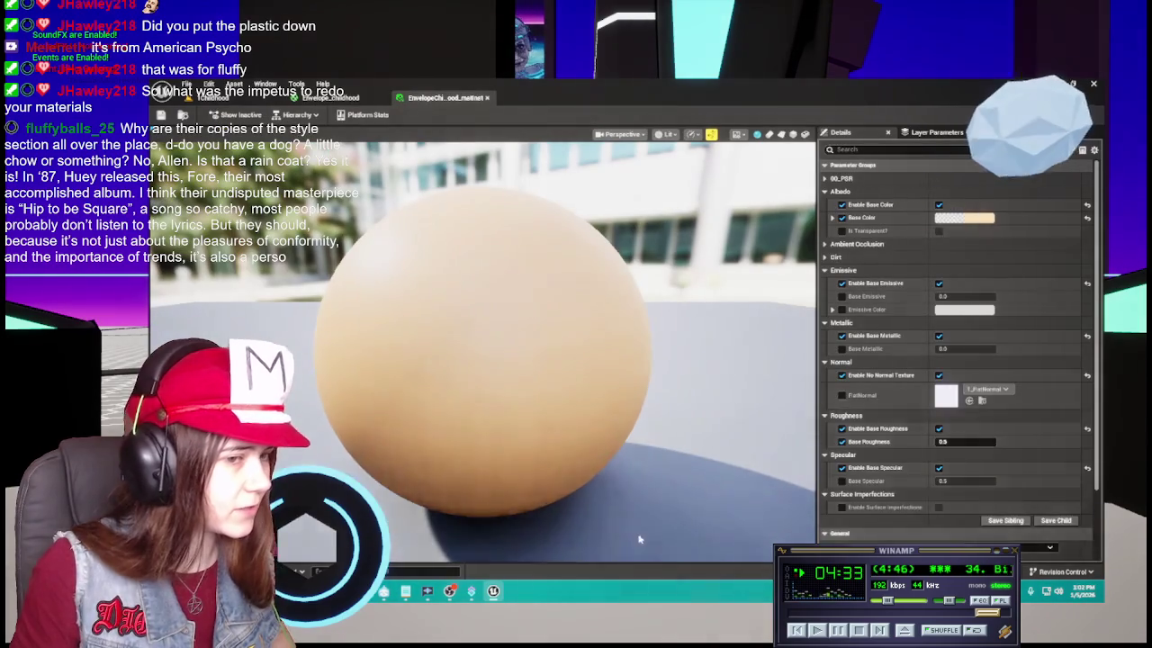
key(ctrl+space)
click(938, 205)
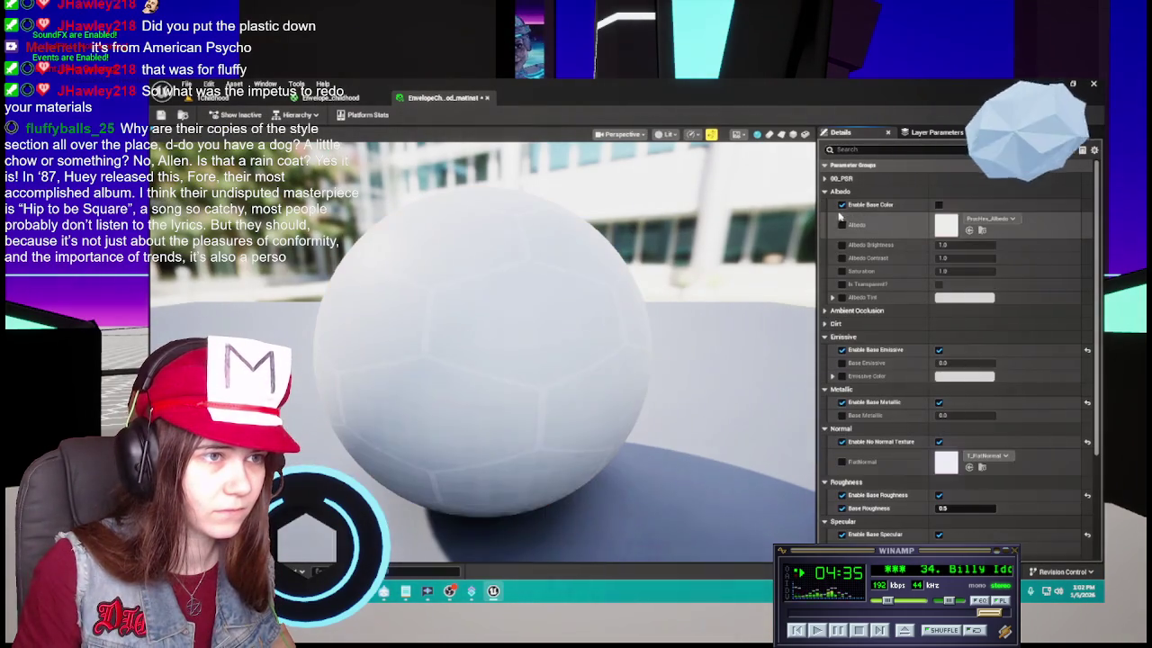
click(939, 205)
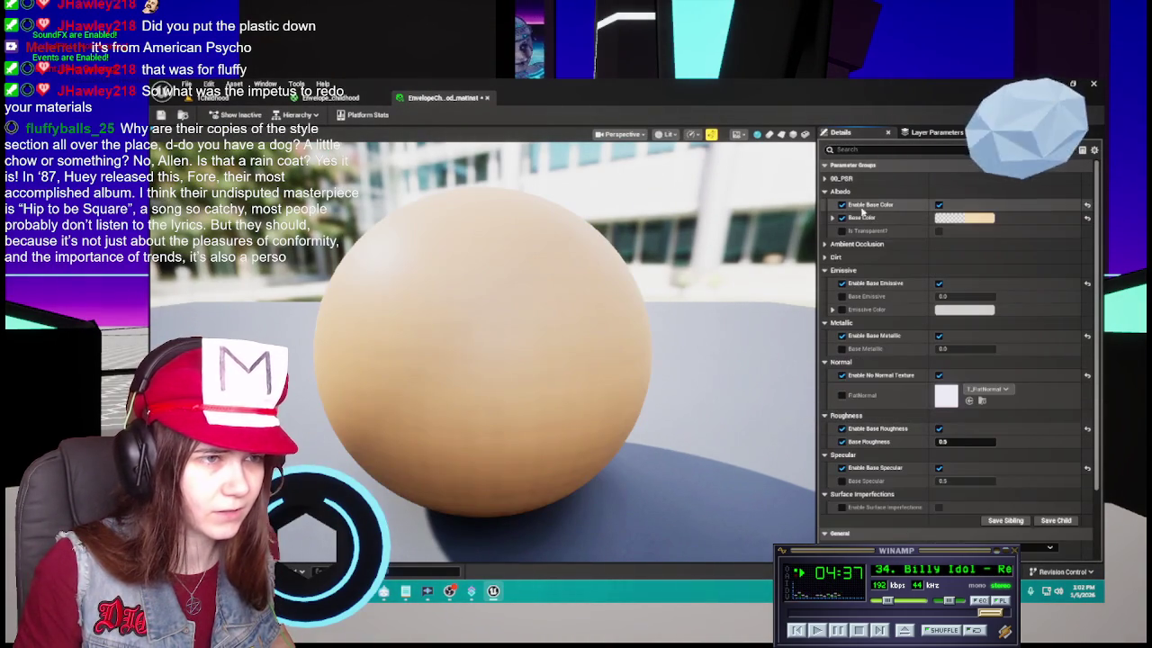
click(938, 206)
click(841, 225)
key(ctrl+space)
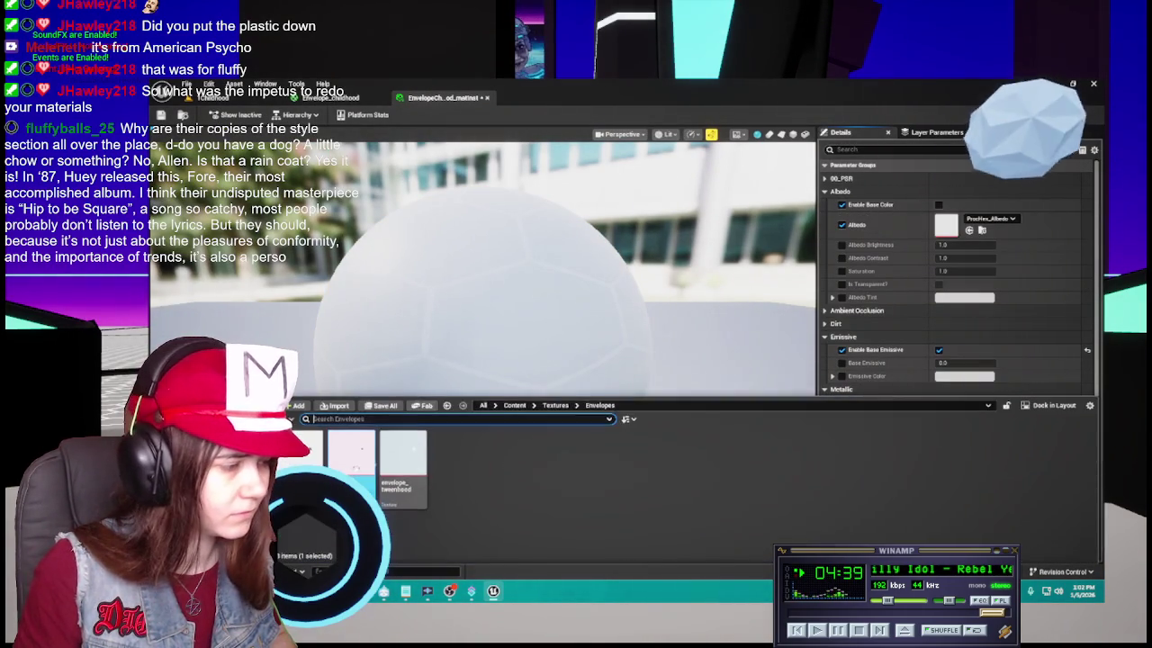
mouse_move(400, 464)
mouse_down()
mouse_move(771, 278)
mouse_move(952, 235)
mouse_up()
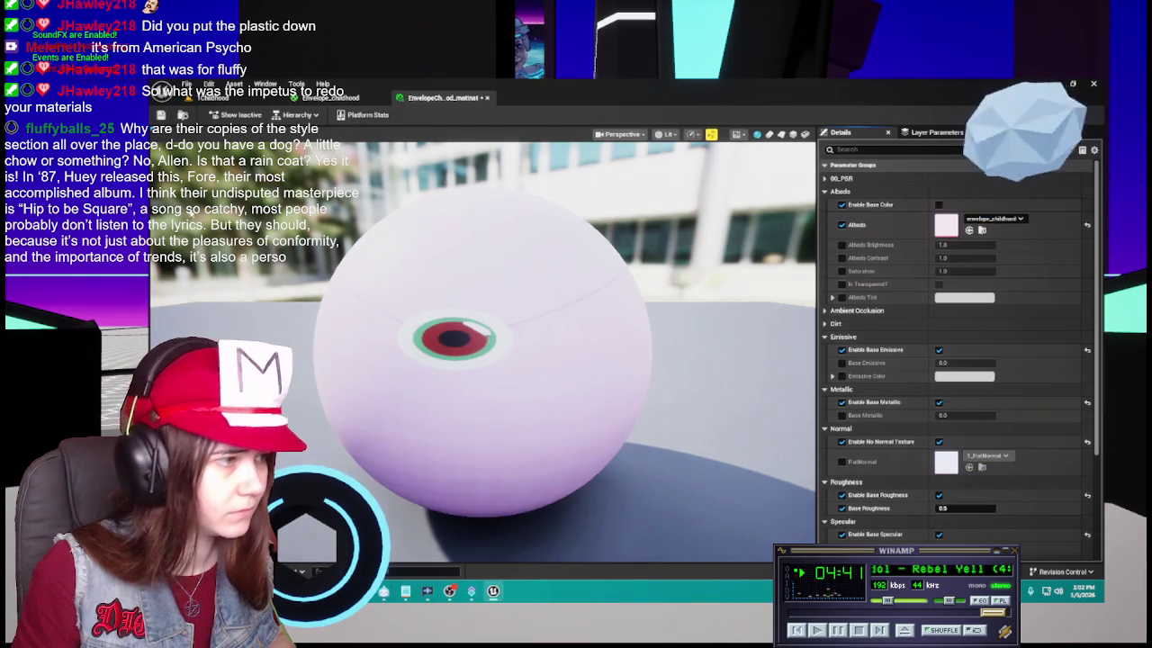
click(161, 115)
Set the instance's Base Roughness to 0.5 and close both material editors
click(331, 98)
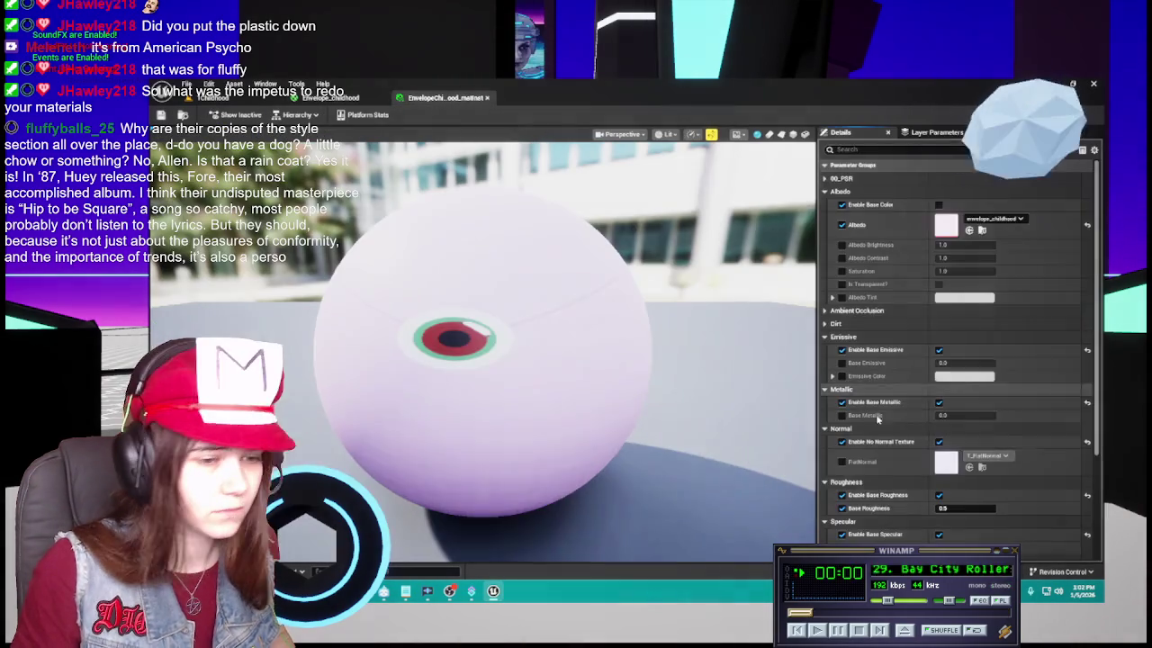
click(445, 97)
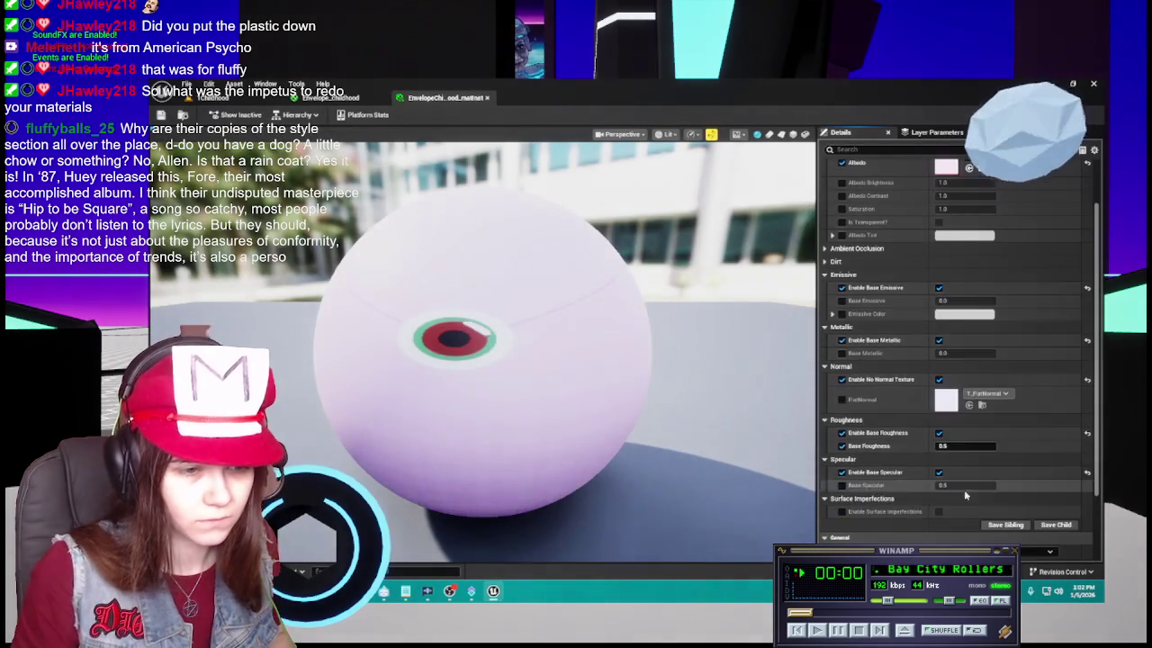
click(333, 97)
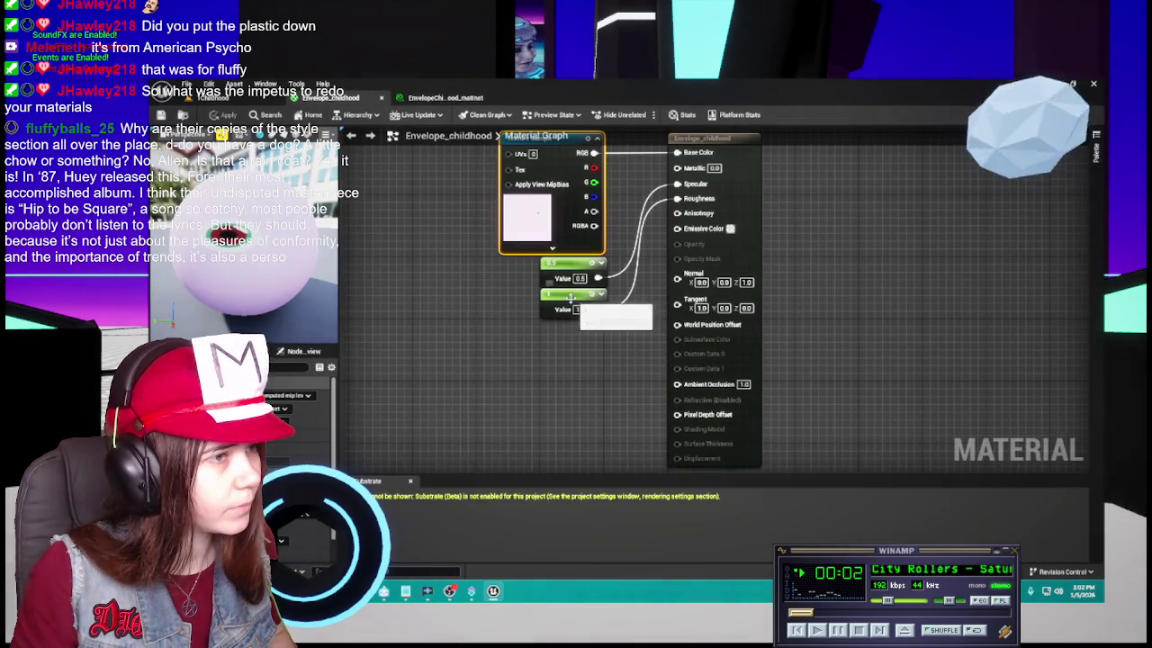
click(444, 97)
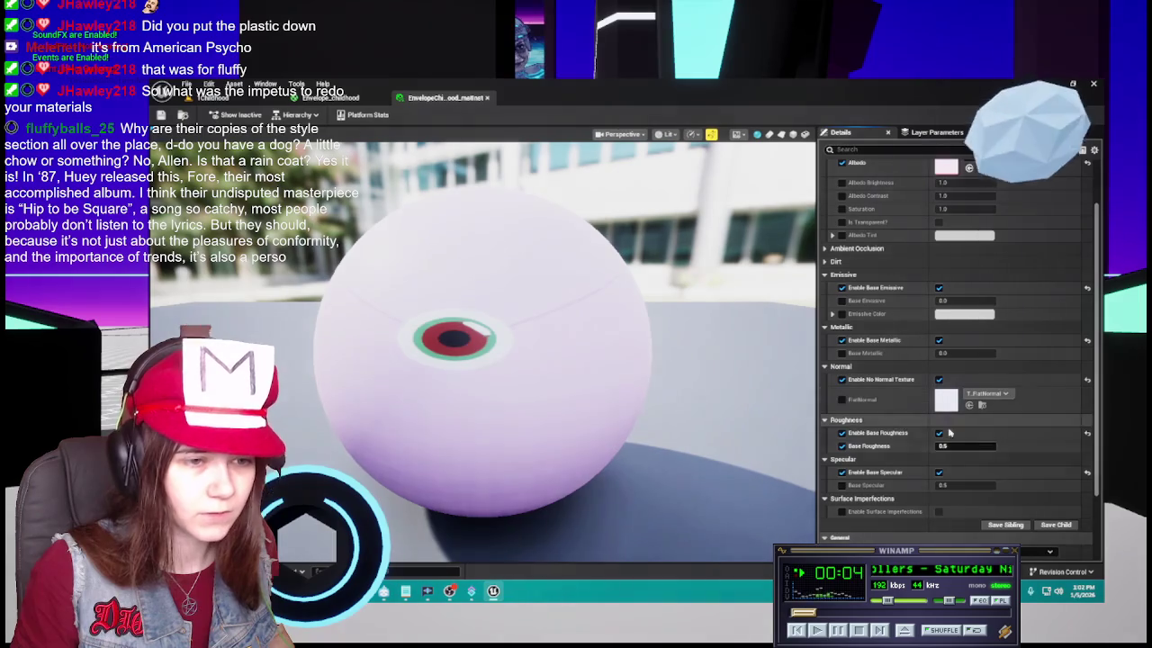
click(951, 446)
text(0.5)
key(Return)
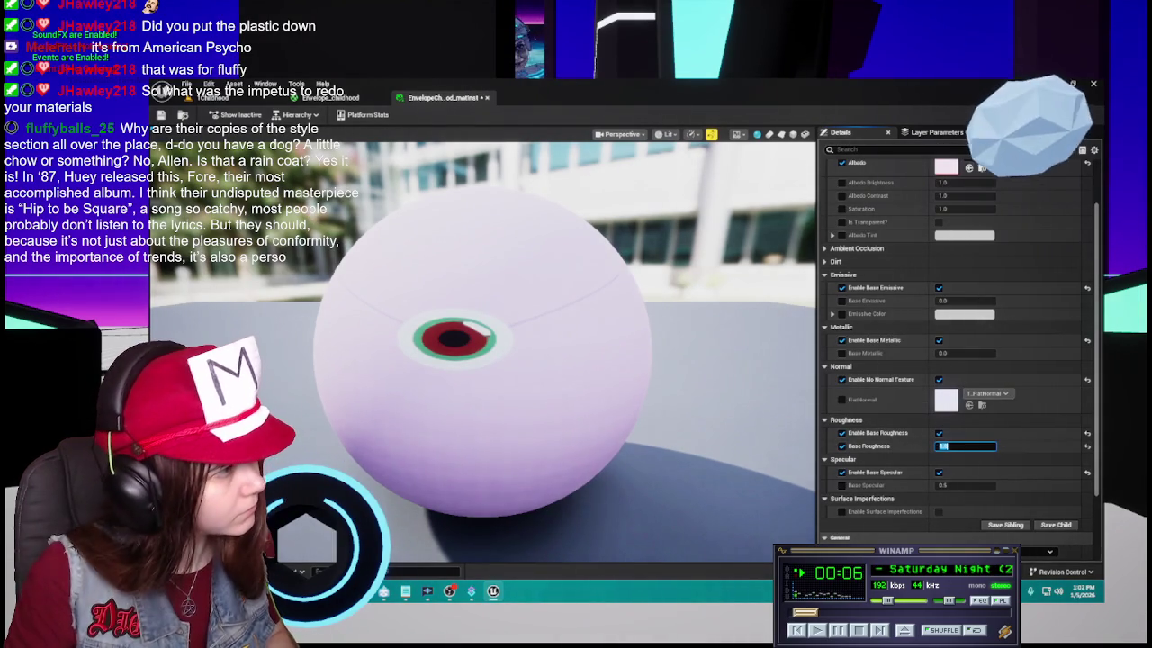
key(Return)
click(485, 100)
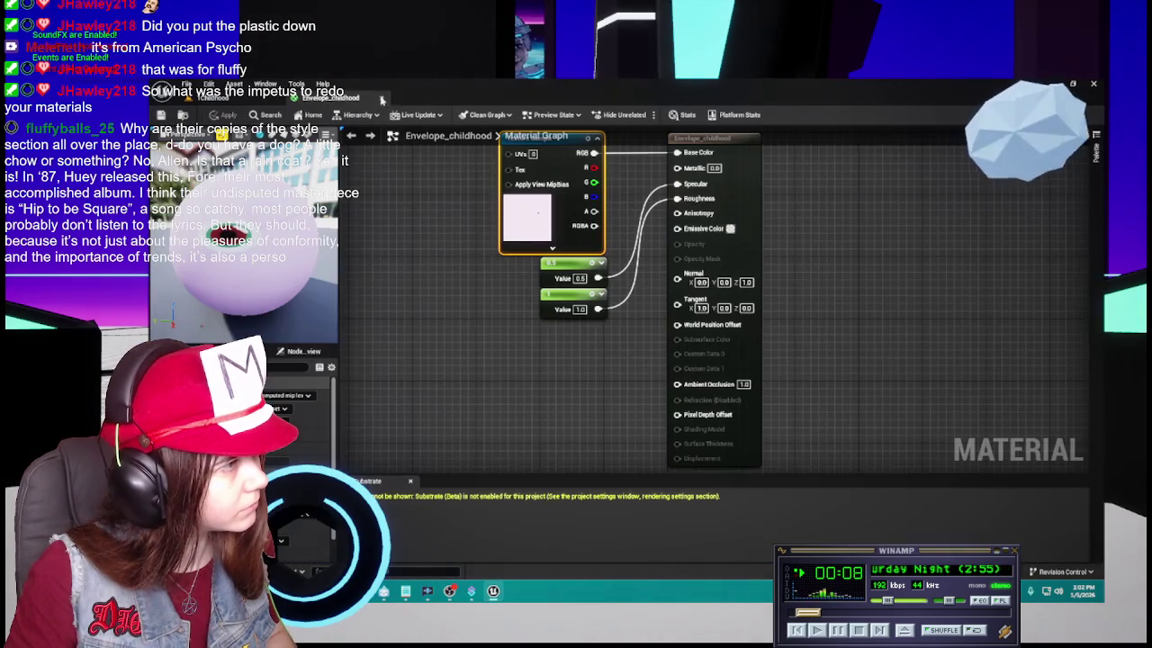
click(388, 97)
Duplicate the childhood instance in Materials > Envelopes as EnvelopeAdulthood_matinst
key(ctrl+space)
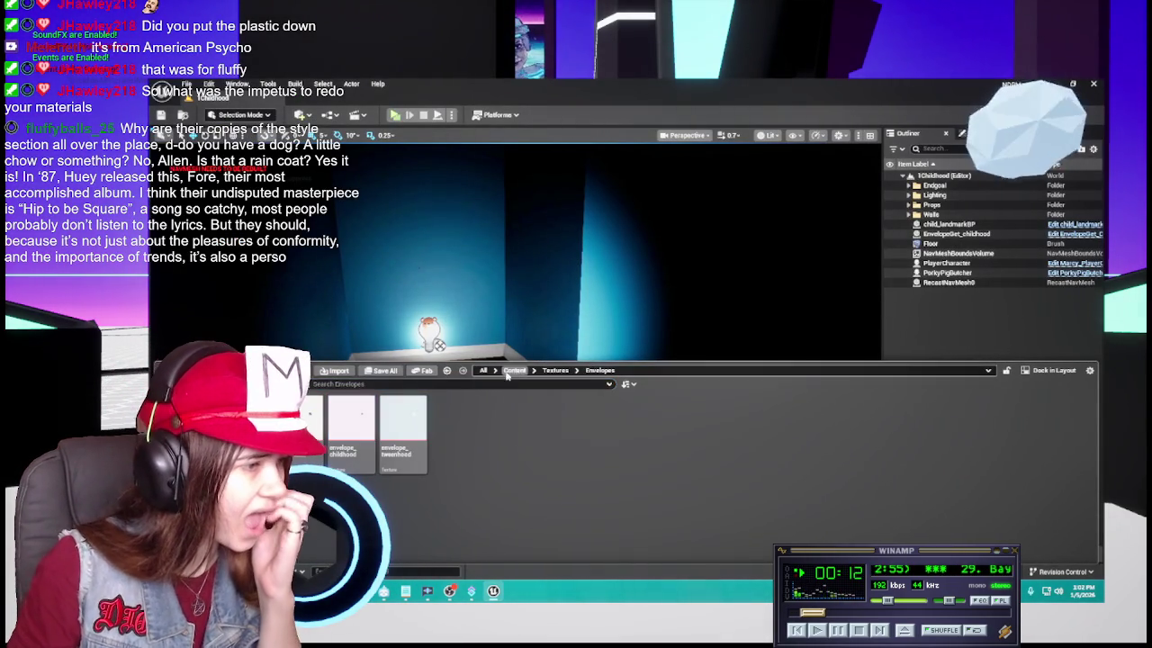
click(509, 372)
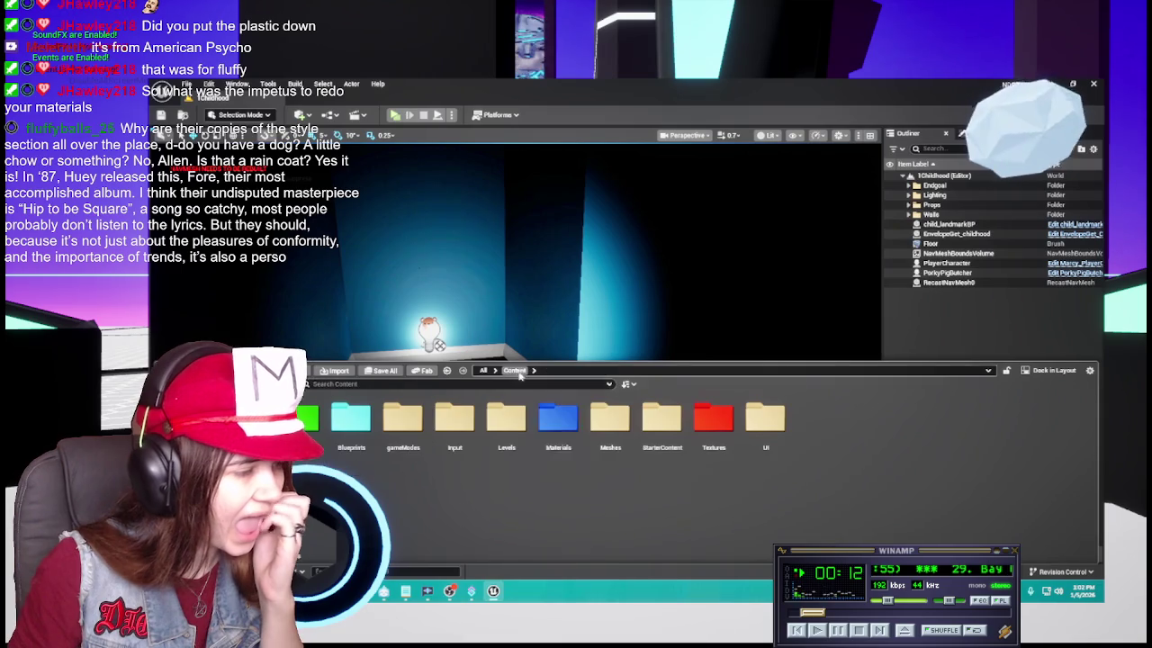
double_click(576, 441)
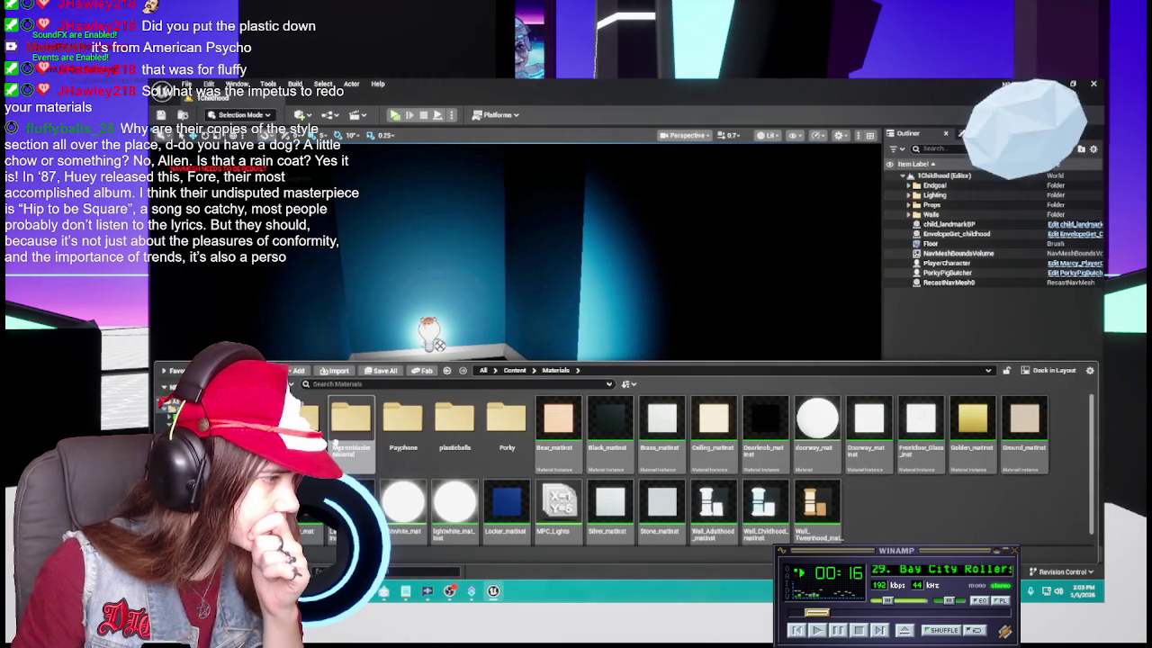
double_click(300, 416)
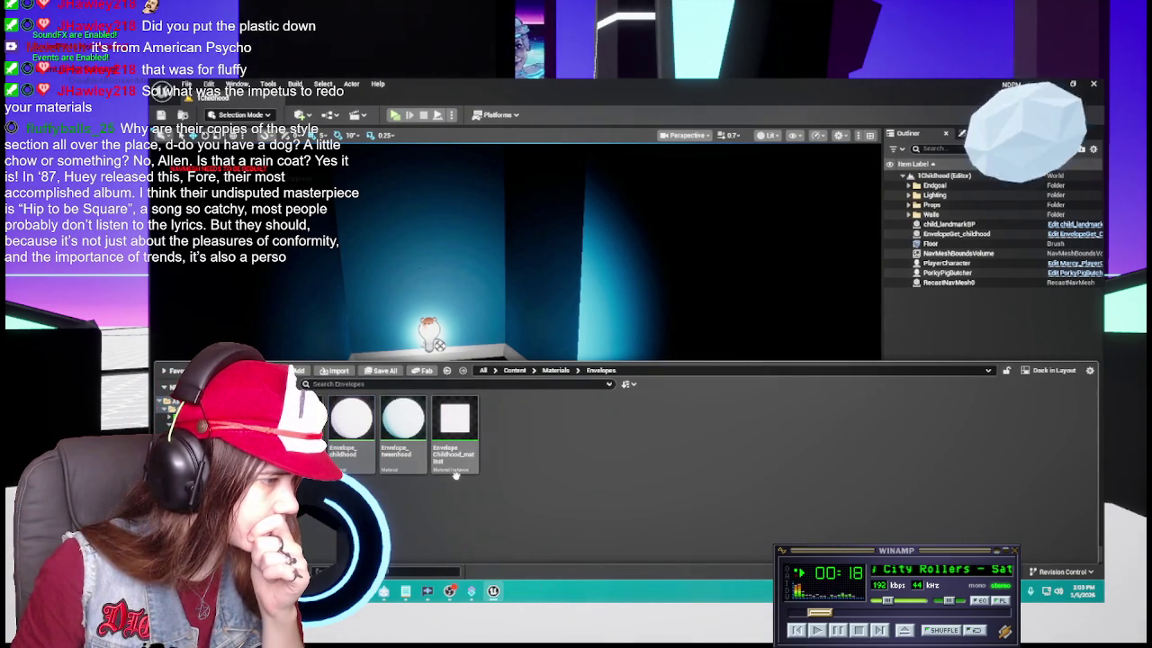
click(457, 455)
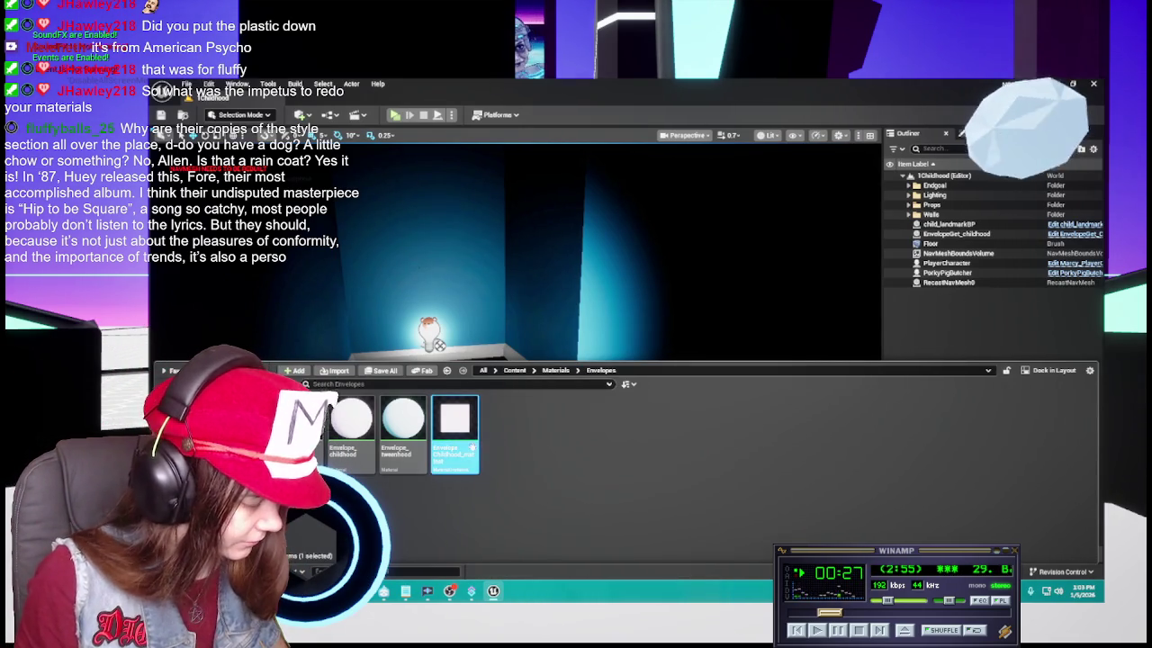
key(ctrl+d)
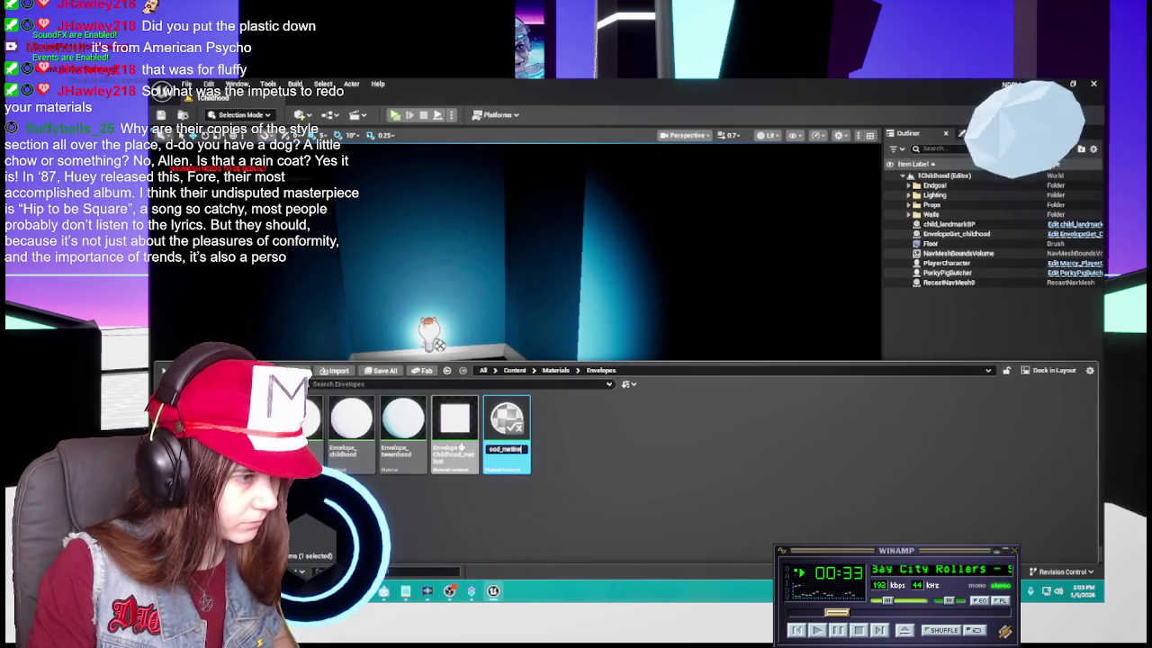
key(Return)
Make a second copy of the childhood instance named EnvelopeTweenhood_matinst
right_click(460, 447)
click(472, 484)
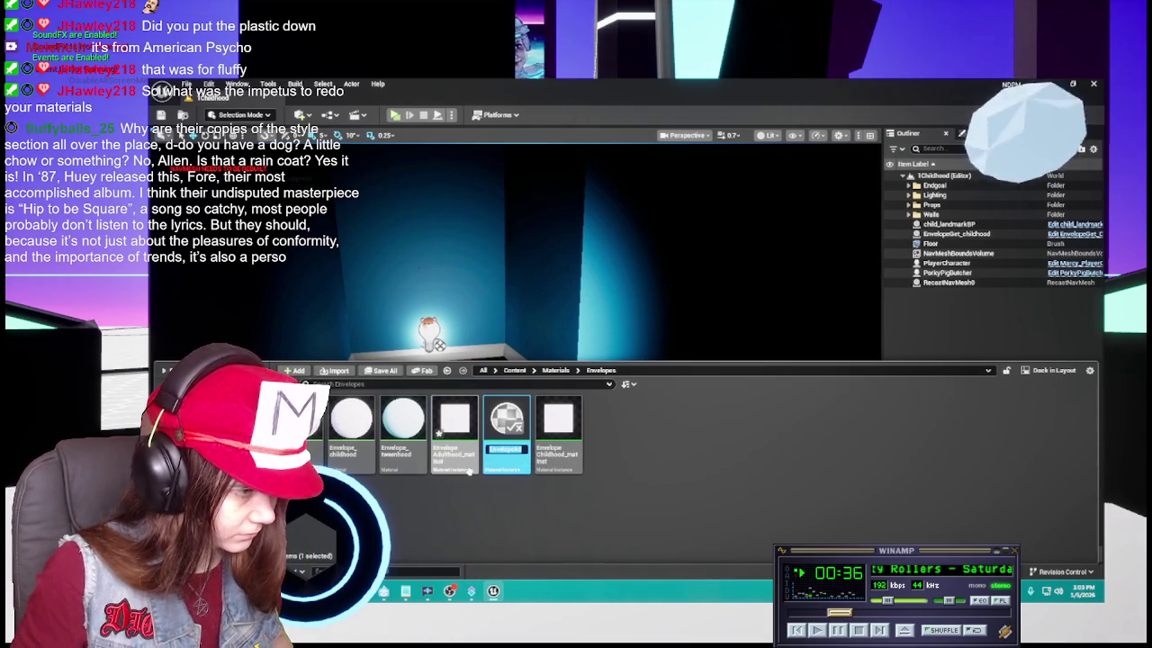
key(BackSpace)
text(En)
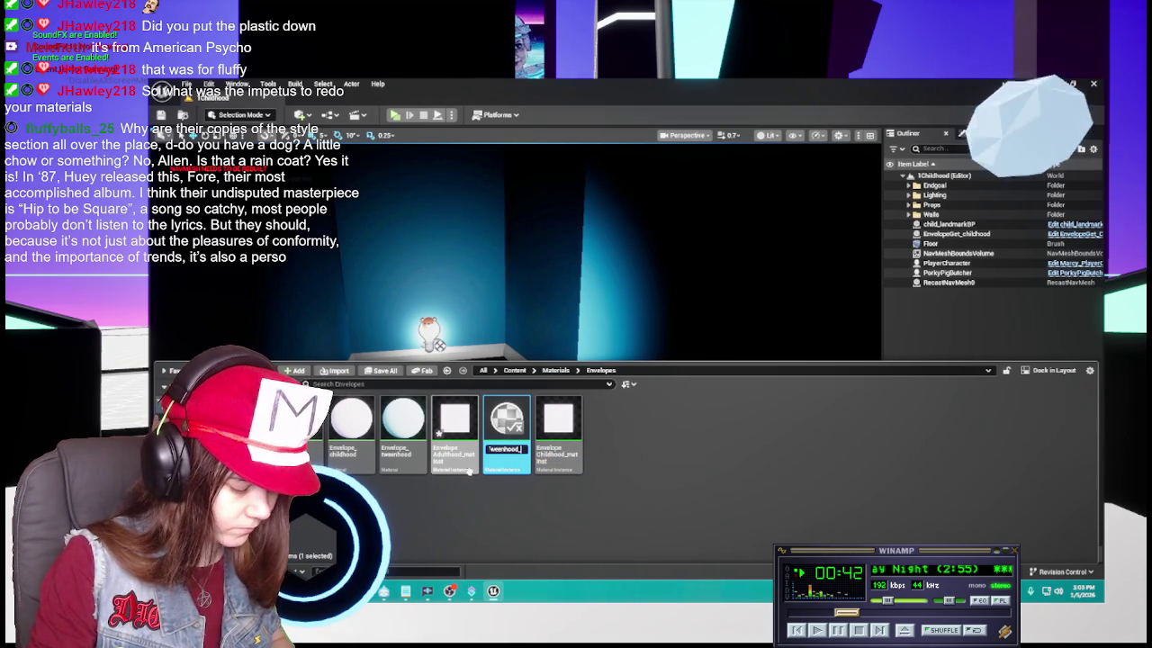
key(Return)
Set EnvelopeAdulthood_matinst's Albedo texture to envelope_adulthood
ctrl+click(466, 452)
double_click(464, 457)
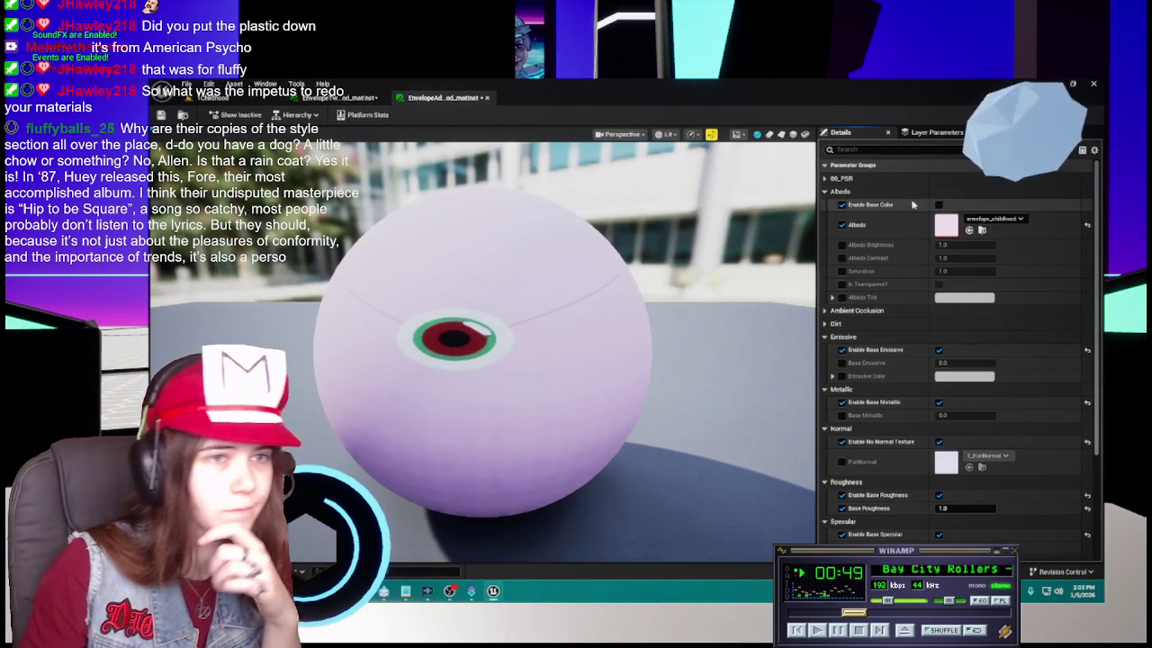
click(994, 218)
scroll(1038, 371, up, 1)
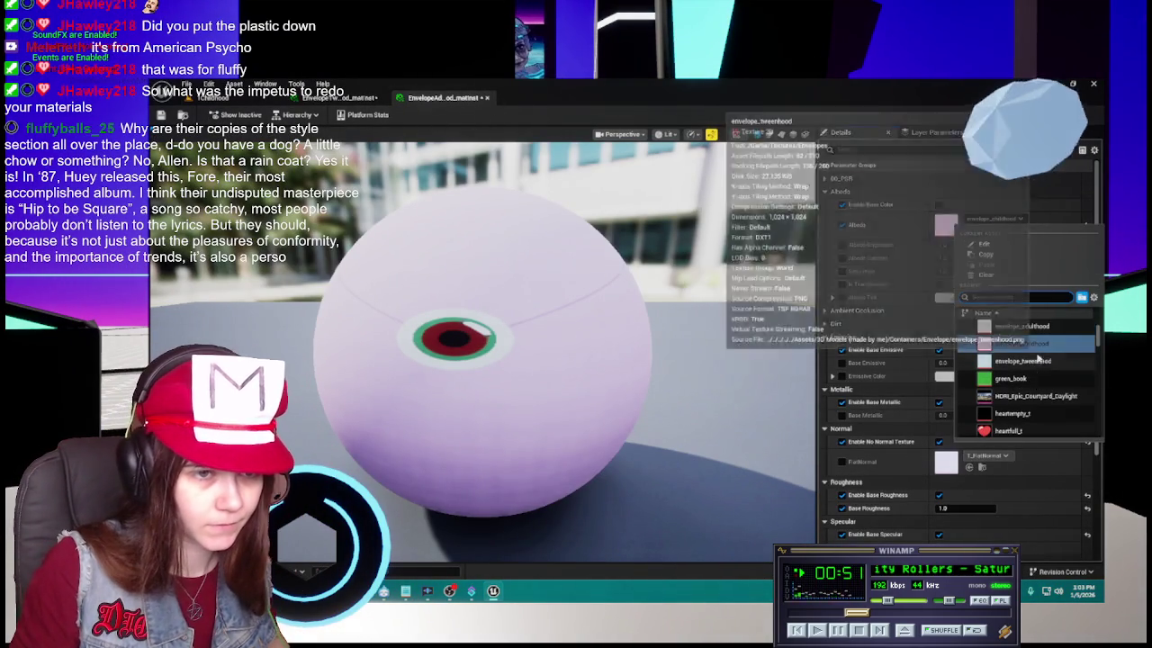
click(1021, 327)
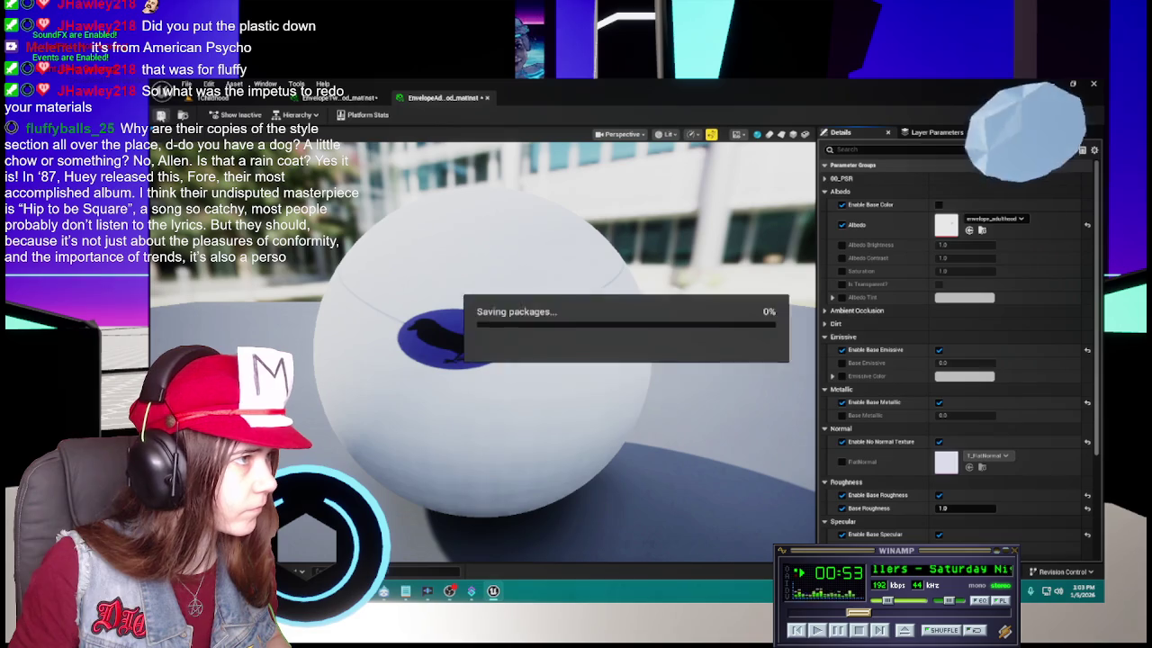
Set EnvelopeTweenhood_matinst's Albedo to envelope_tweenhood and close both instance editors
click(342, 97)
click(999, 222)
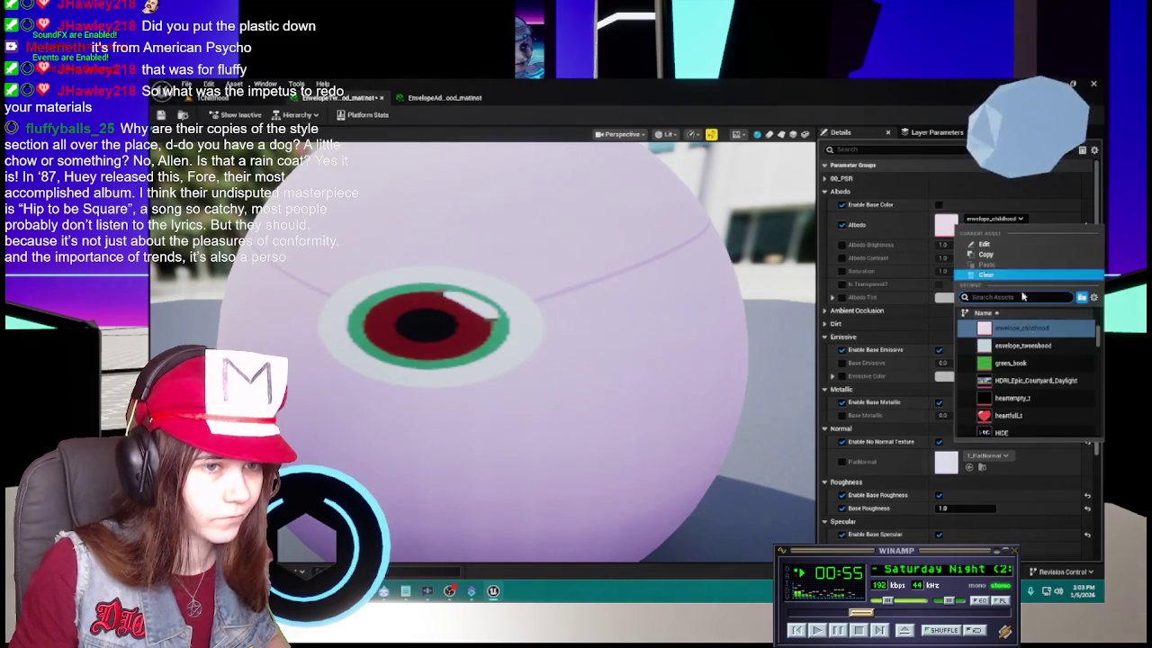
click(1044, 350)
scroll(446, 290, down, 5)
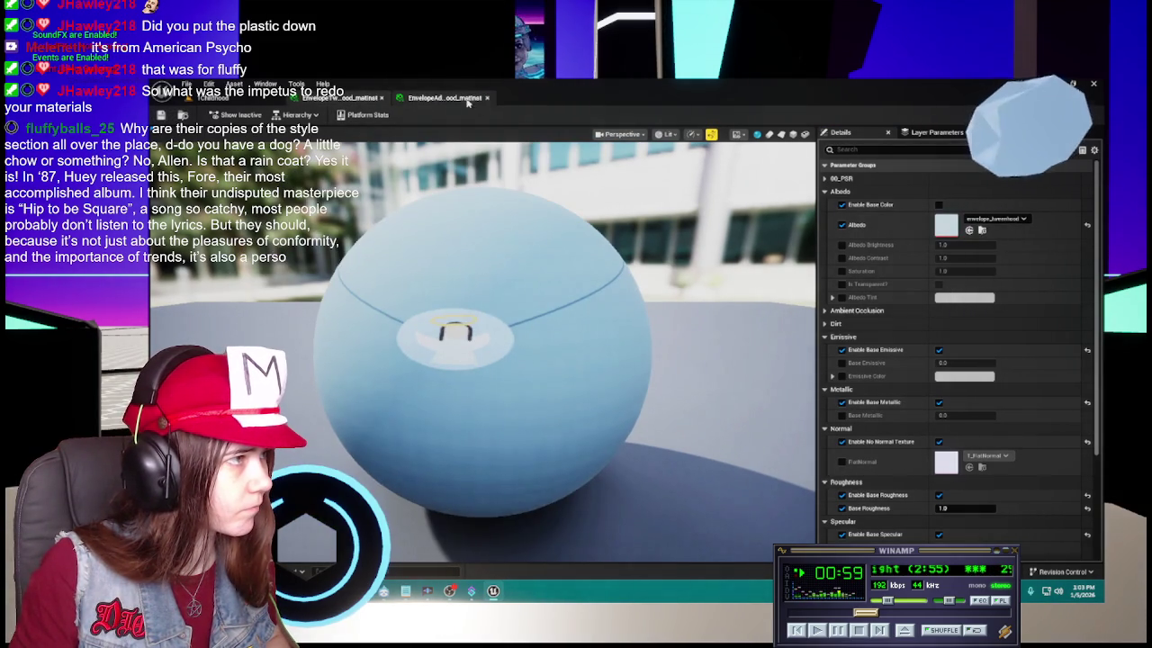
click(420, 99)
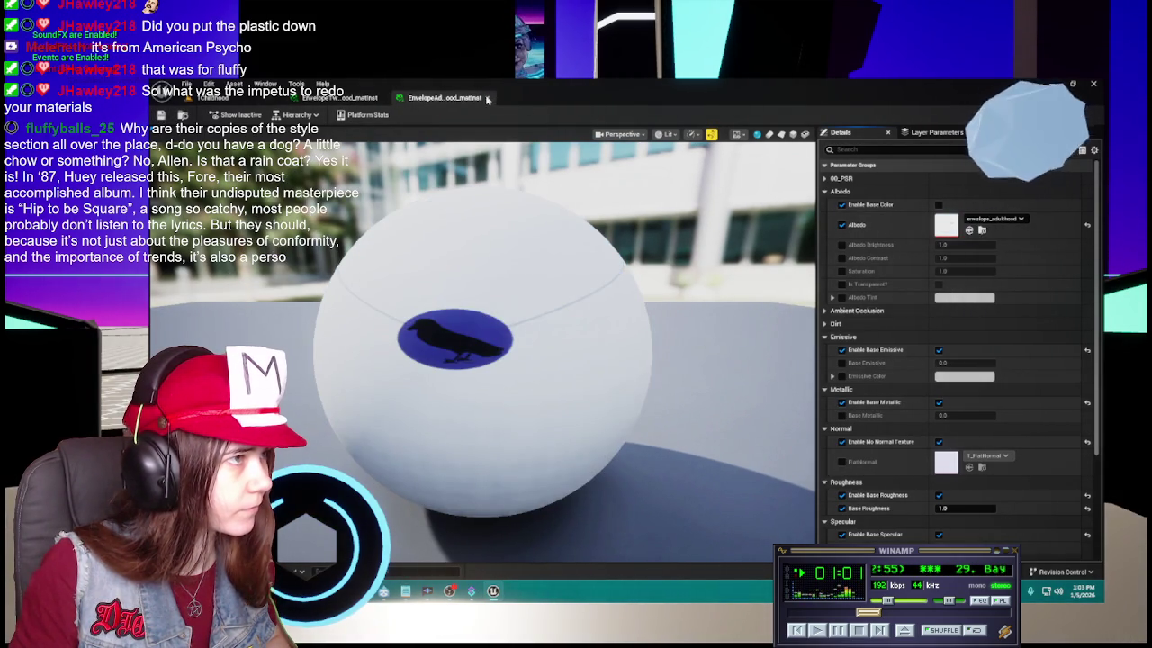
click(487, 99)
click(385, 99)
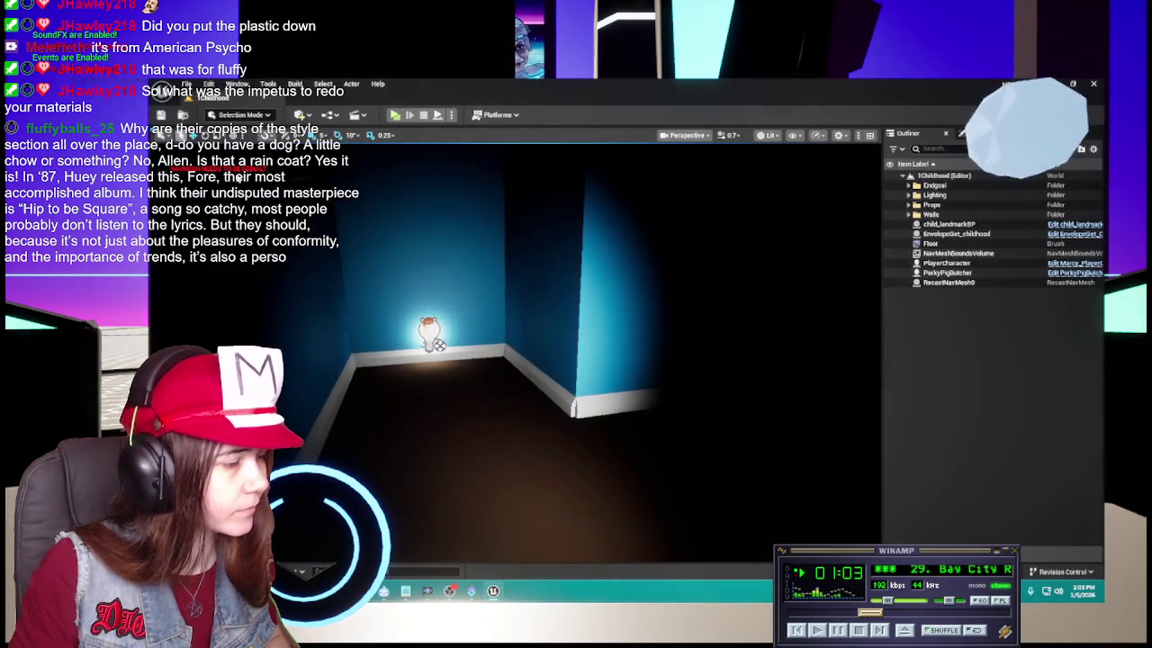
key(ctrl+space)
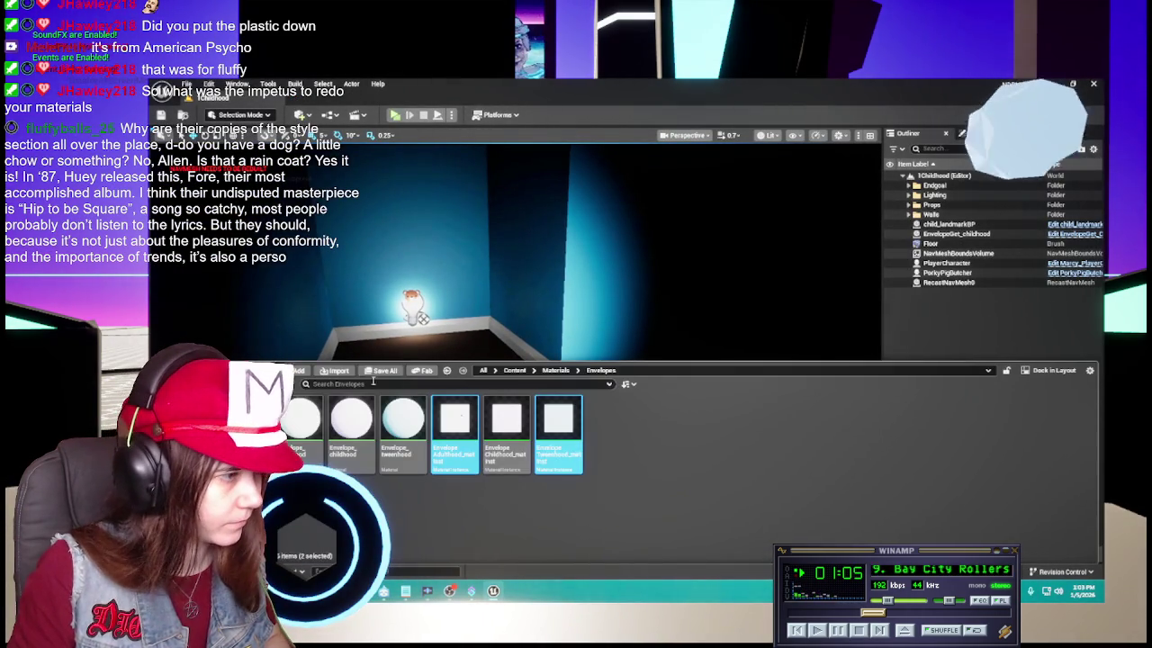
click(702, 504)
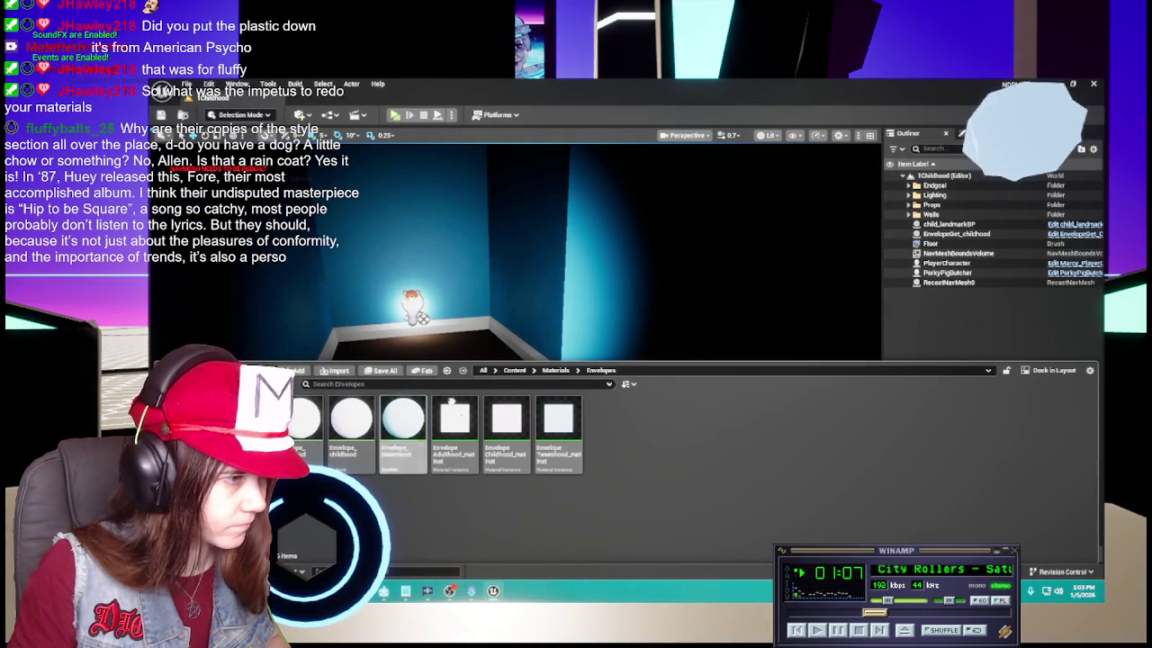
Start deleting the three Envelope base materials, cancel since they're referenced, and return to Content
click(299, 418)
shift+click(402, 418)
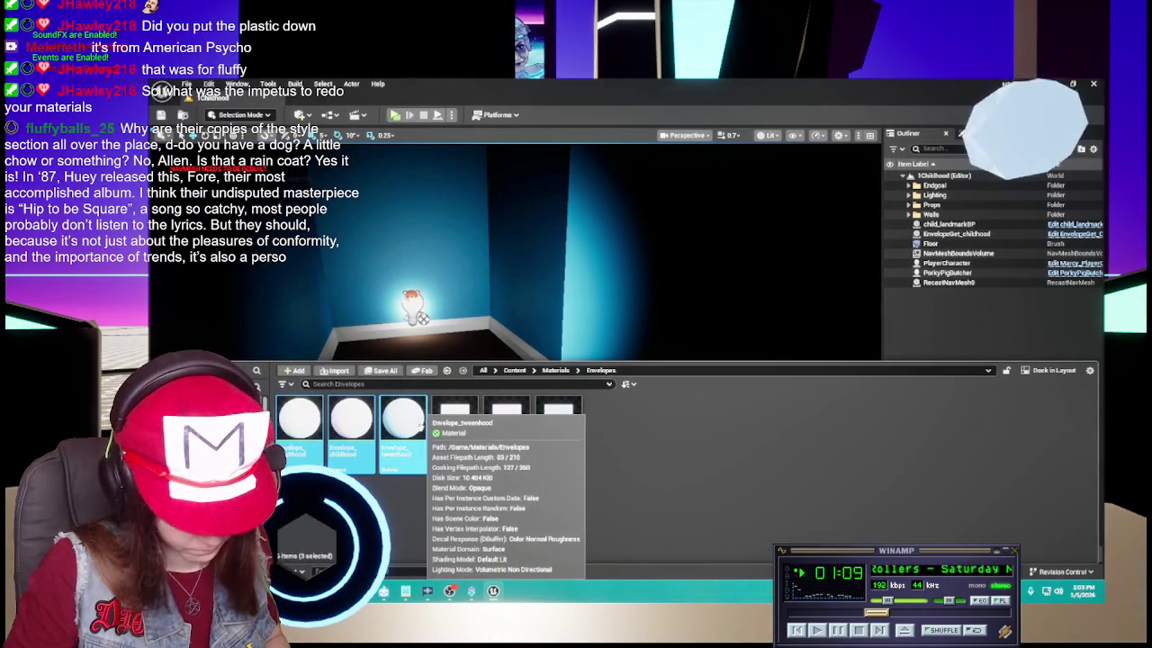
key(Delete)
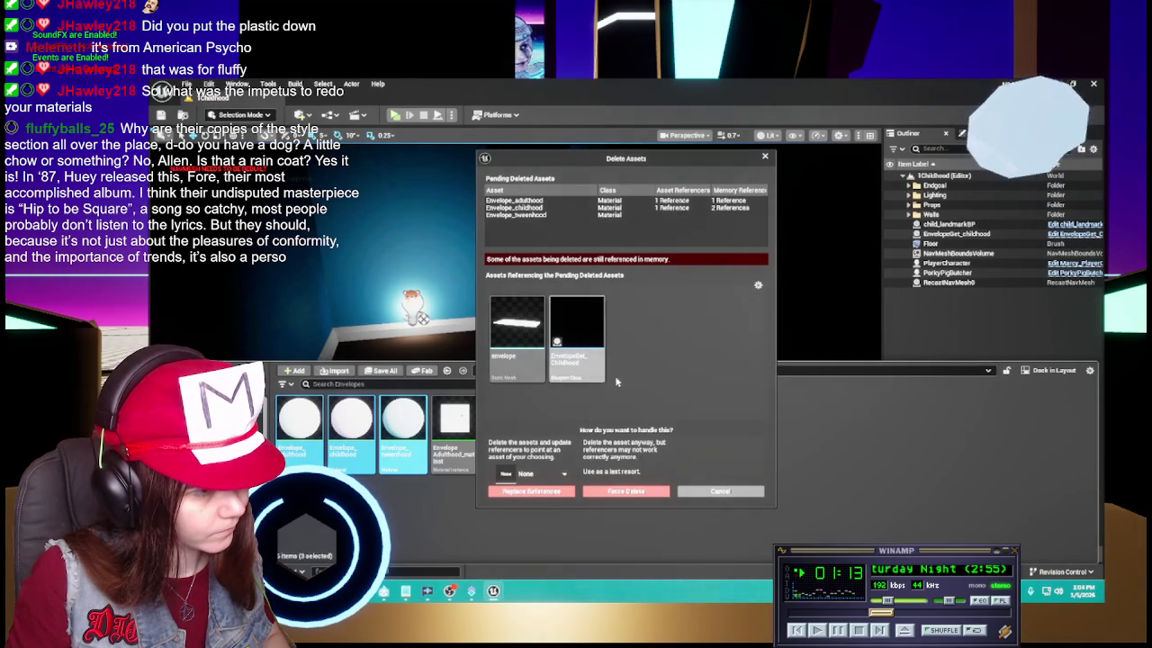
click(717, 486)
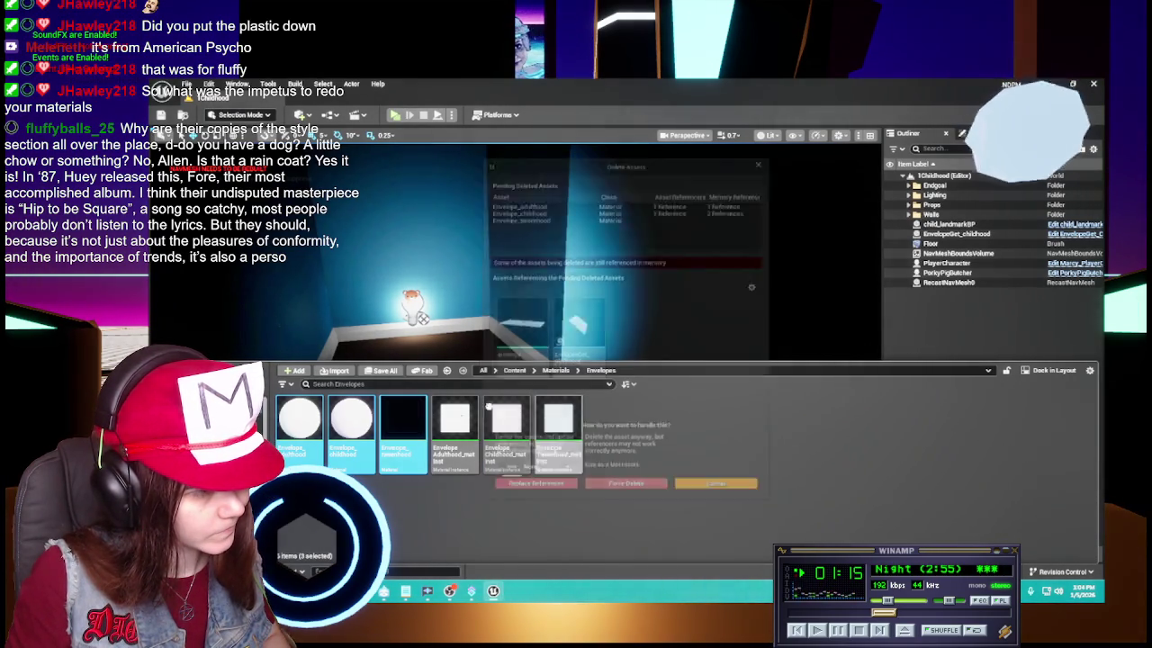
click(516, 372)
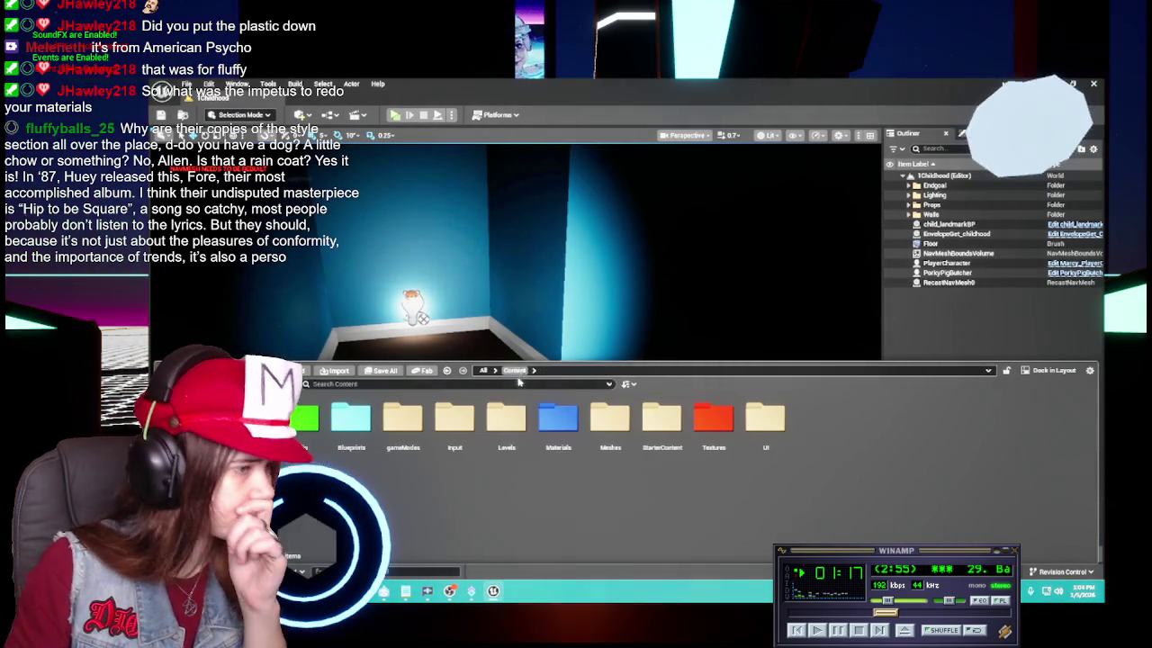
Assign EnvelopeAdulthood_matinst as the envelope static mesh's material in Meshes
double_click(558, 419)
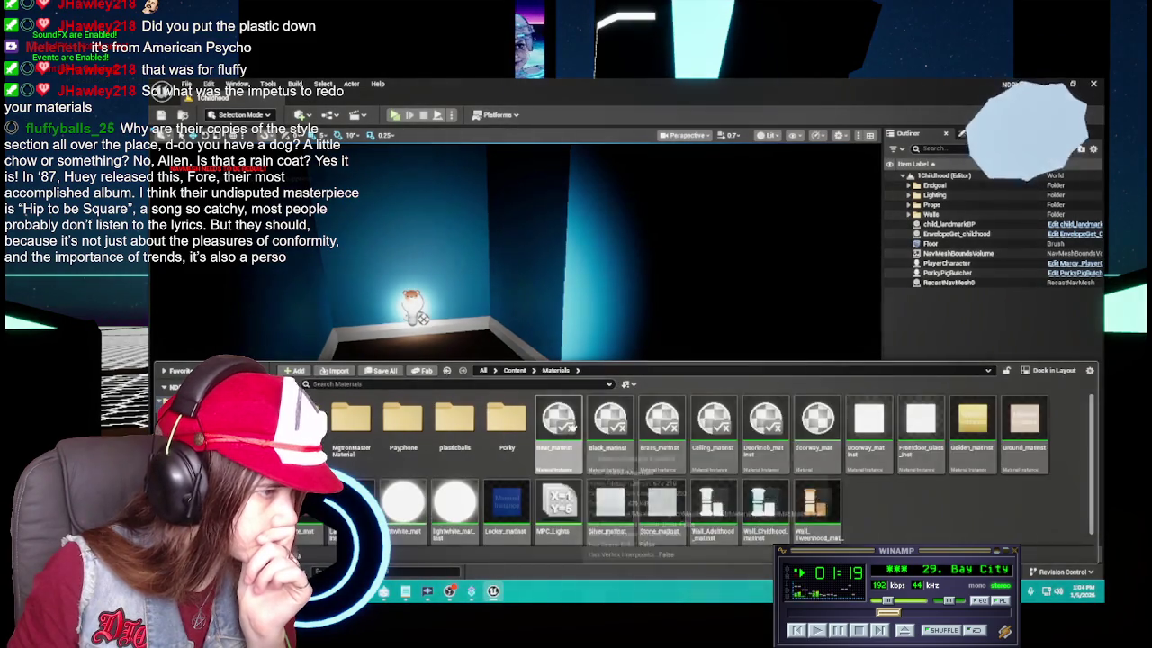
click(515, 370)
double_click(609, 416)
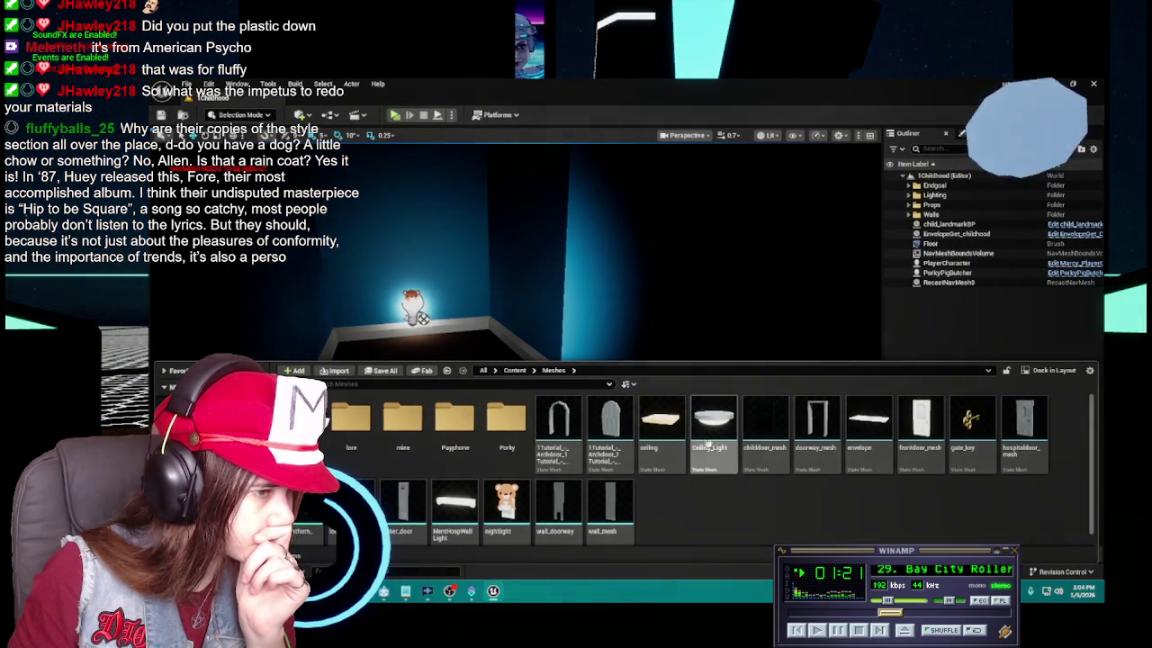
click(871, 432)
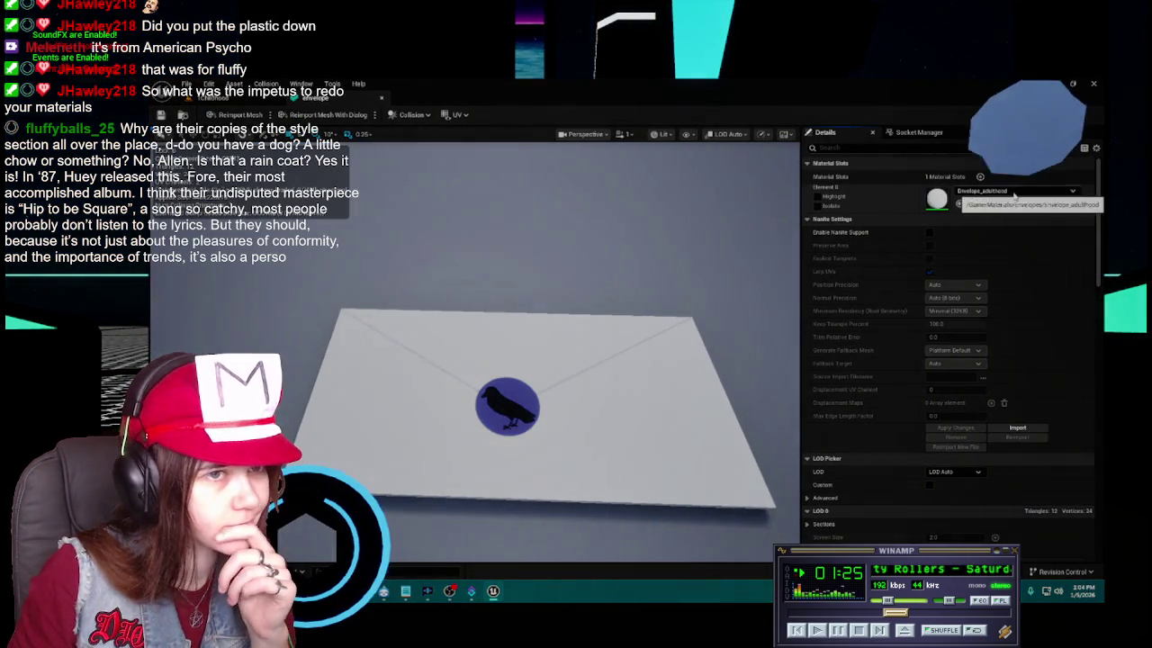
click(1017, 191)
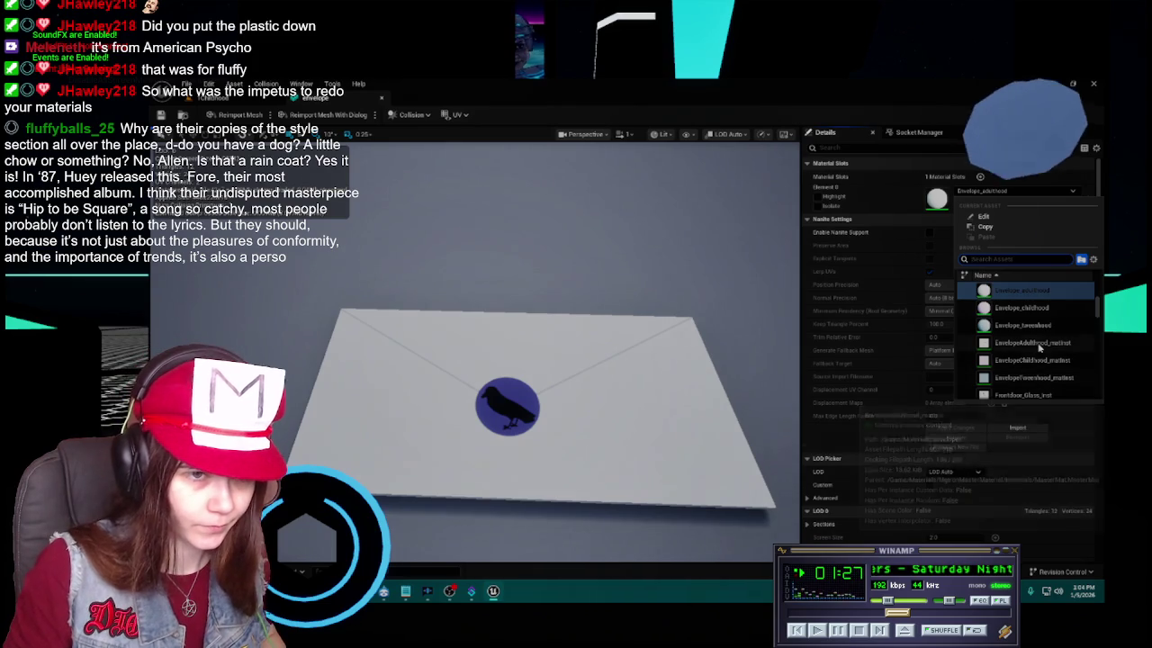
click(1032, 343)
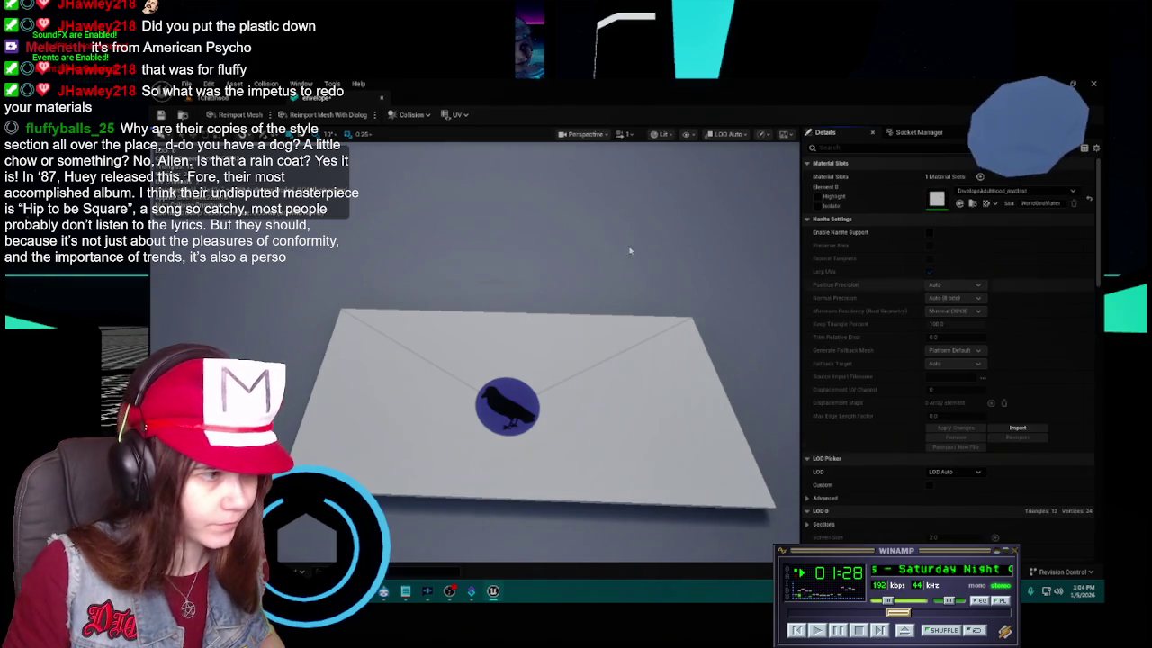
click(383, 99)
key(ctrl+space)
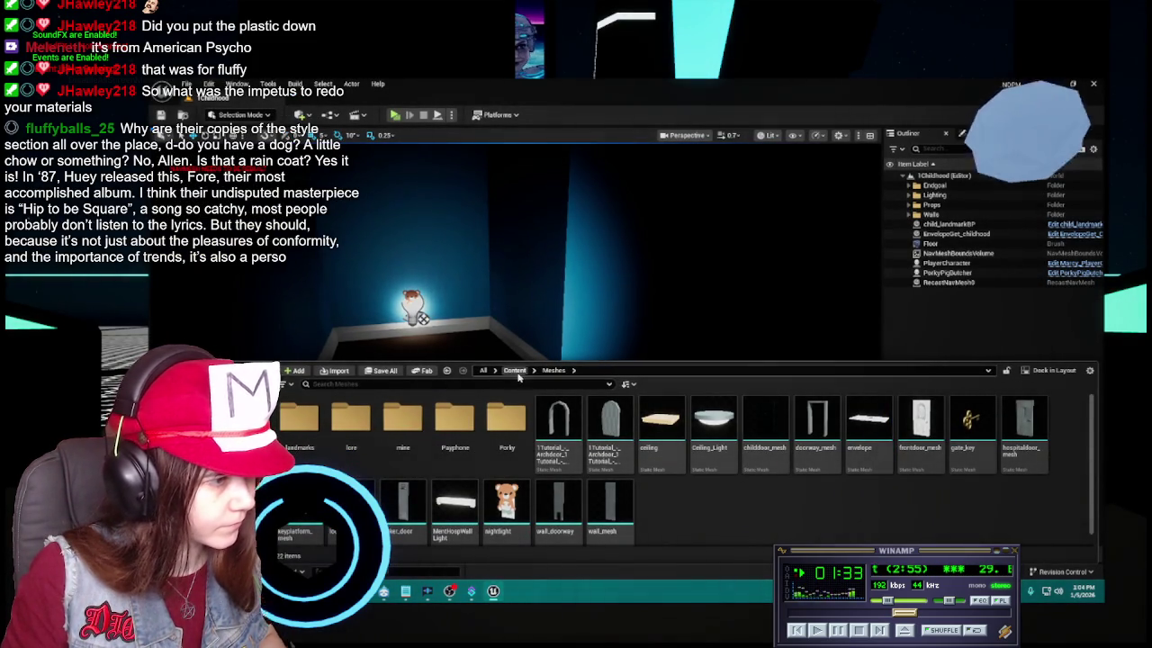
Set the EnvelopeGet_Childhood blueprint's envelope mesh material to EnvelopeChildhood_matinst
click(514, 370)
double_click(402, 423)
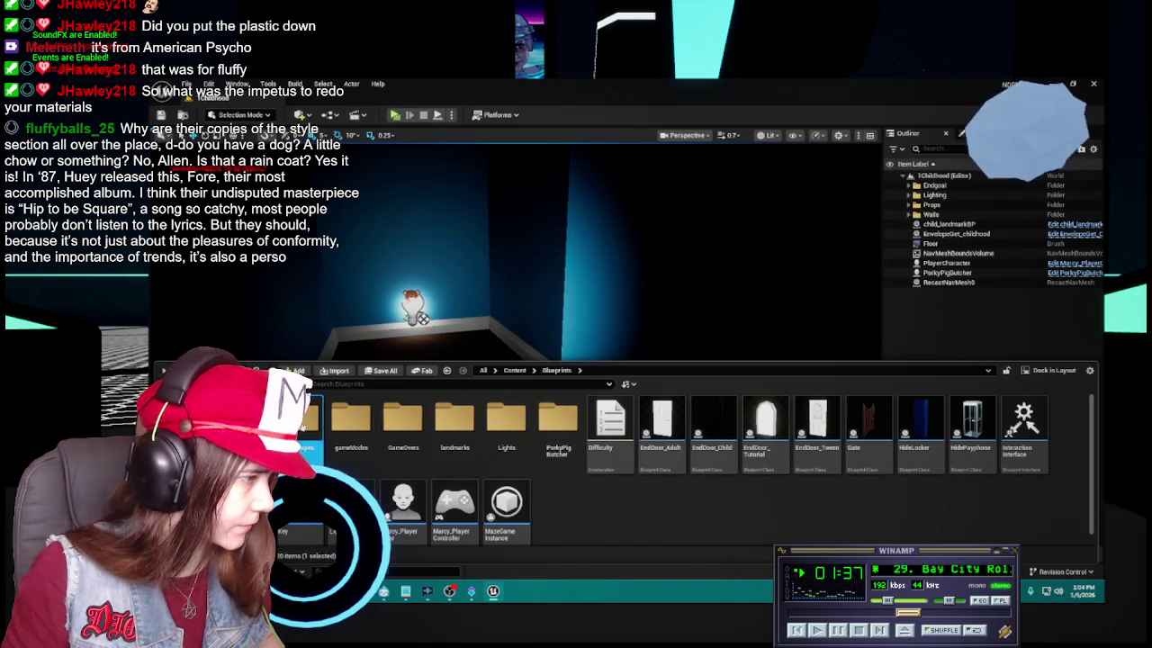
double_click(325, 415)
double_click(315, 432)
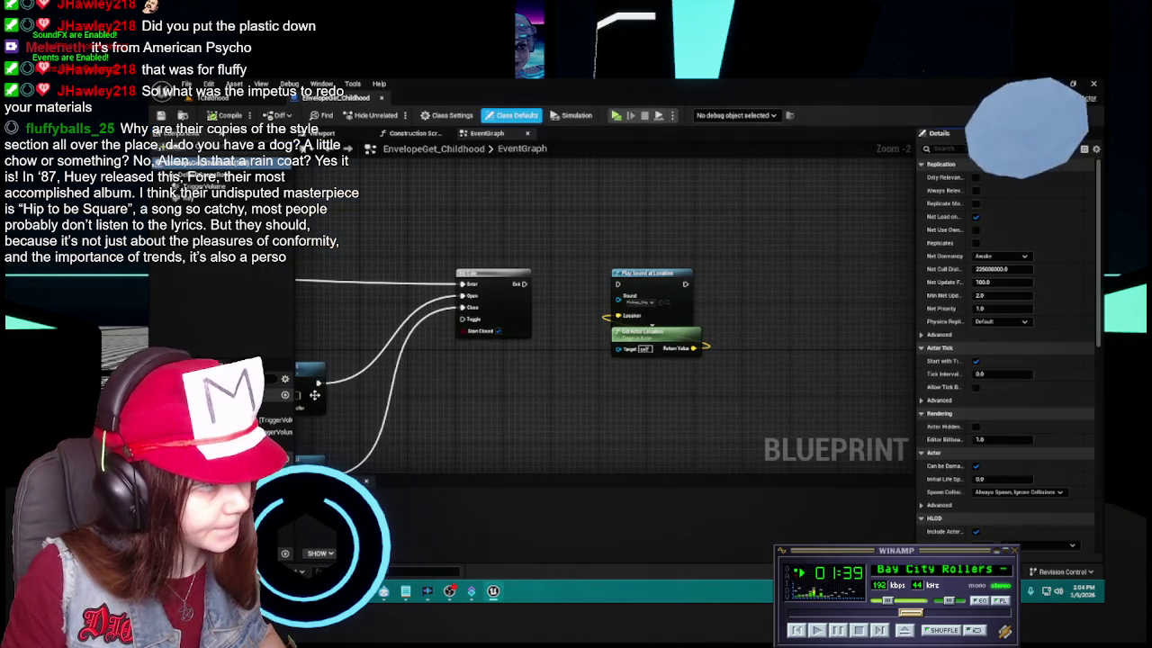
drag(386, 208, 526, 203)
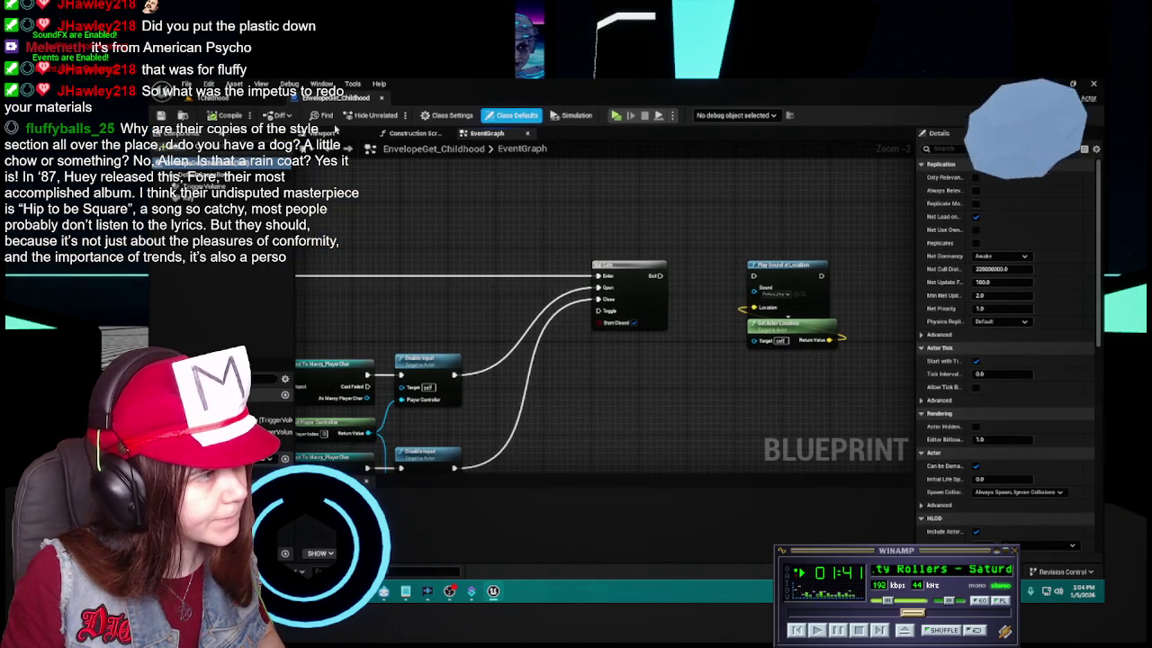
click(328, 133)
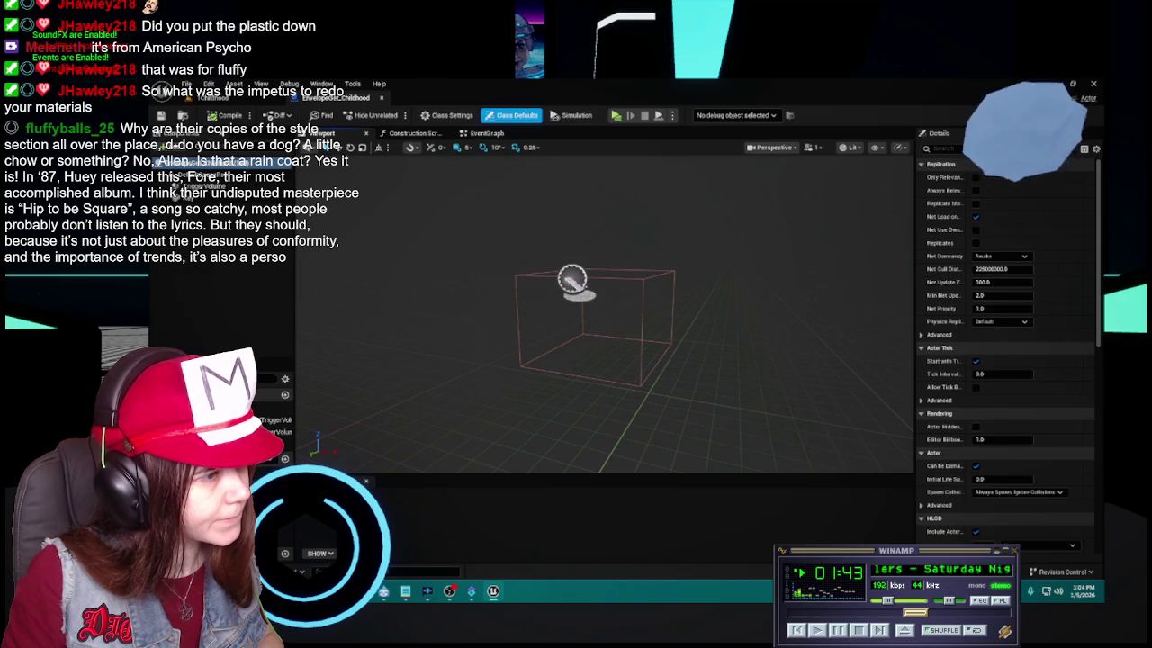
click(572, 280)
click(1037, 362)
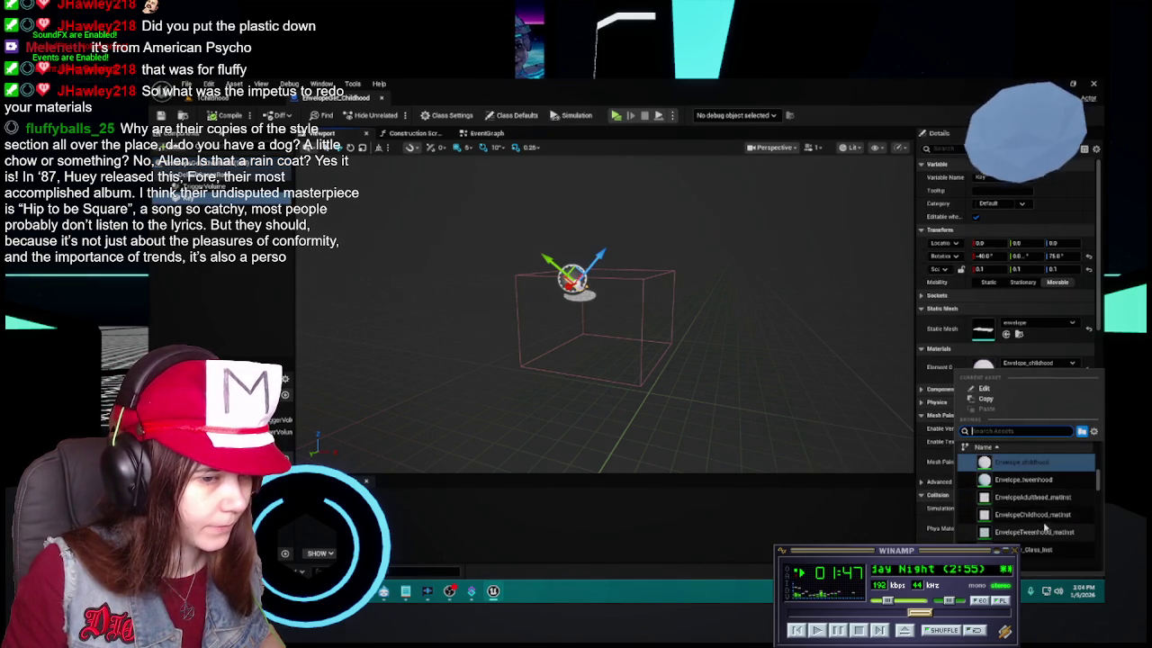
click(1042, 514)
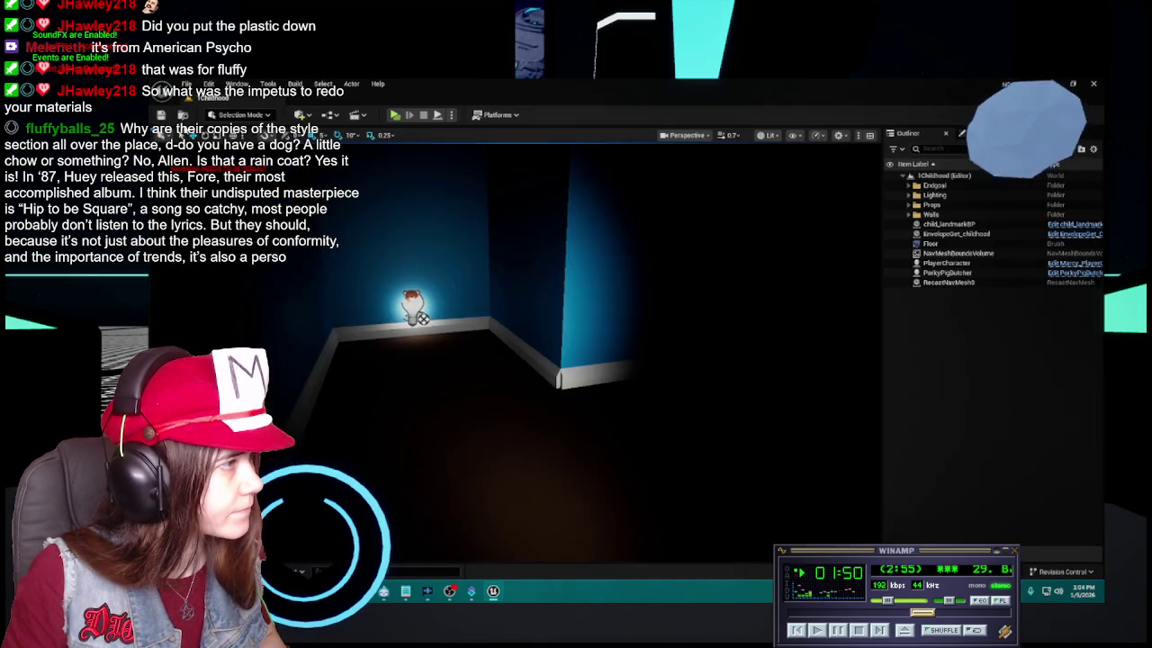
click(380, 98)
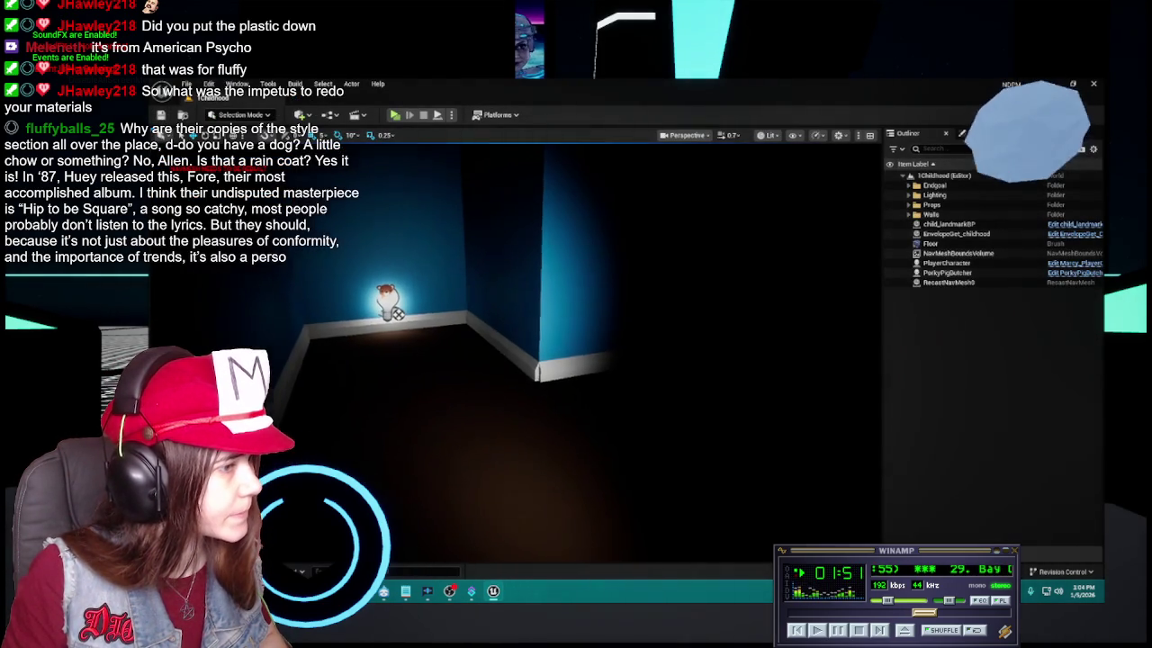
key(ctrl+space)
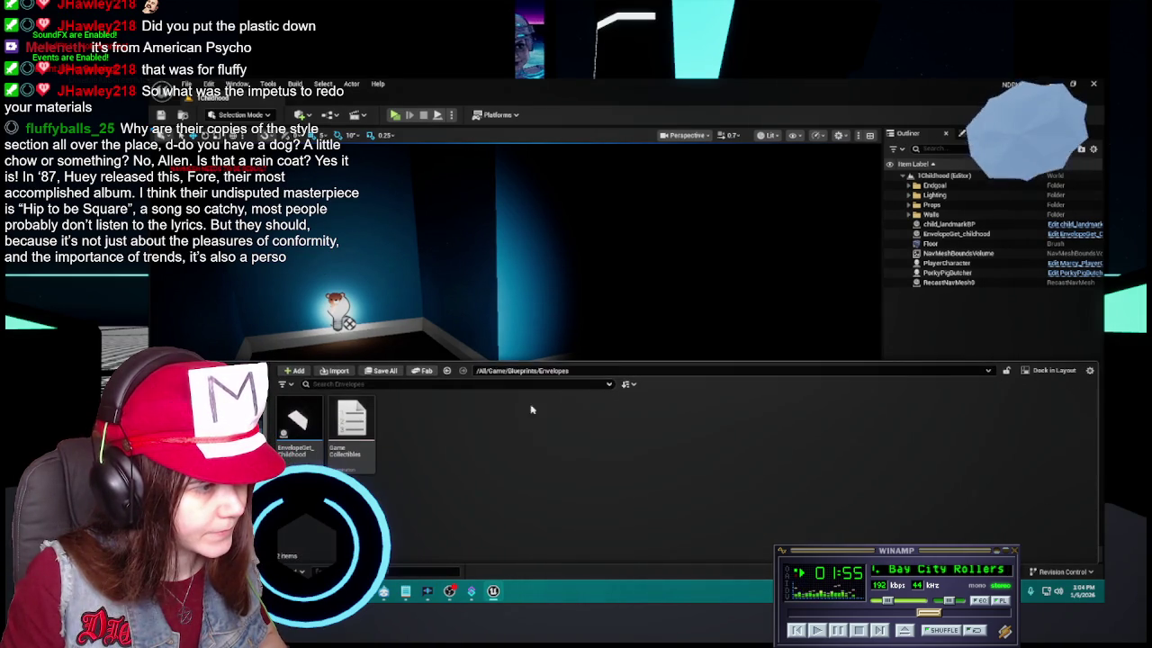
Delete the three original Envelope materials from Materials > Envelopes
click(515, 370)
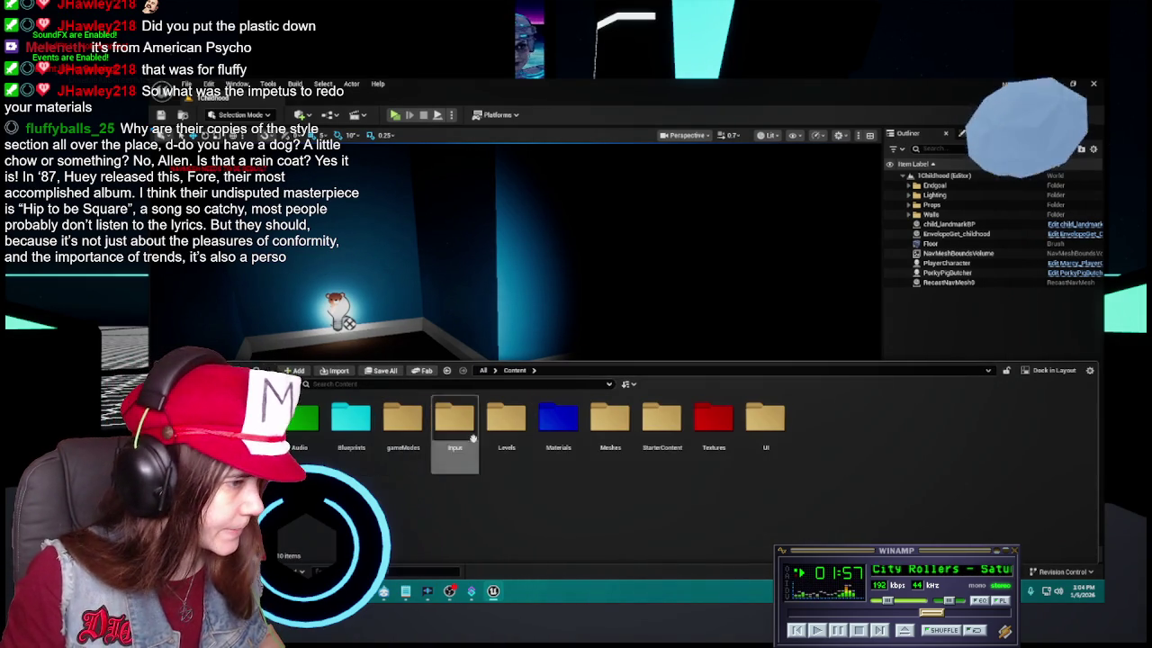
double_click(558, 418)
double_click(349, 419)
click(300, 423)
shift+click(403, 423)
key(Delete)
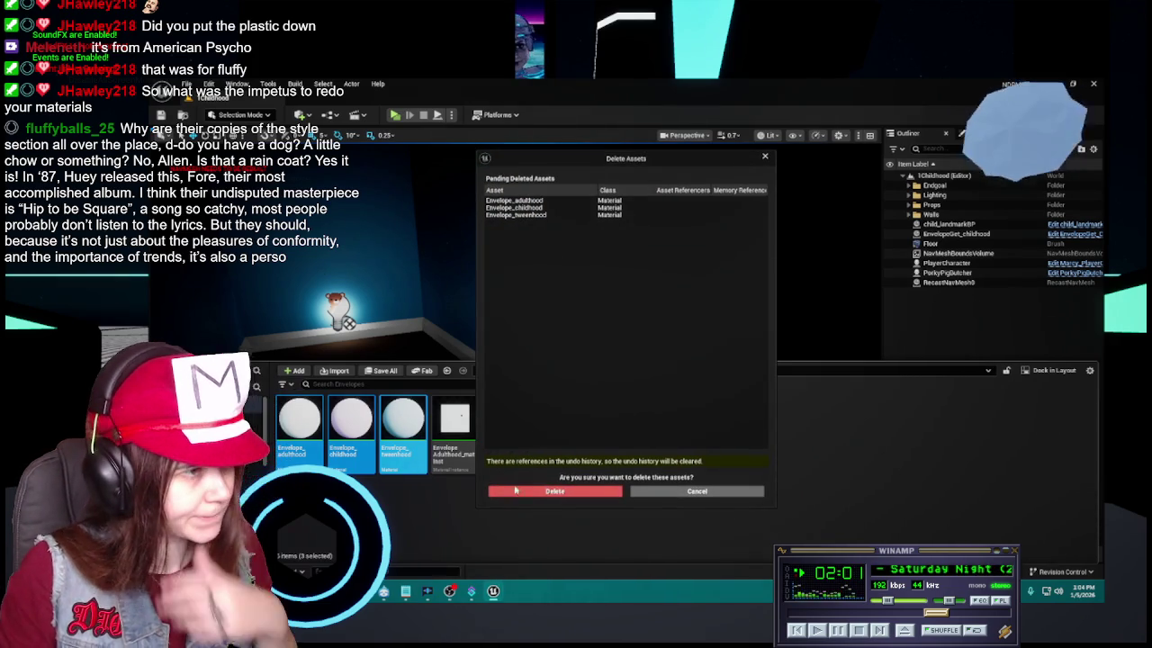
click(508, 489)
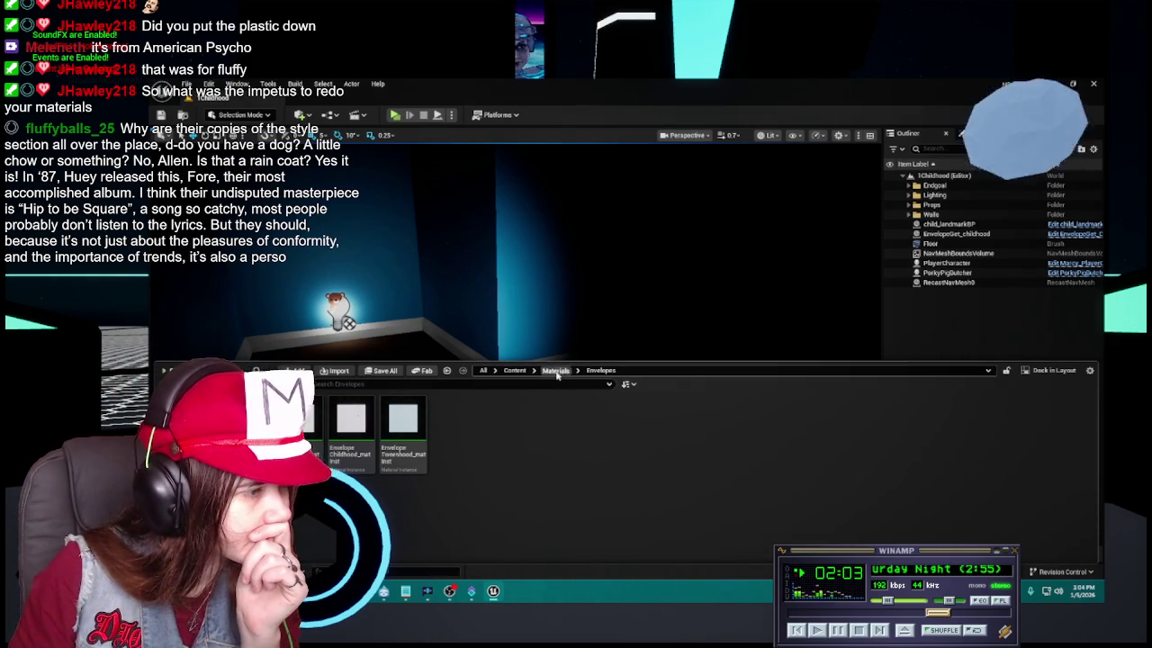
Open the Payphone materials folder, then return to the Content root
click(558, 371)
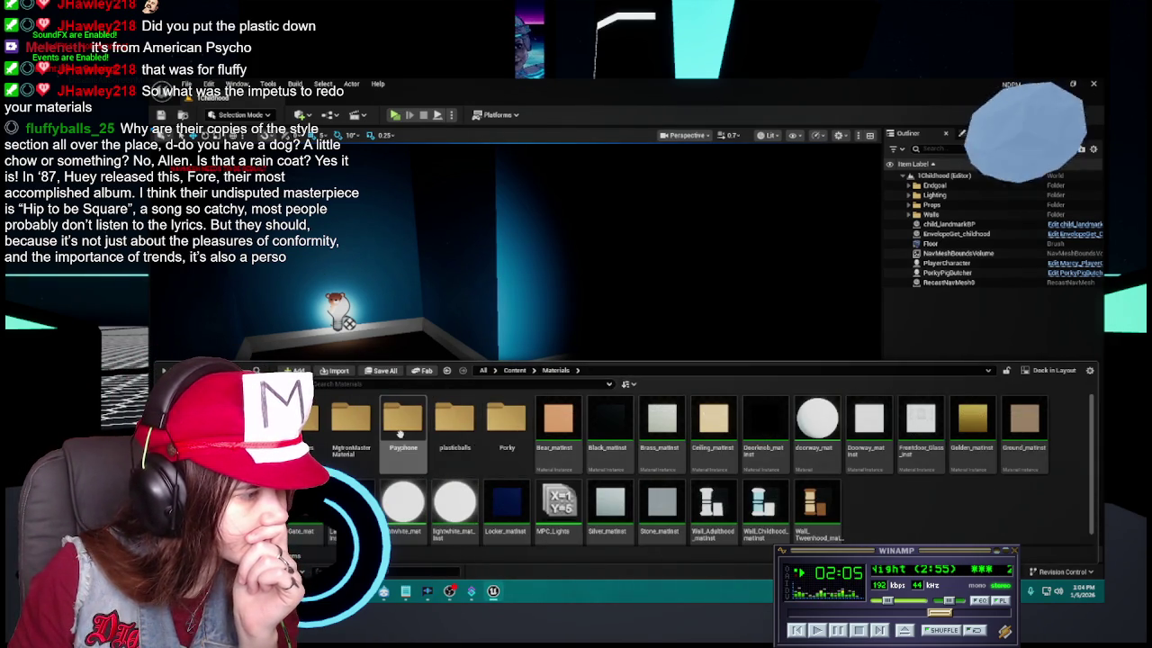
double_click(400, 434)
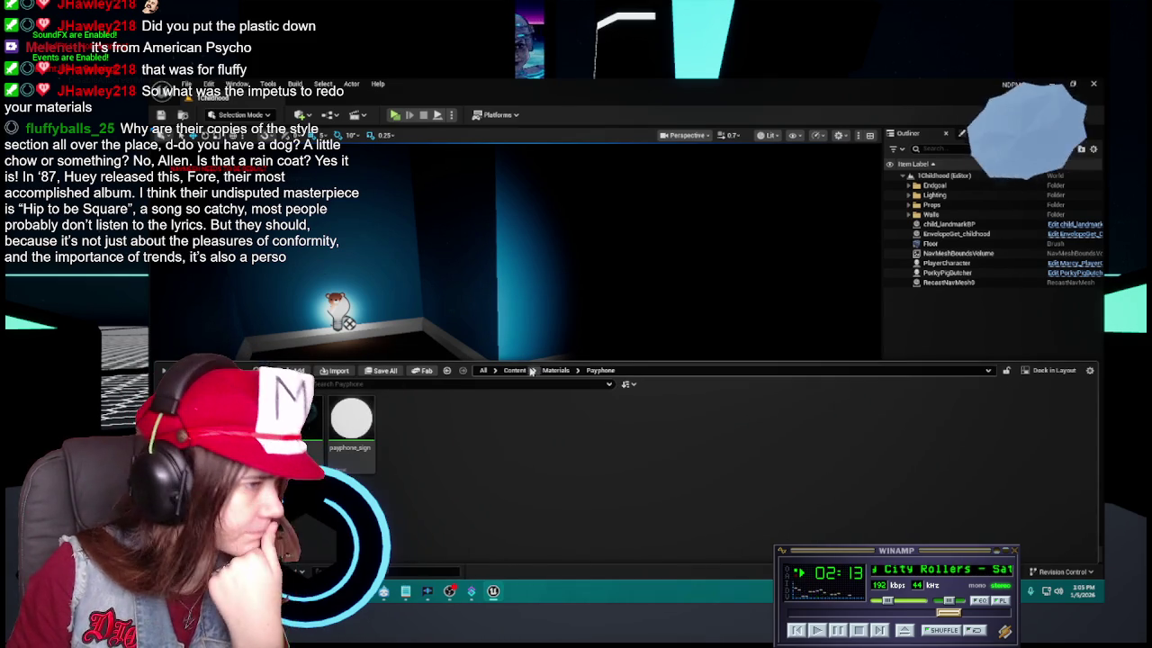
click(515, 370)
Open the 3Adulthood level from the Levels folder and frame the HidePayphone actor
click(514, 436)
double_click(515, 436)
double_click(619, 441)
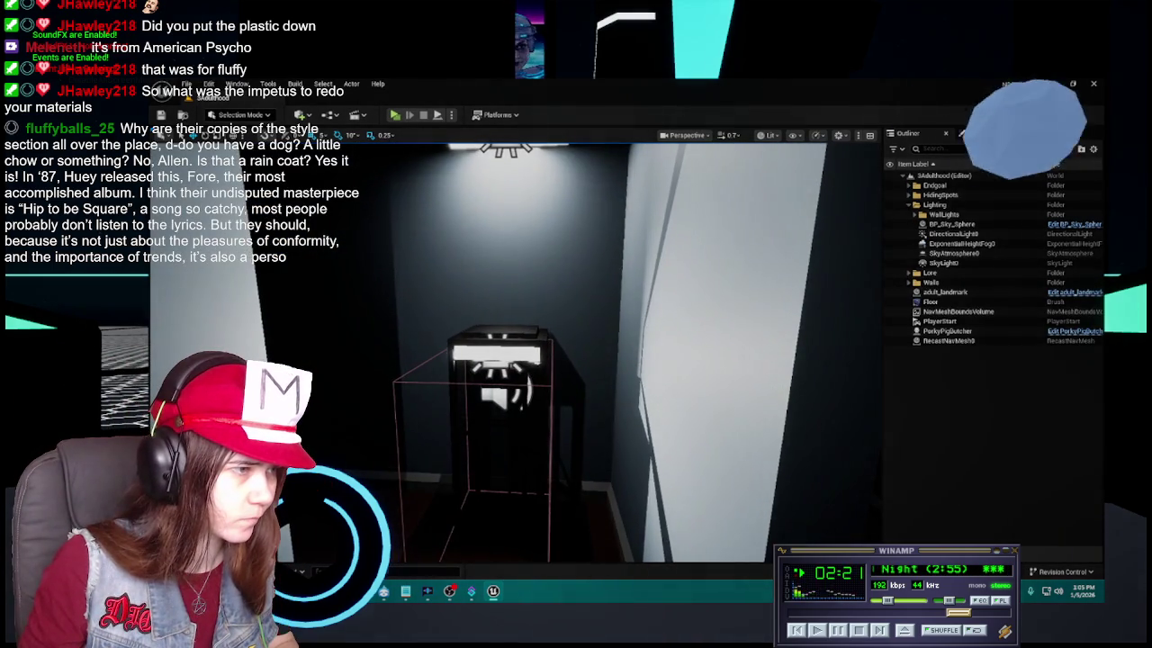
click(509, 405)
key(f)
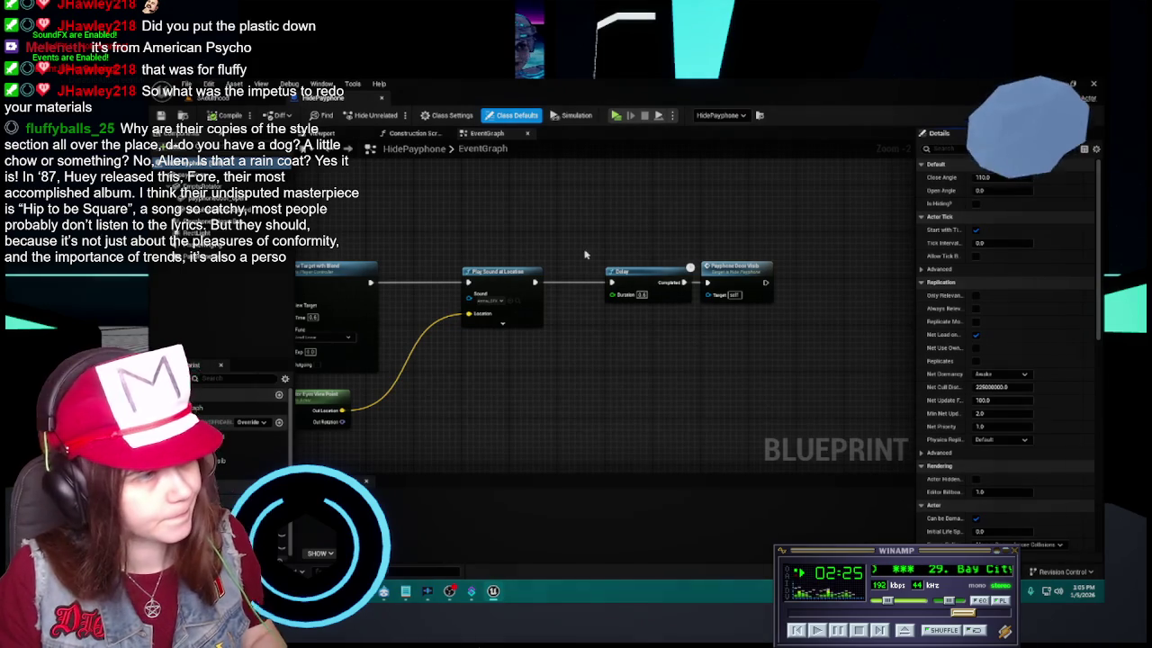
In the HidePayphone blueprint, drag lightwhite_mat_inst onto PayphoneBooth's Element 2, replacing payphone_sign
click(322, 132)
click(630, 333)
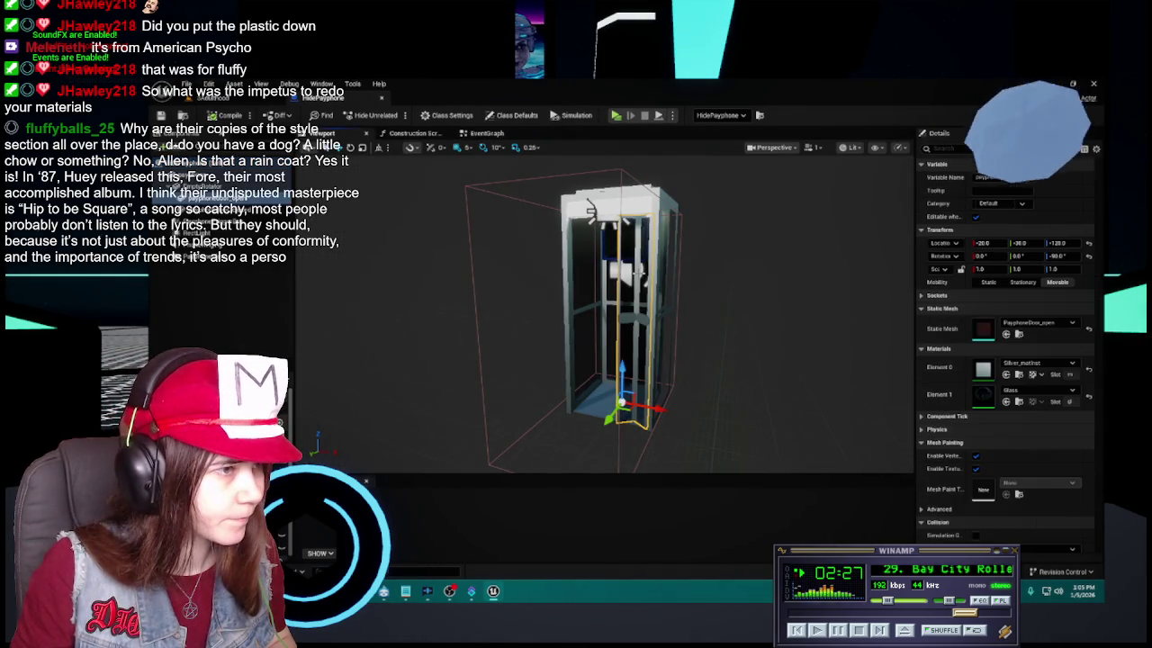
click(1018, 401)
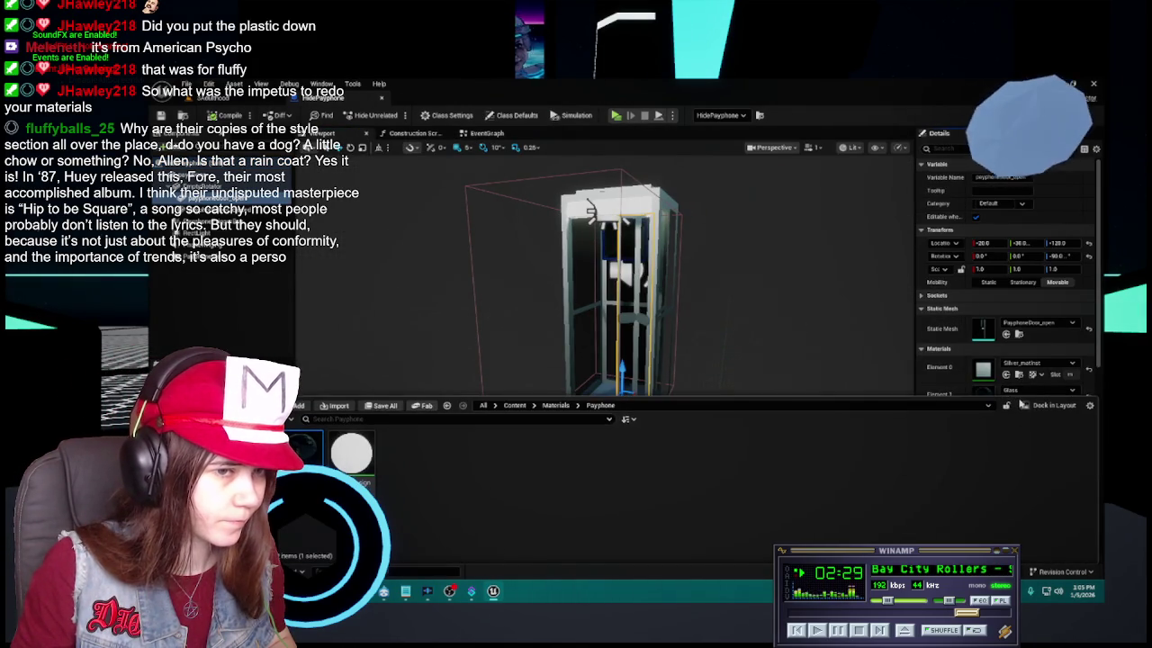
click(597, 314)
click(636, 203)
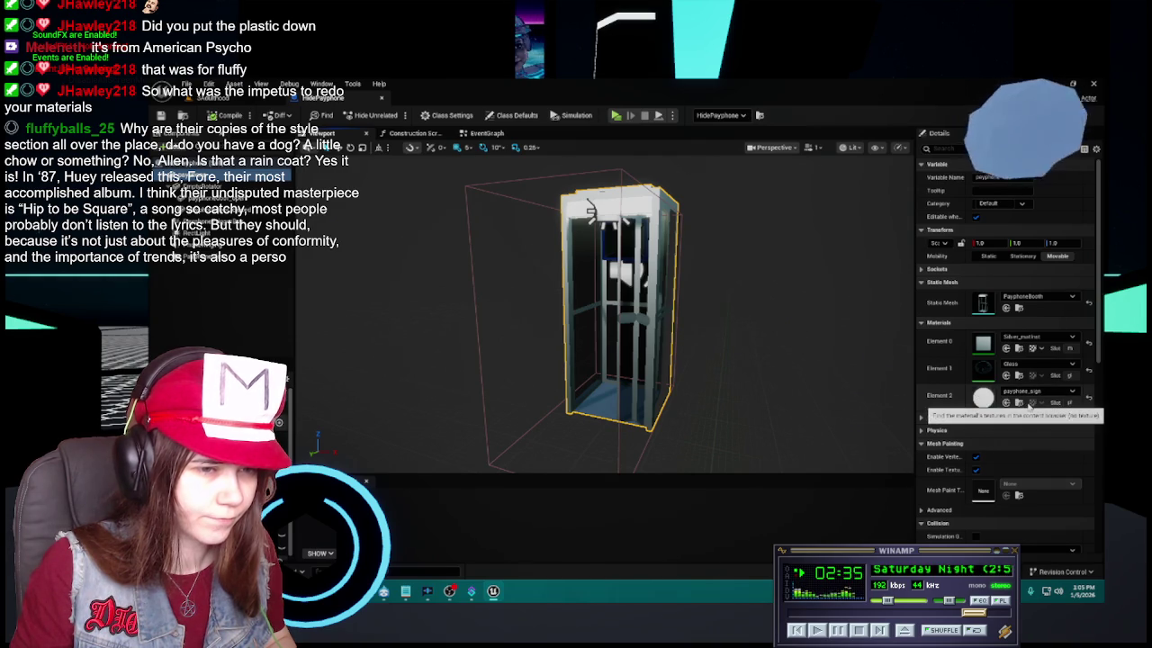
click(1030, 402)
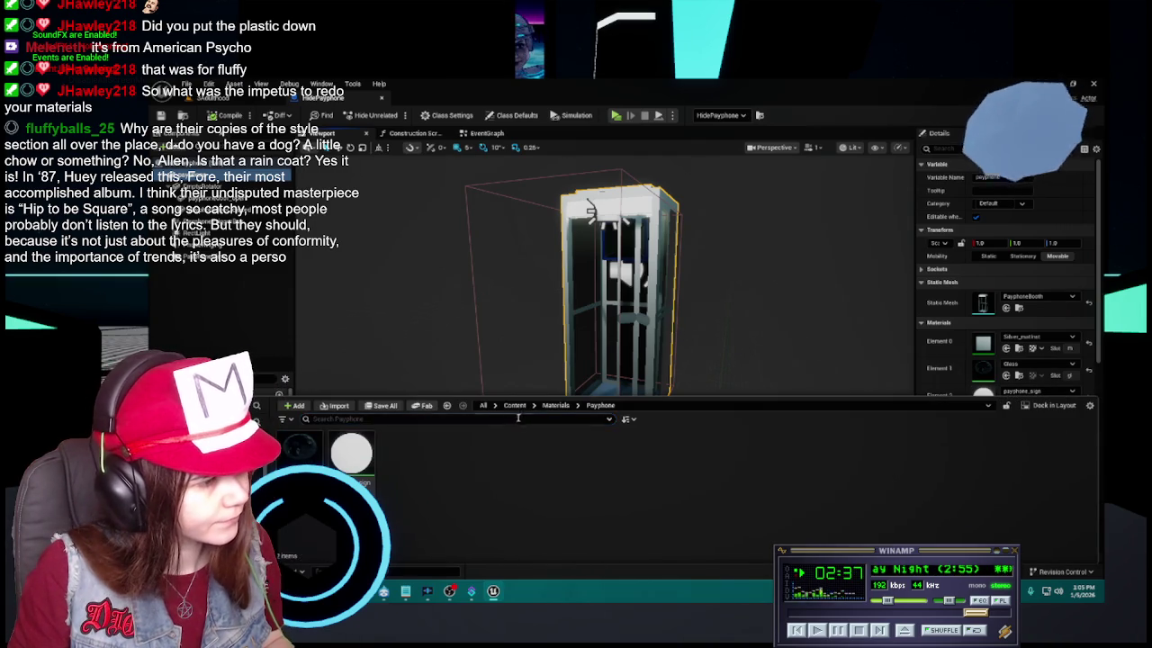
click(555, 405)
mouse_move(446, 486)
mouse_down()
mouse_move(774, 349)
mouse_move(878, 350)
mouse_move(1029, 398)
mouse_up()
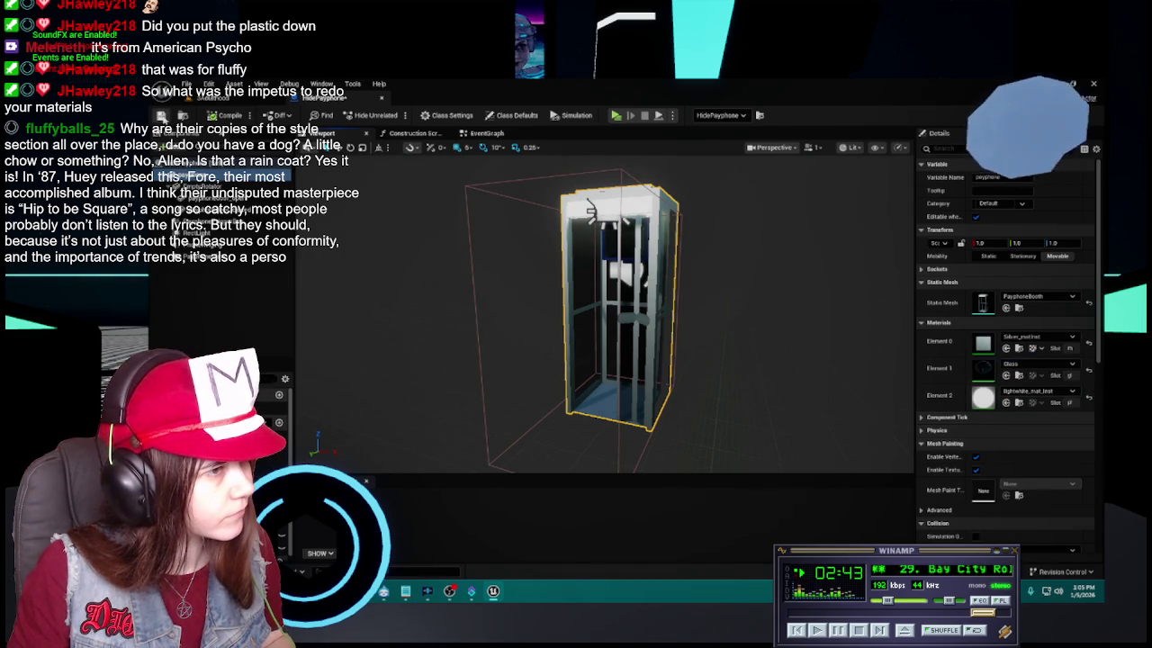
key(ctrl+space)
scroll(411, 475, up, 2)
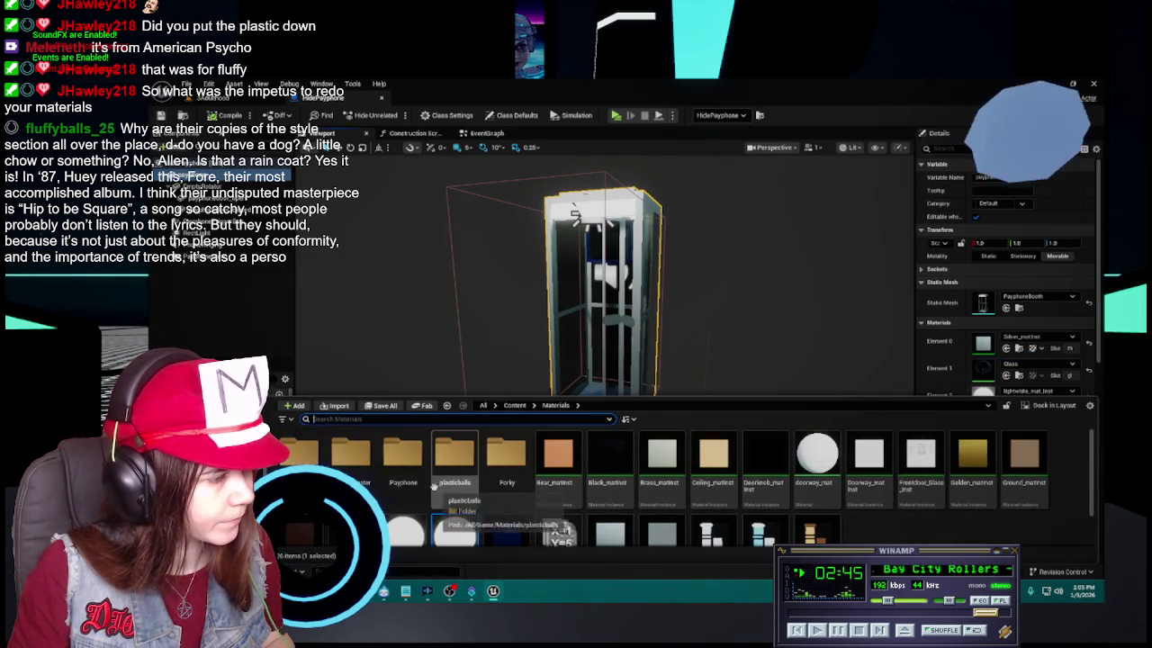
Try deleting payphone_sign in the Payphone materials folder twice, cancelling both times to keep it
double_click(411, 475)
click(351, 452)
key(Delete)
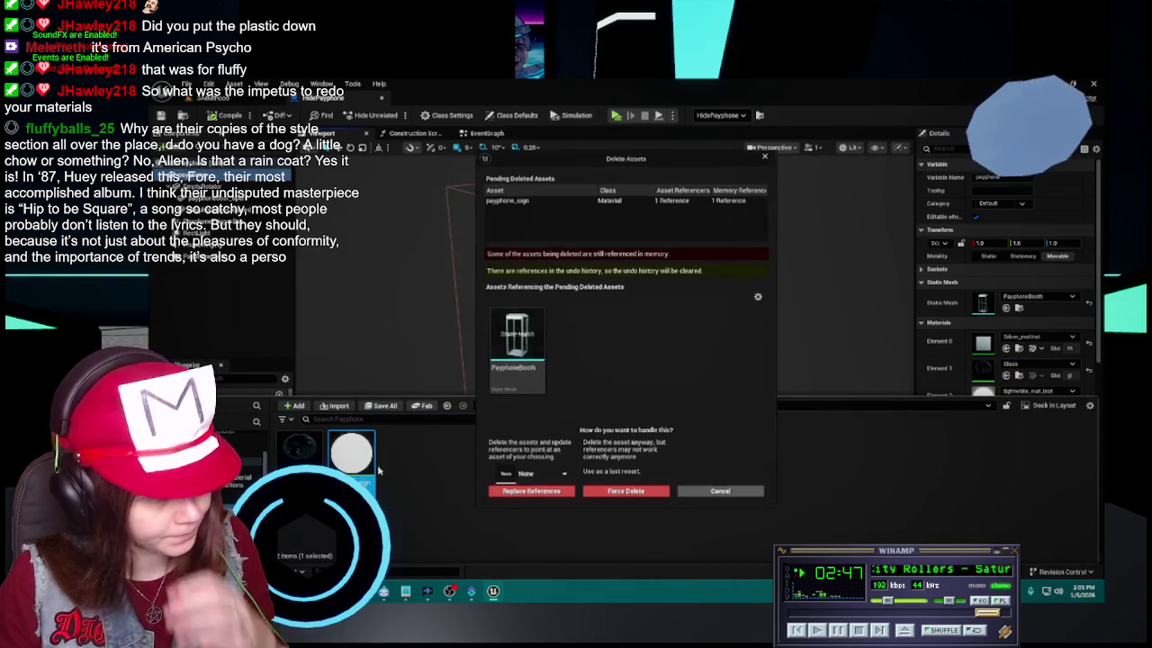
click(720, 492)
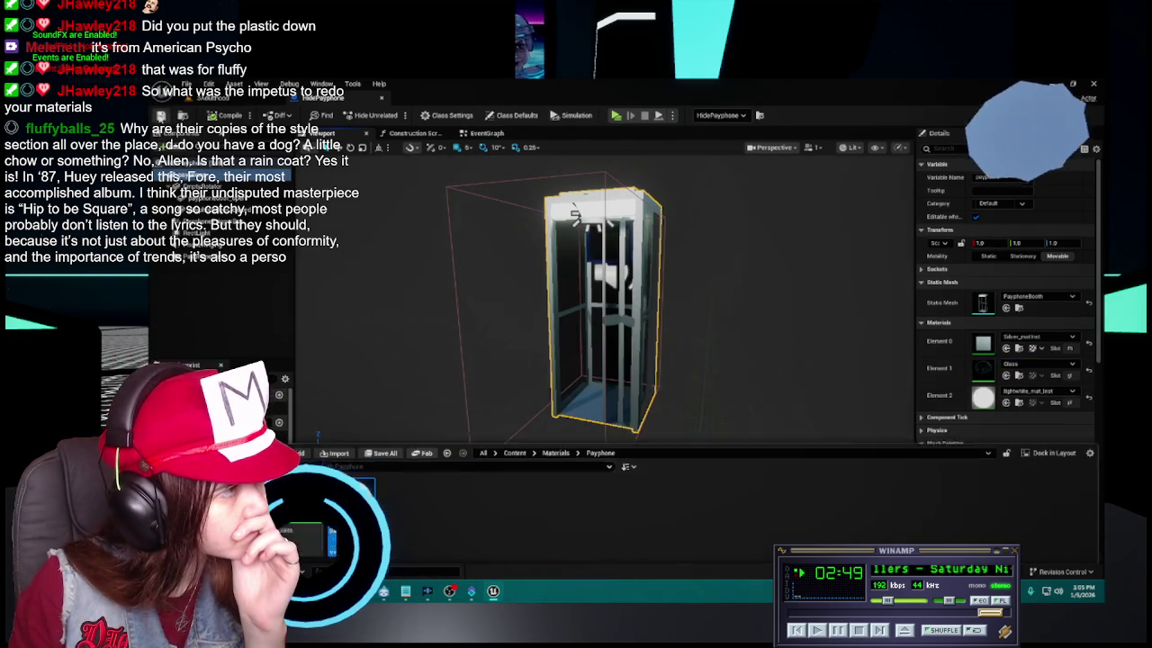
key(ctrl+space)
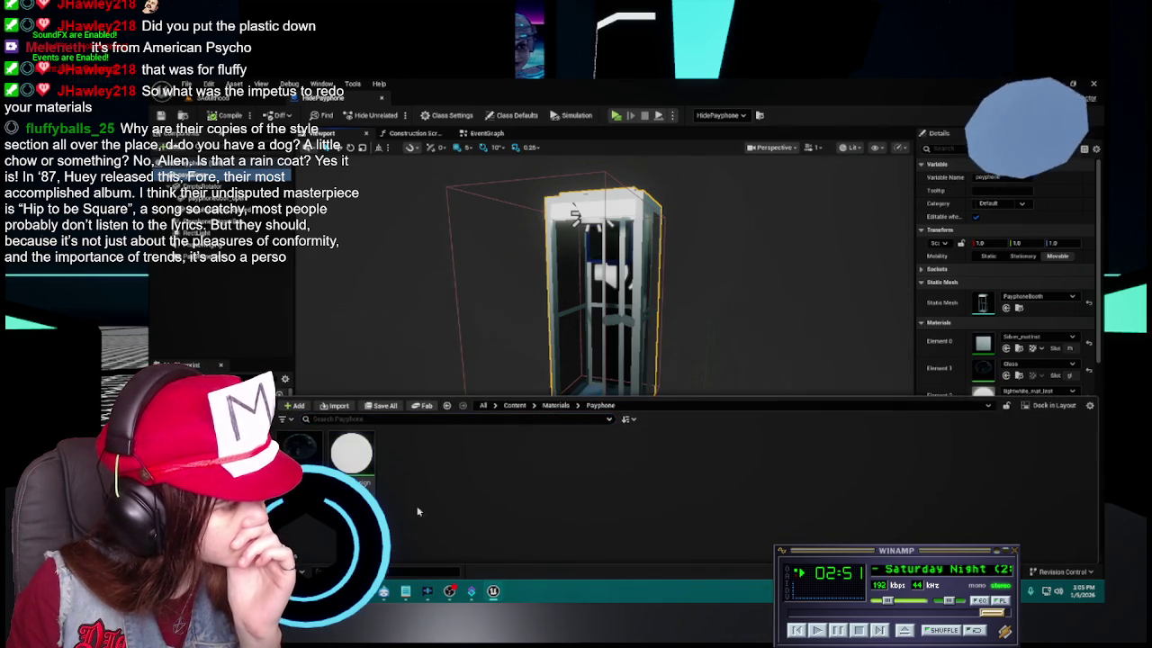
right_click(351, 452)
click(378, 459)
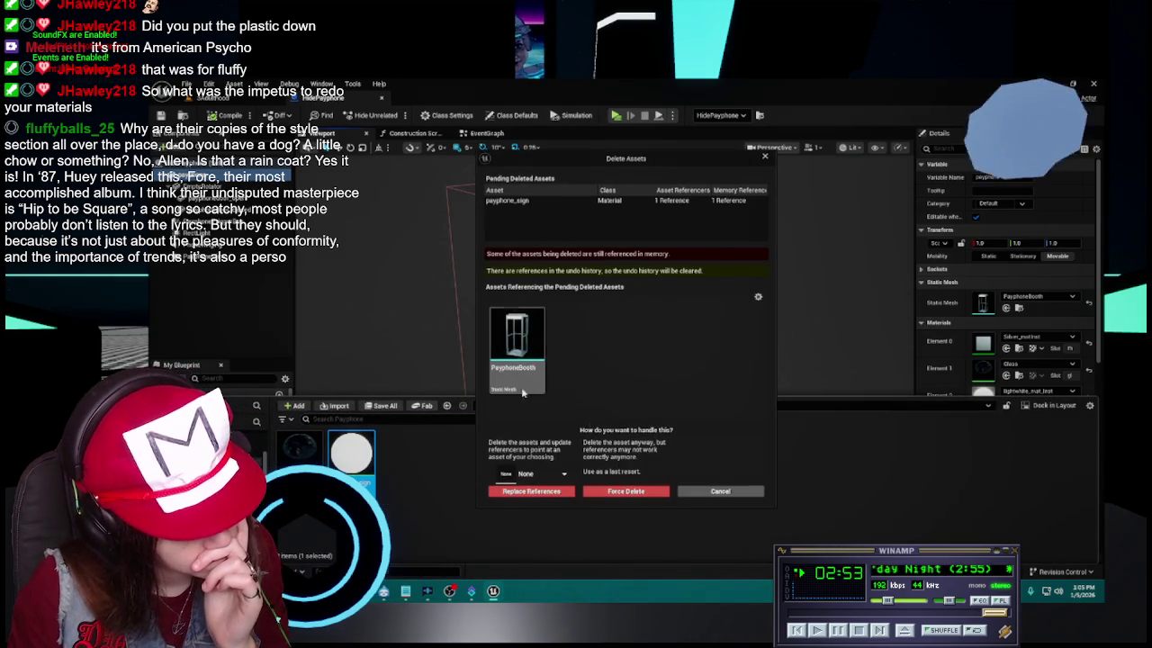
click(732, 493)
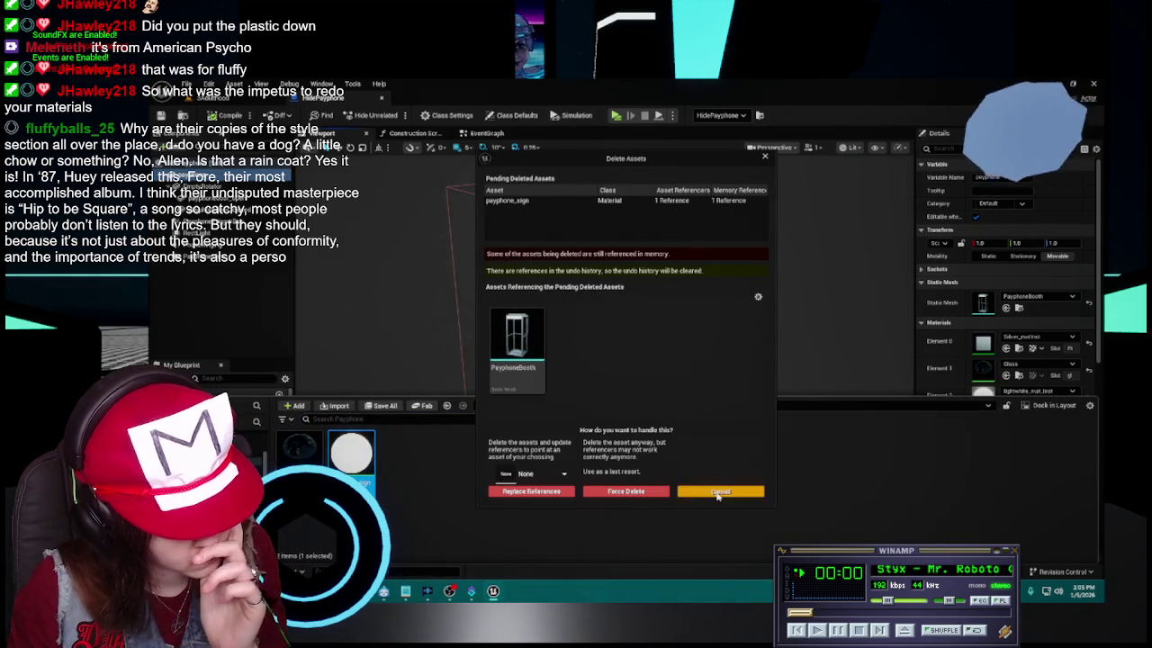
Browse Content > Meshes > Payphone and open the PayphoneBooth static mesh
click(515, 405)
double_click(693, 468)
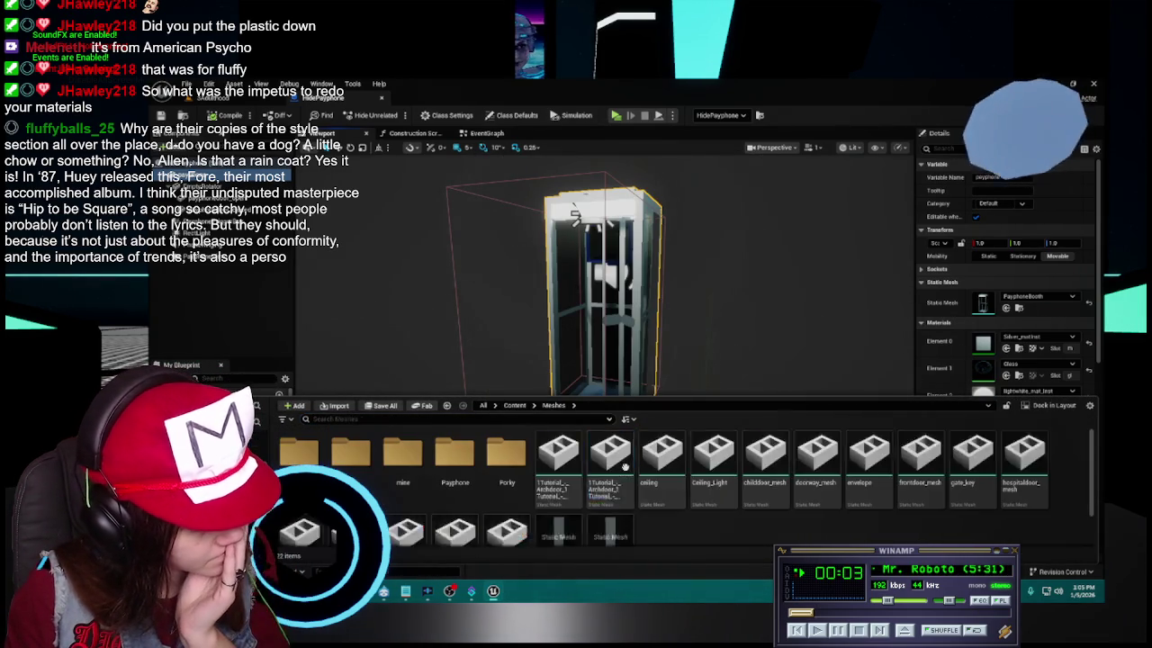
scroll(504, 468, down, 1)
scroll(459, 468, up, 1)
double_click(454, 459)
click(298, 459)
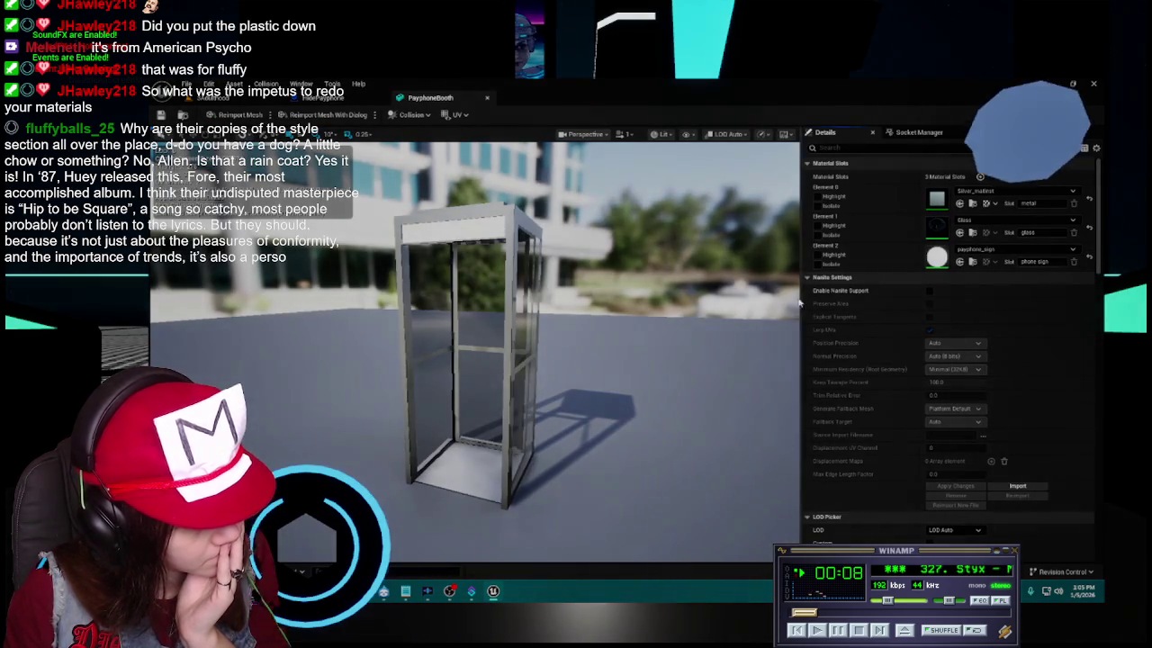
Set the PayphoneBooth mesh's Element 2 material to lightwhite_mat_inst and close the mesh editor
click(980, 252)
text(light)
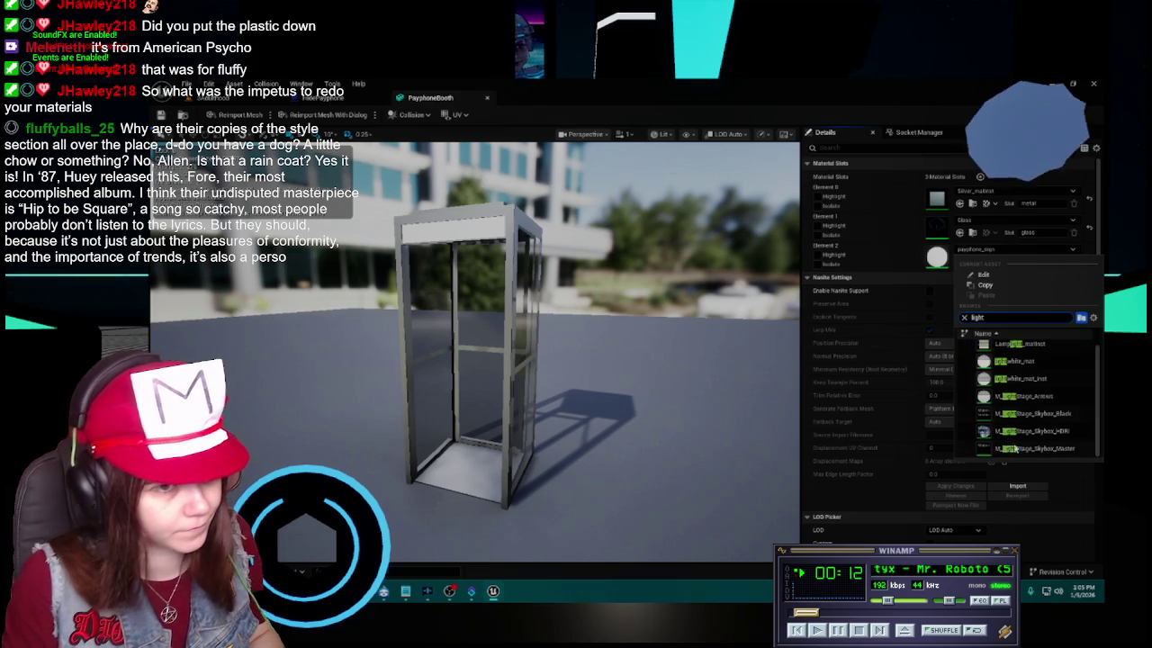
click(1030, 379)
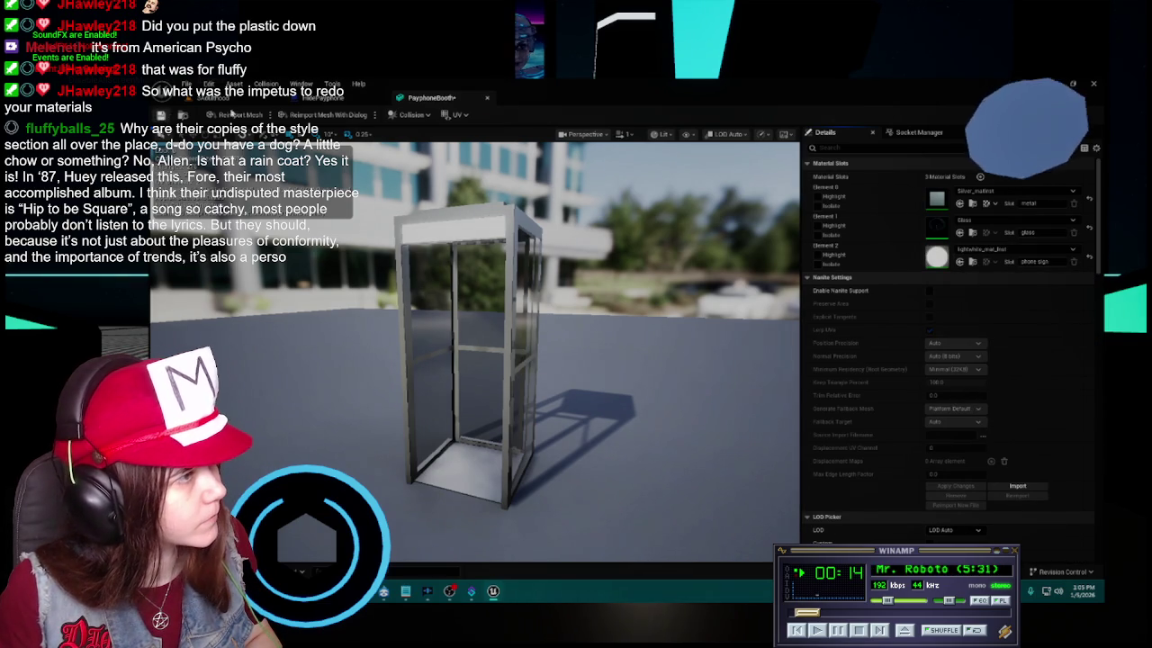
click(488, 99)
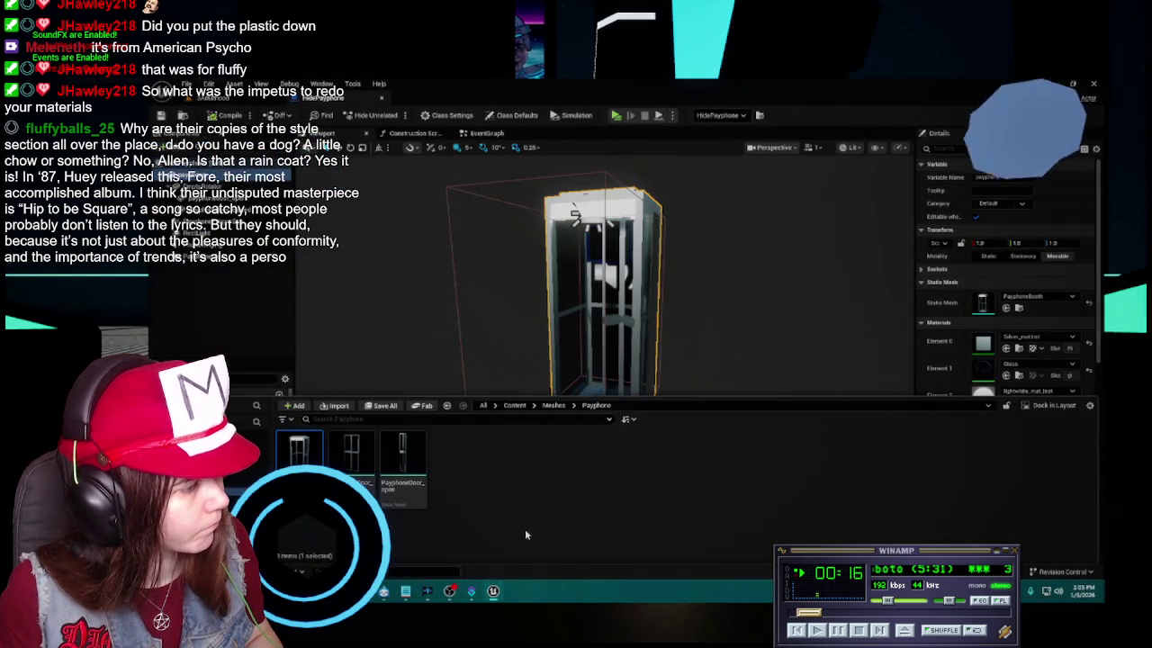
In Content > Materials, start deleting lightwhite_mat to review the assets referencing it
click(515, 405)
double_click(556, 454)
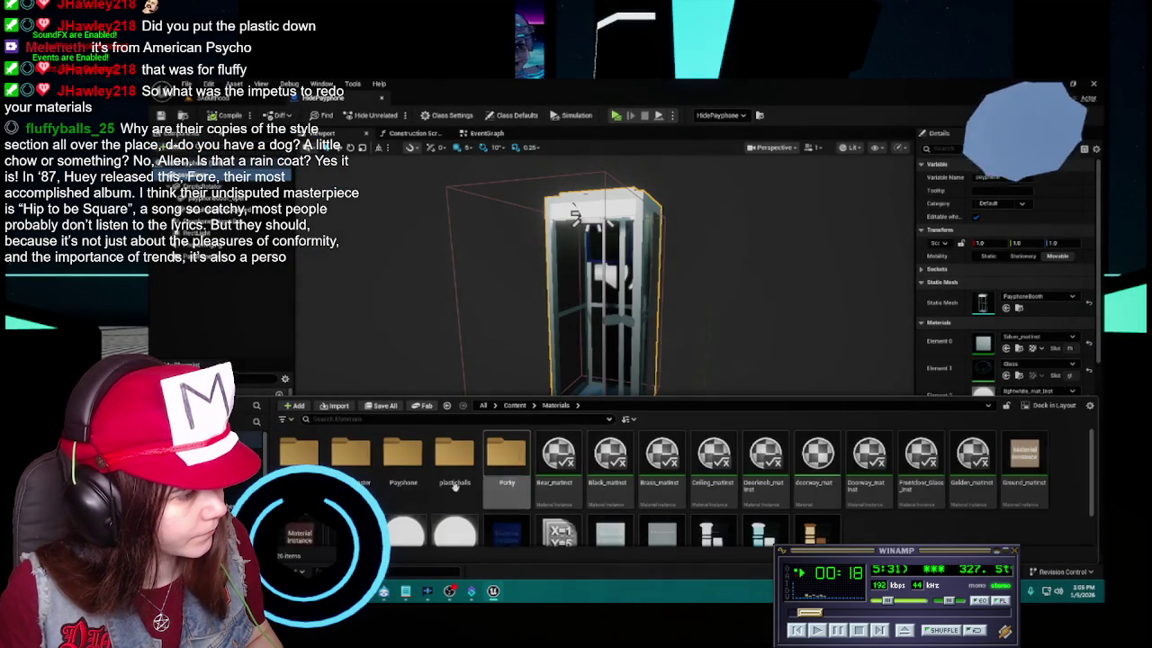
scroll(450, 512, down, 1)
right_click(403, 491)
click(441, 486)
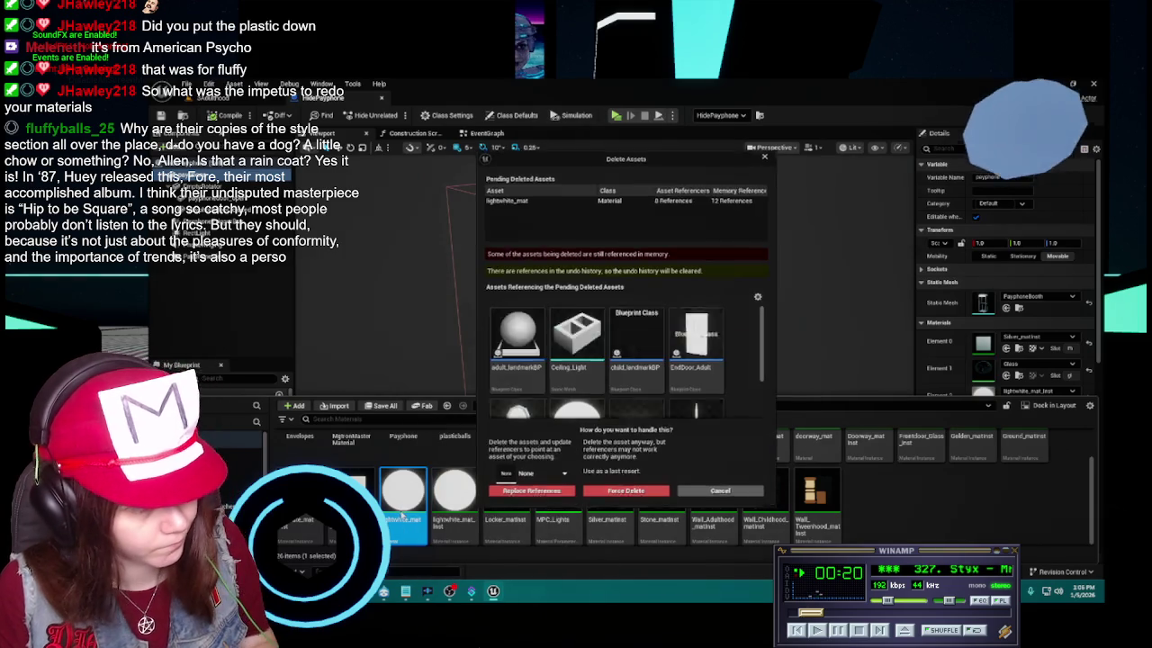
scroll(680, 405, down, 2)
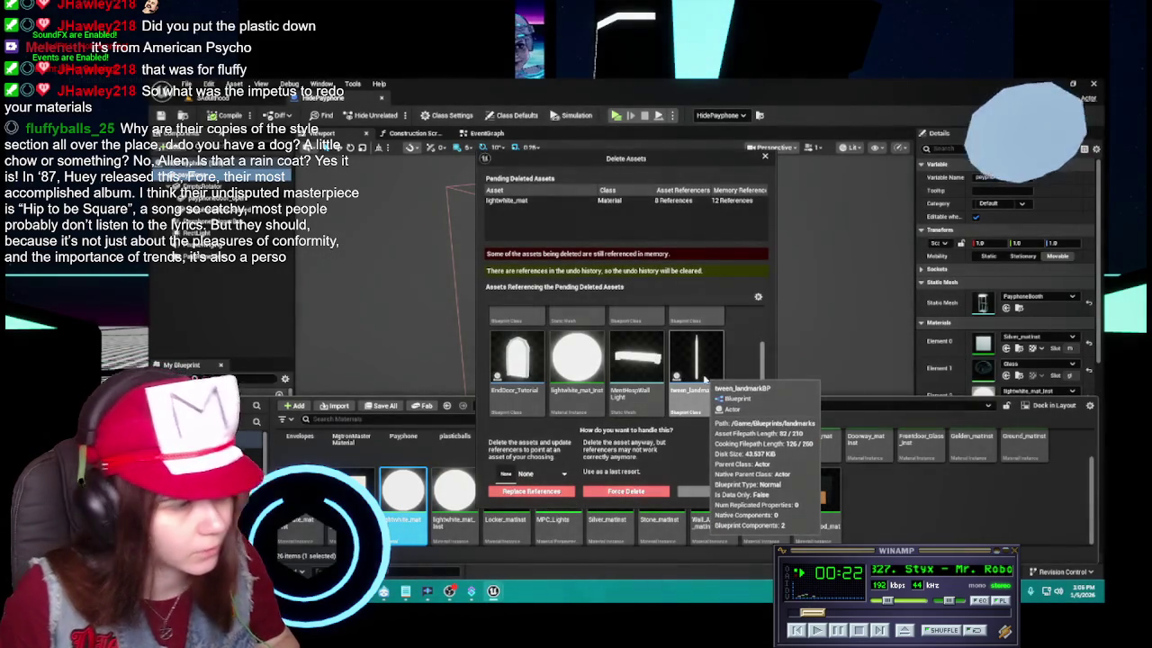
scroll(680, 405, up, 2)
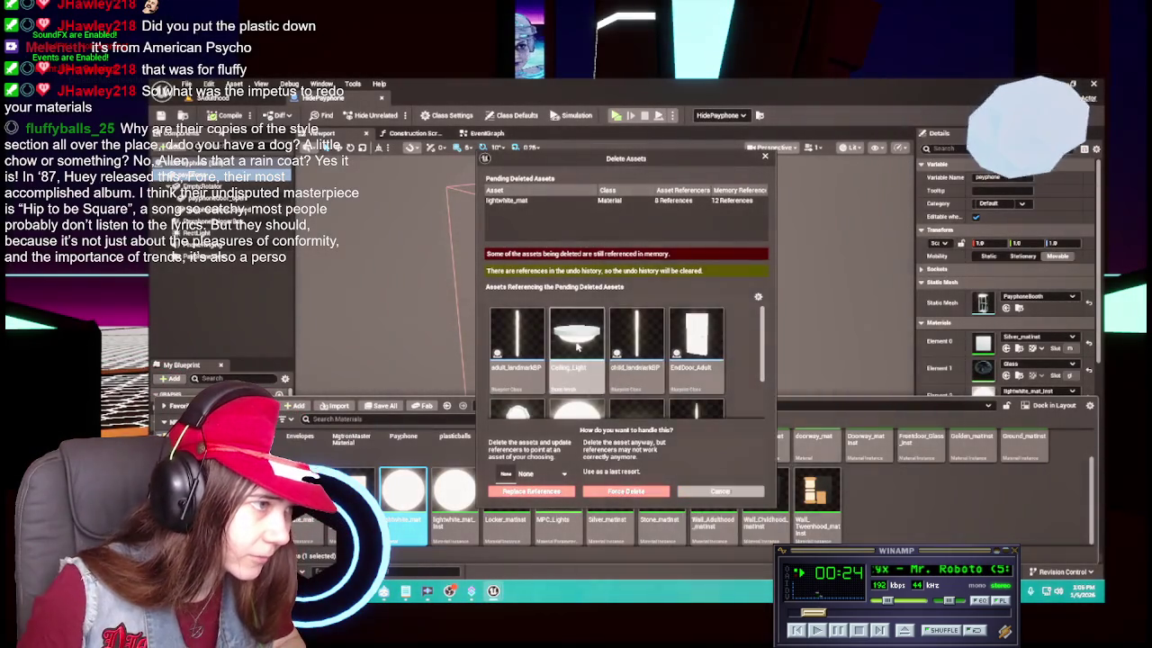
scroll(743, 333, down, 2)
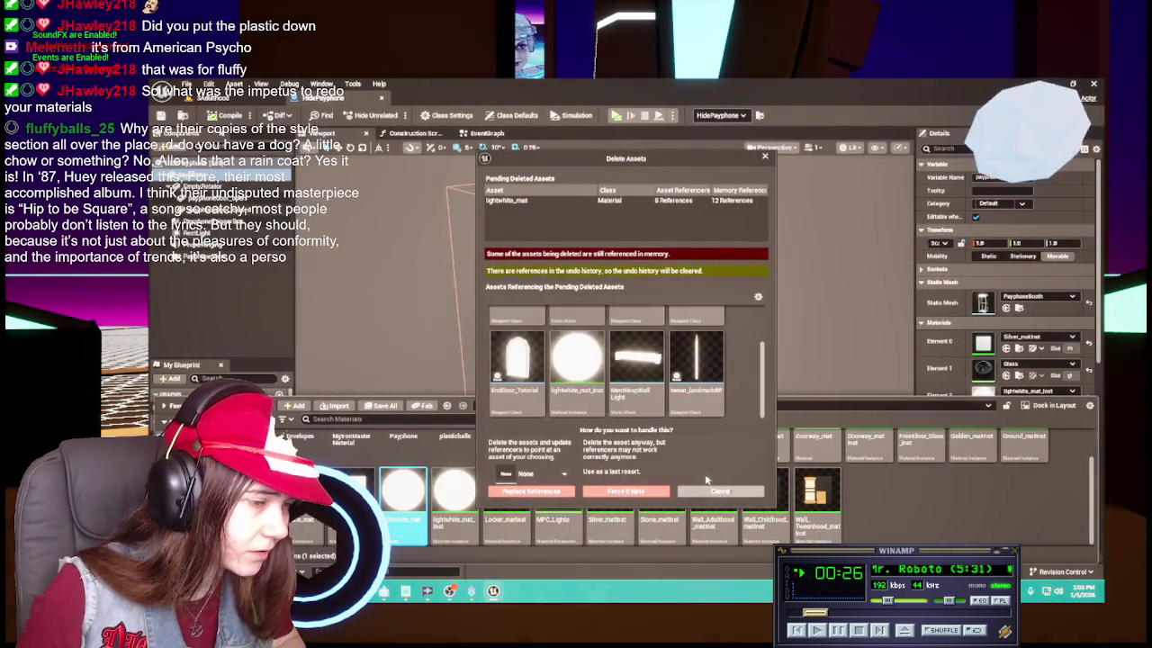
Cancel the deletion so lightwhite_mat stays, and scroll through the Materials folder
click(720, 491)
scroll(518, 488, down, 1)
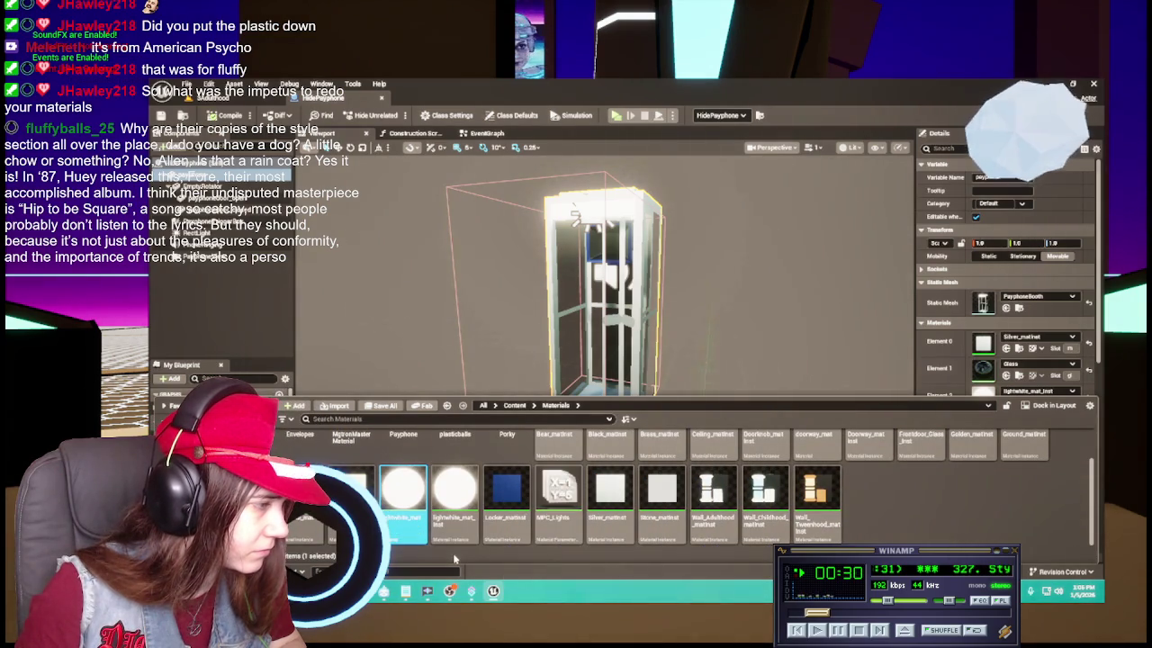
scroll(455, 553, up, 2)
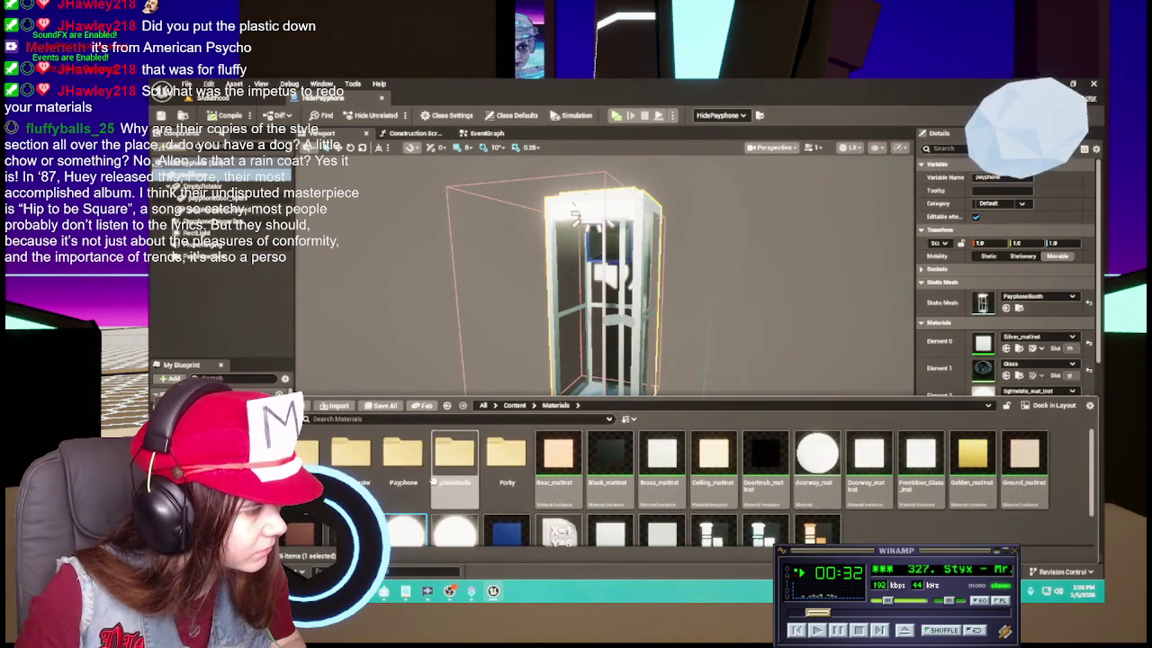
scroll(384, 507, down, 2)
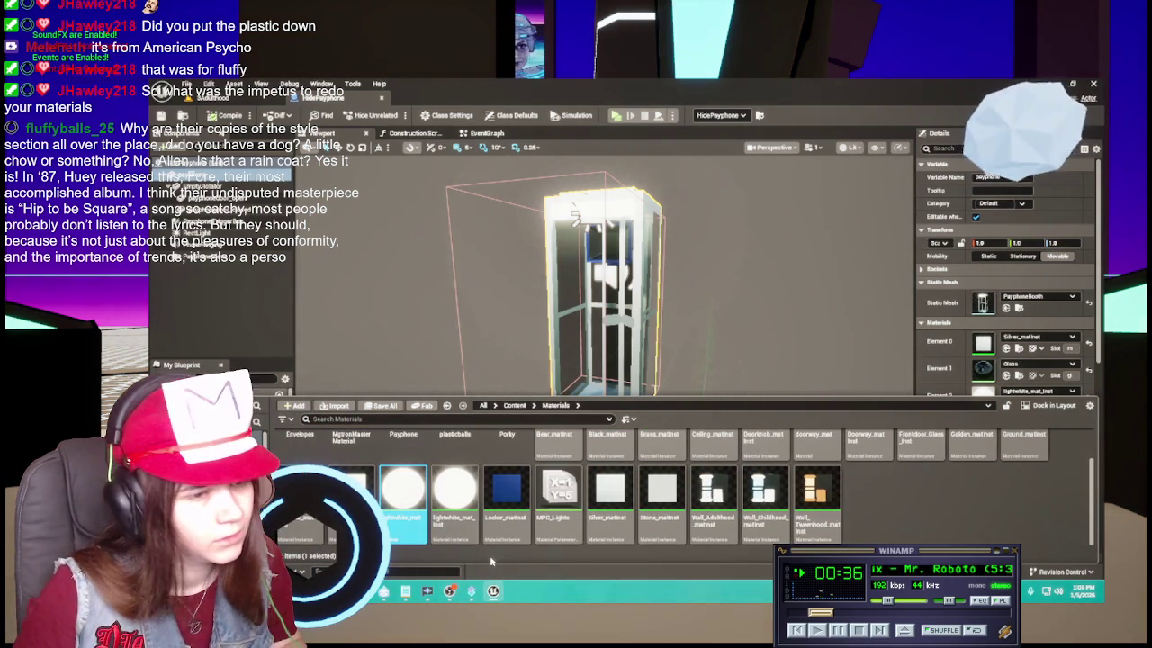
scroll(576, 497, up, 2)
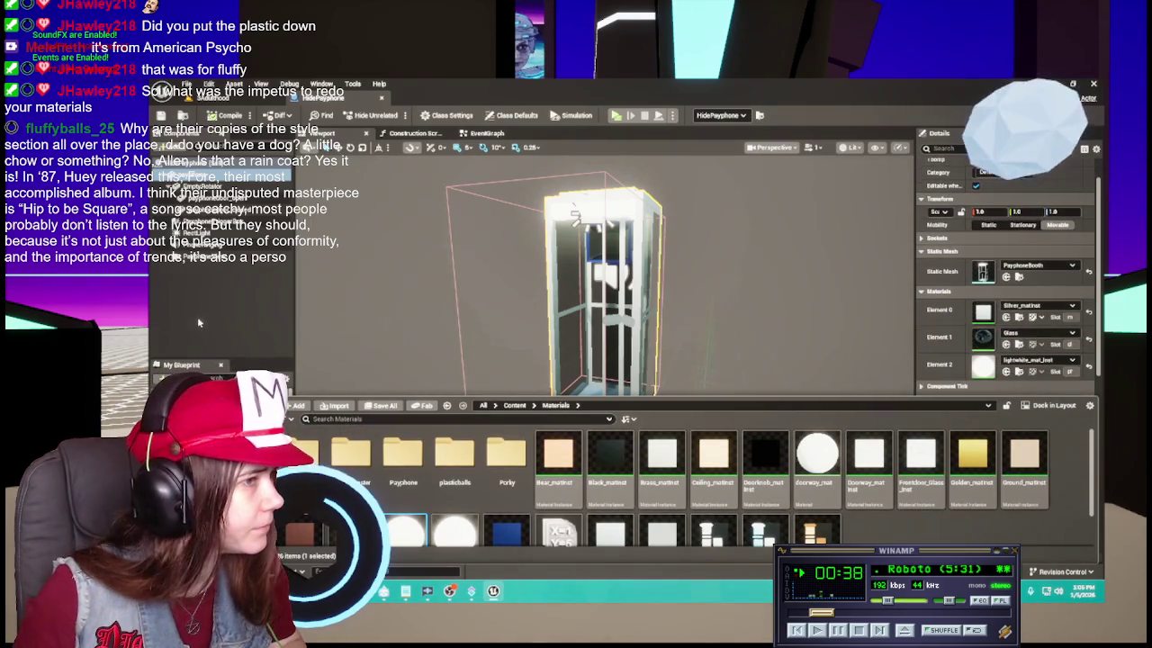
Close the Content Drawer and view the placed HidePayphone actor's components in the level
click(197, 316)
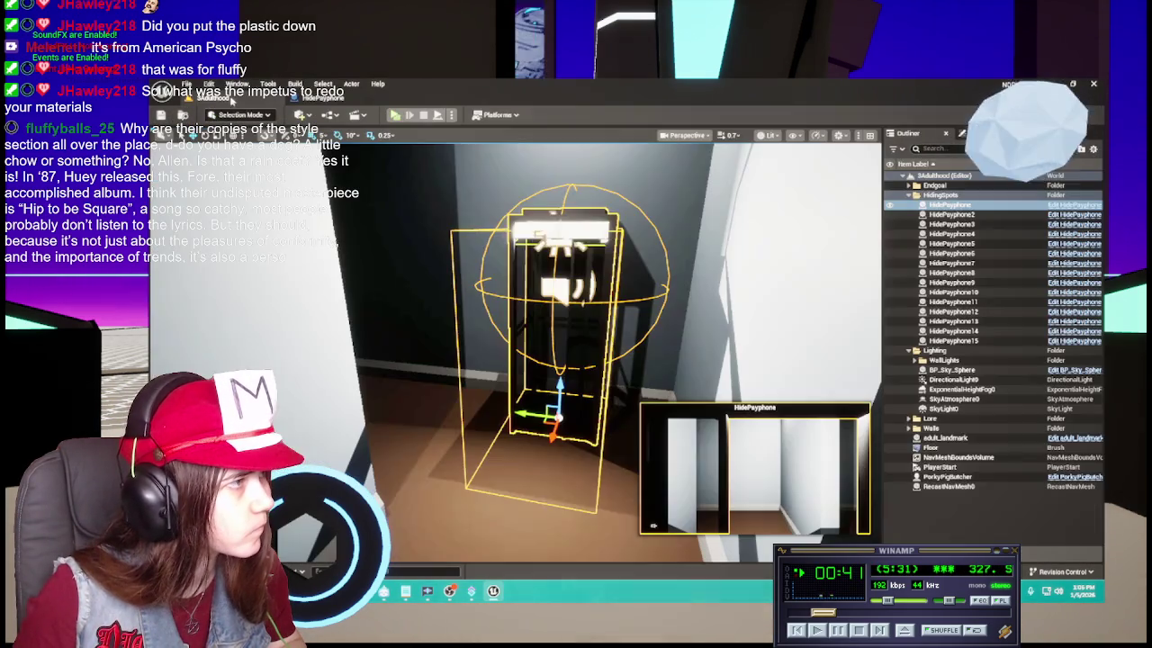
click(485, 420)
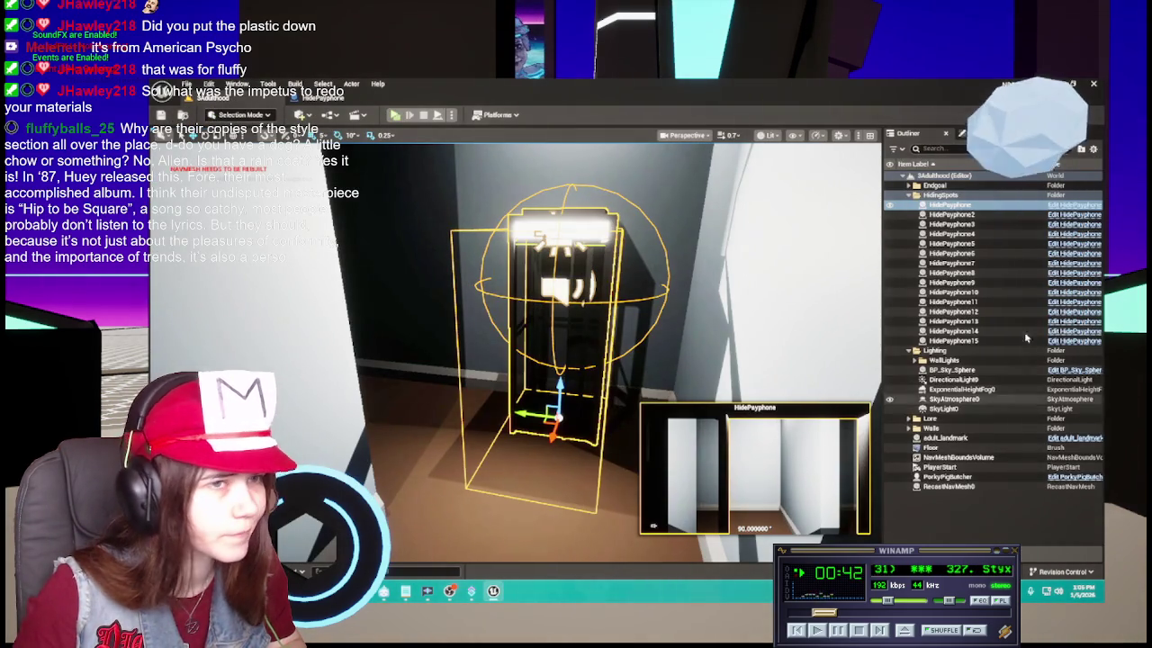
click(961, 133)
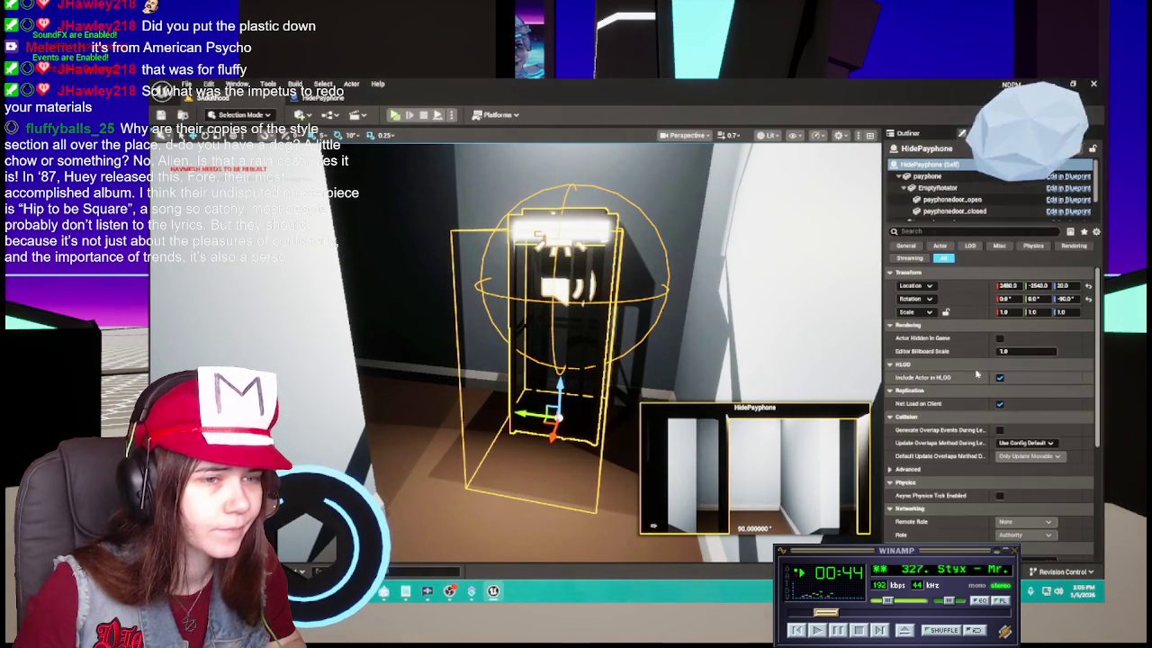
Back in the HidePayphone blueprint, inspect the RectLight and then PayphoneDoor_open's materials
click(1068, 175)
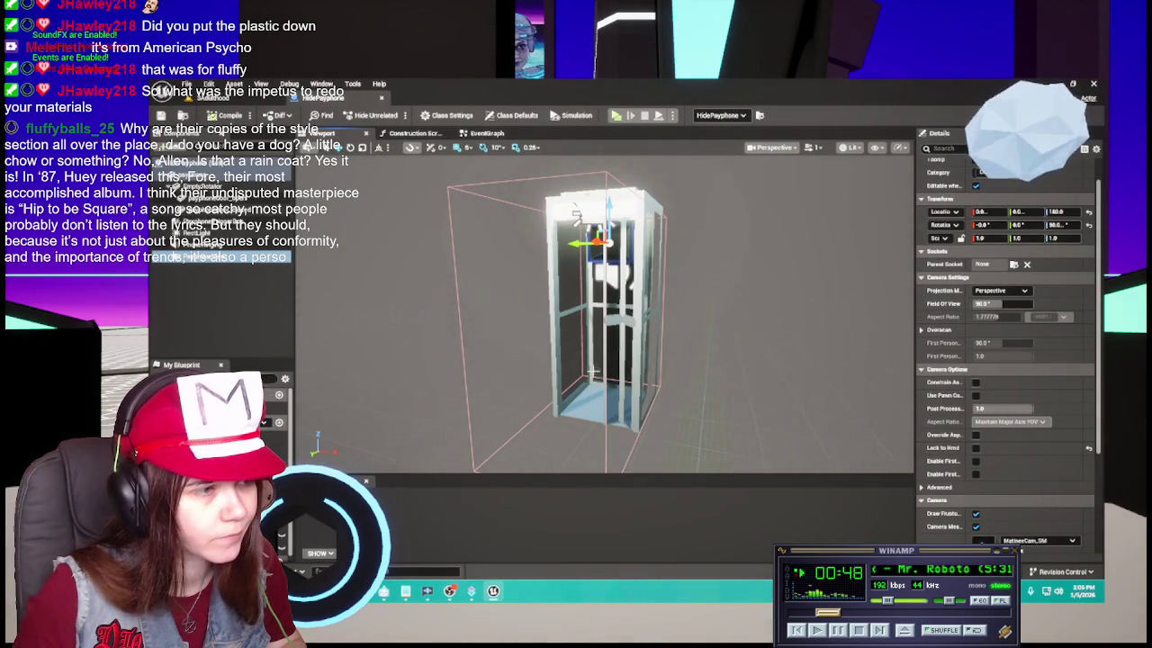
click(203, 231)
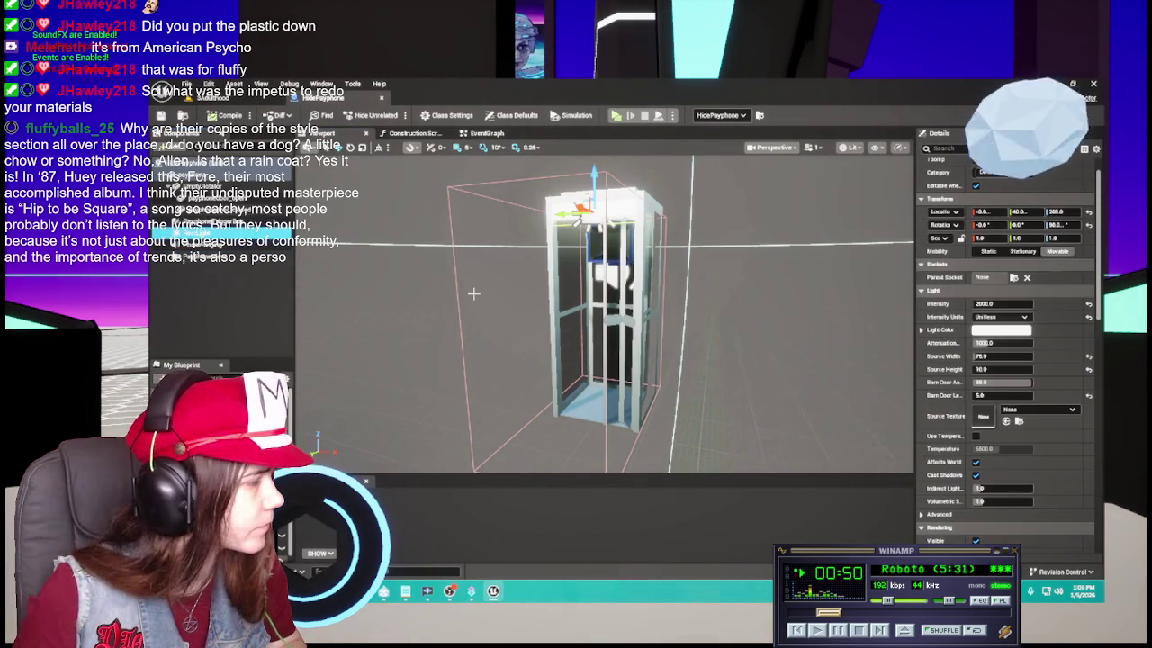
click(202, 199)
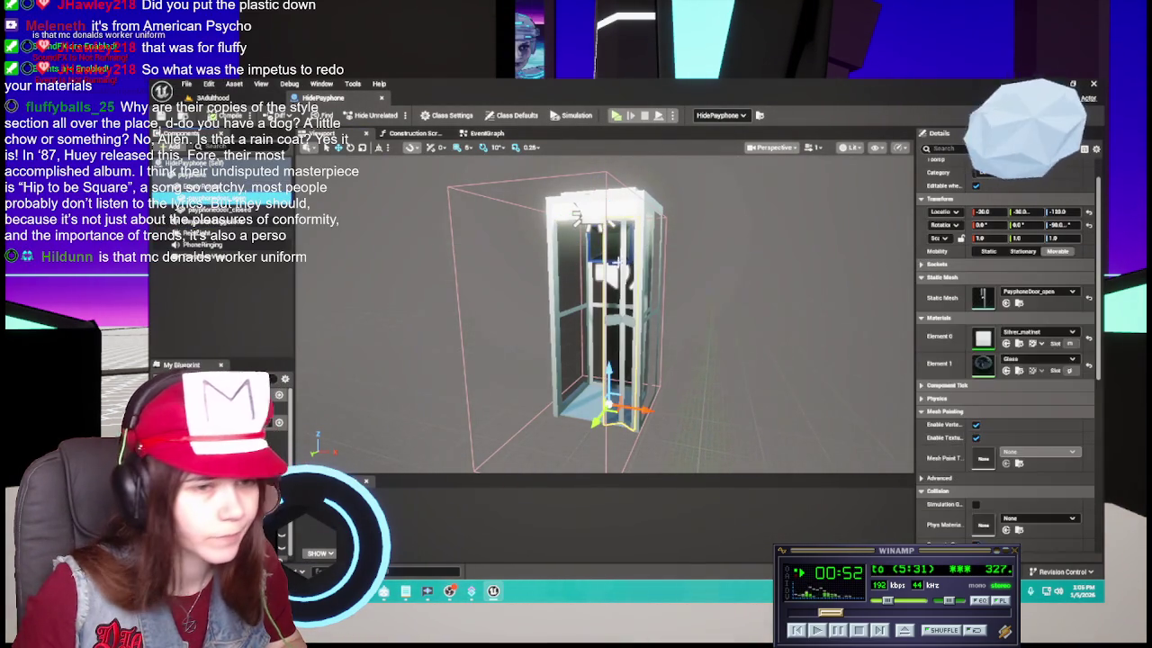
Search 'glass' and assign M_Glass to the open door's Element 1 material slot
click(1012, 360)
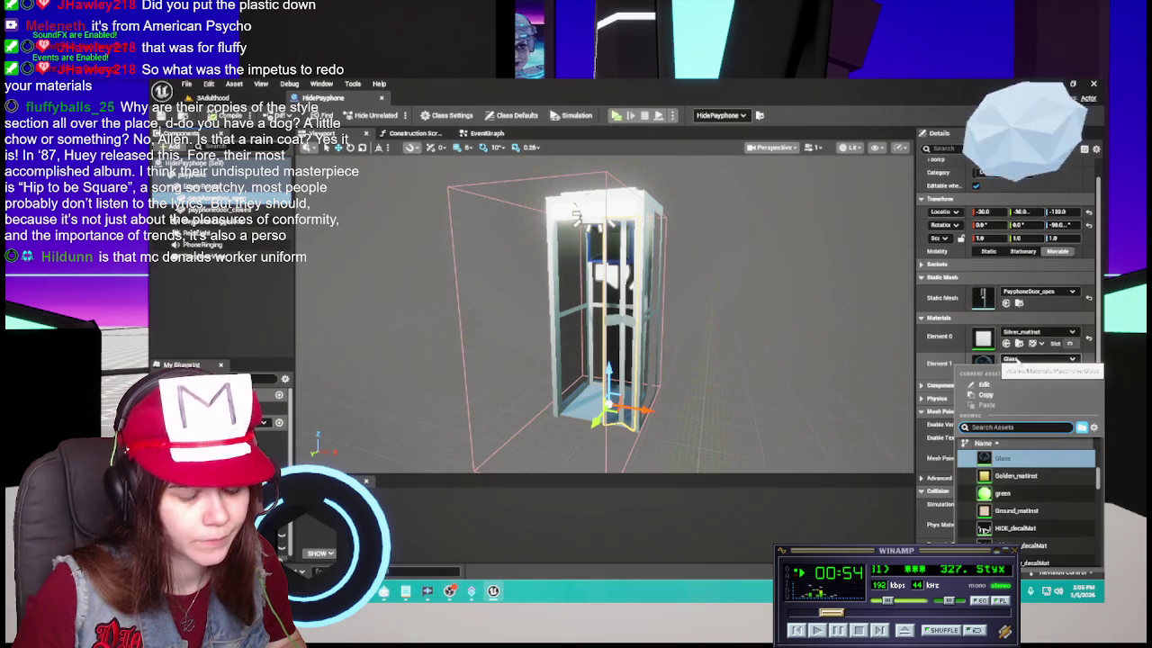
text(glass)
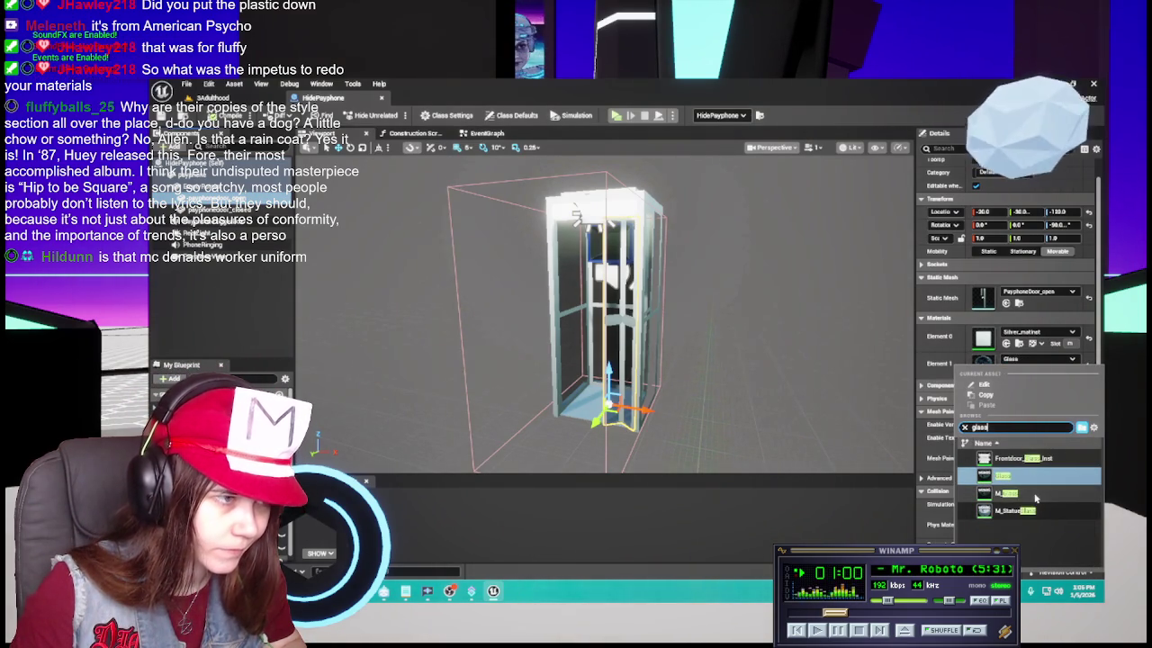
click(1006, 493)
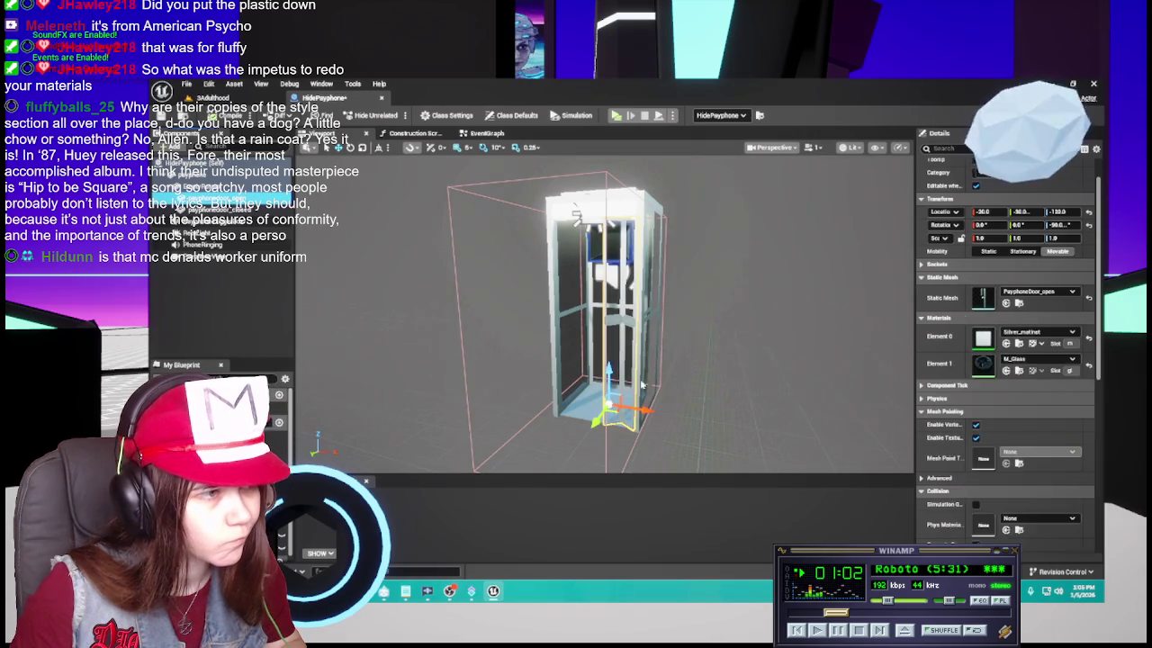
Frame the booth, select PayphoneDoor_closed, and bring up the Materials content
key(f)
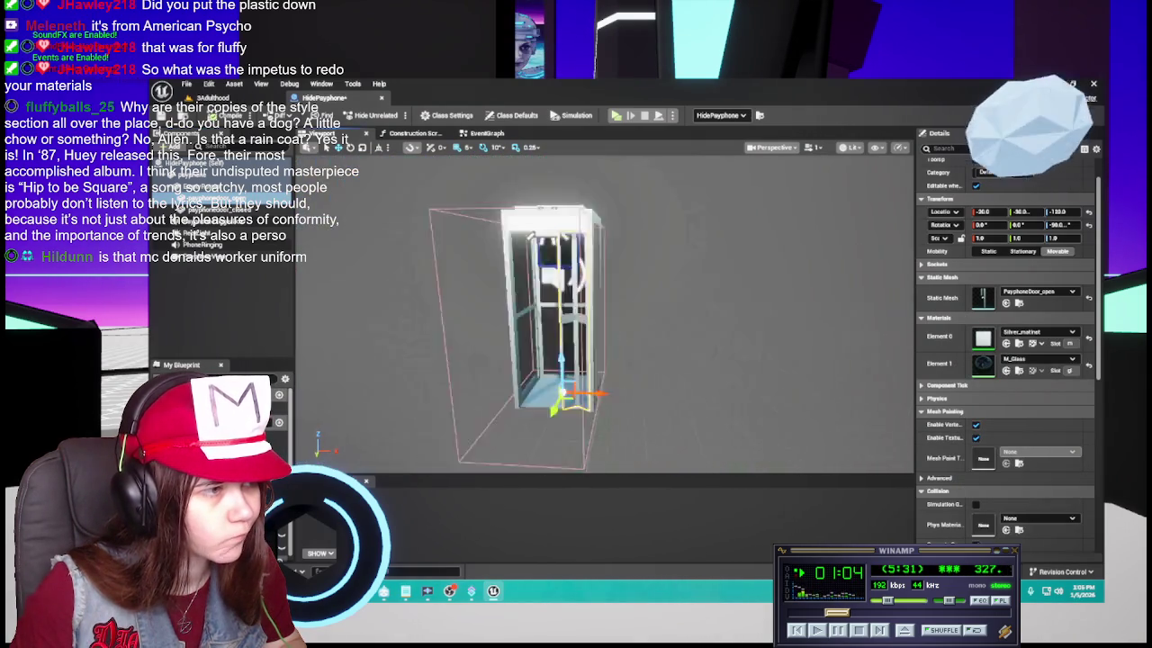
scroll(603, 315, up, 3)
scroll(603, 315, down, 3)
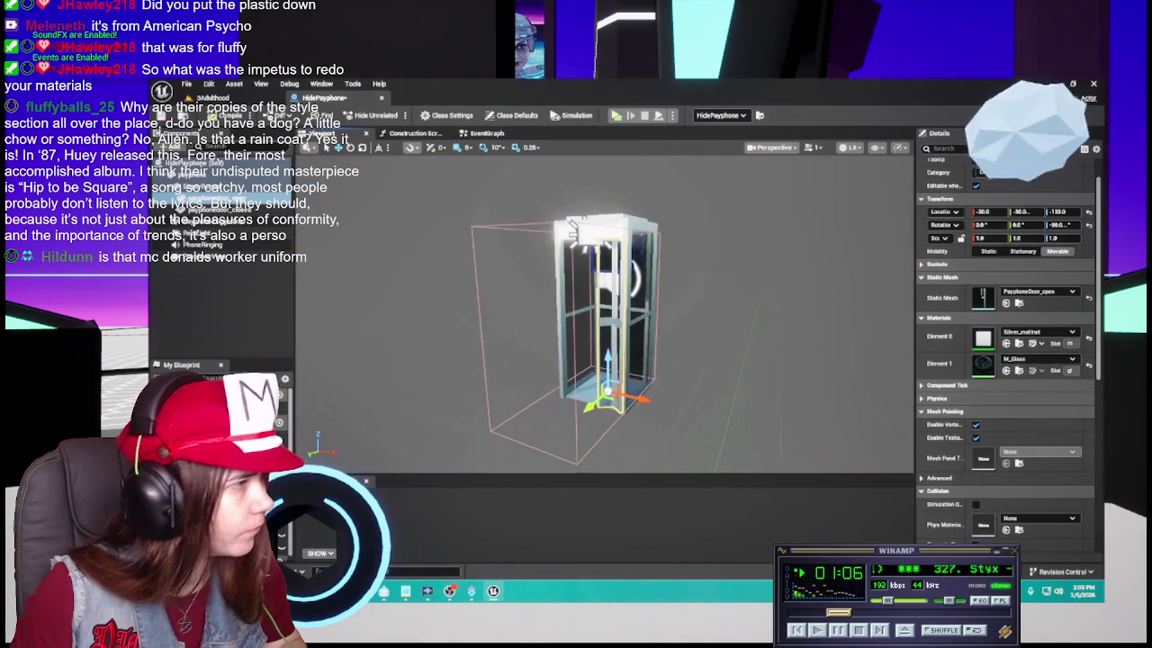
click(221, 209)
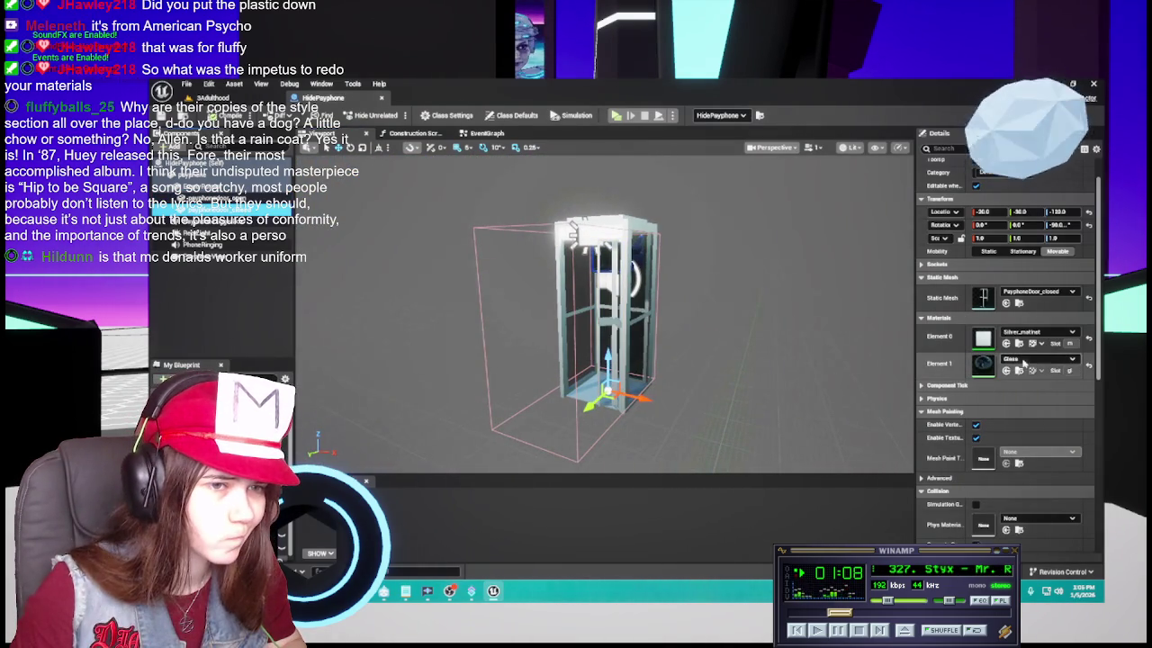
click(326, 567)
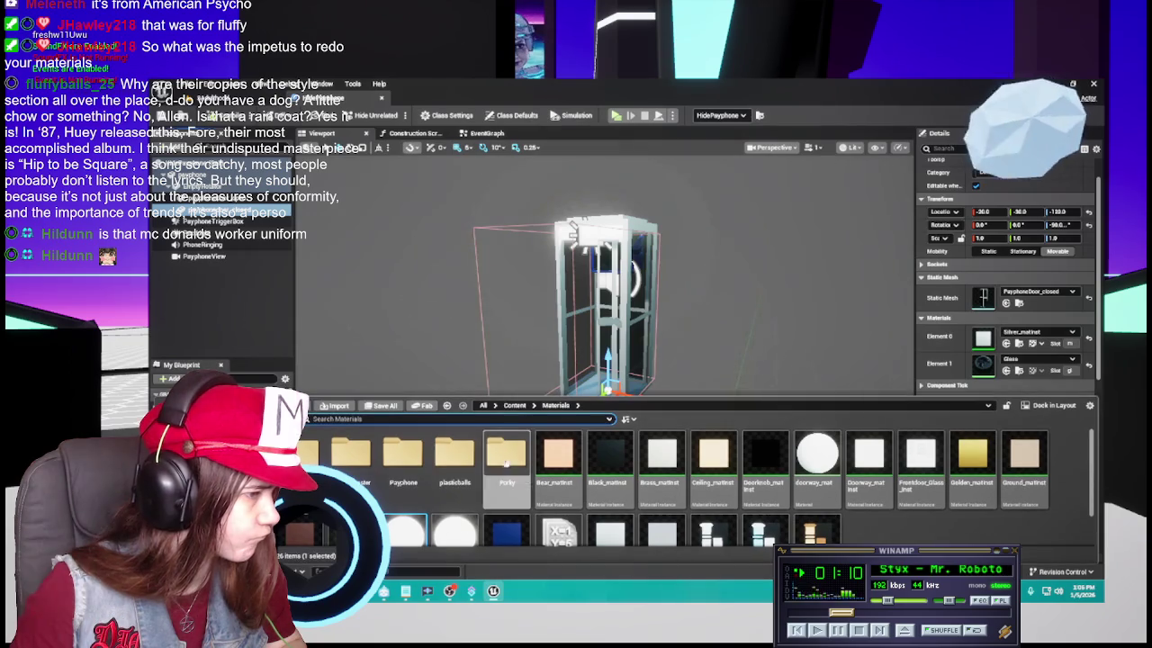
Go to the Payphone materials subfolder and start deleting the Glass material
double_click(360, 450)
click(447, 405)
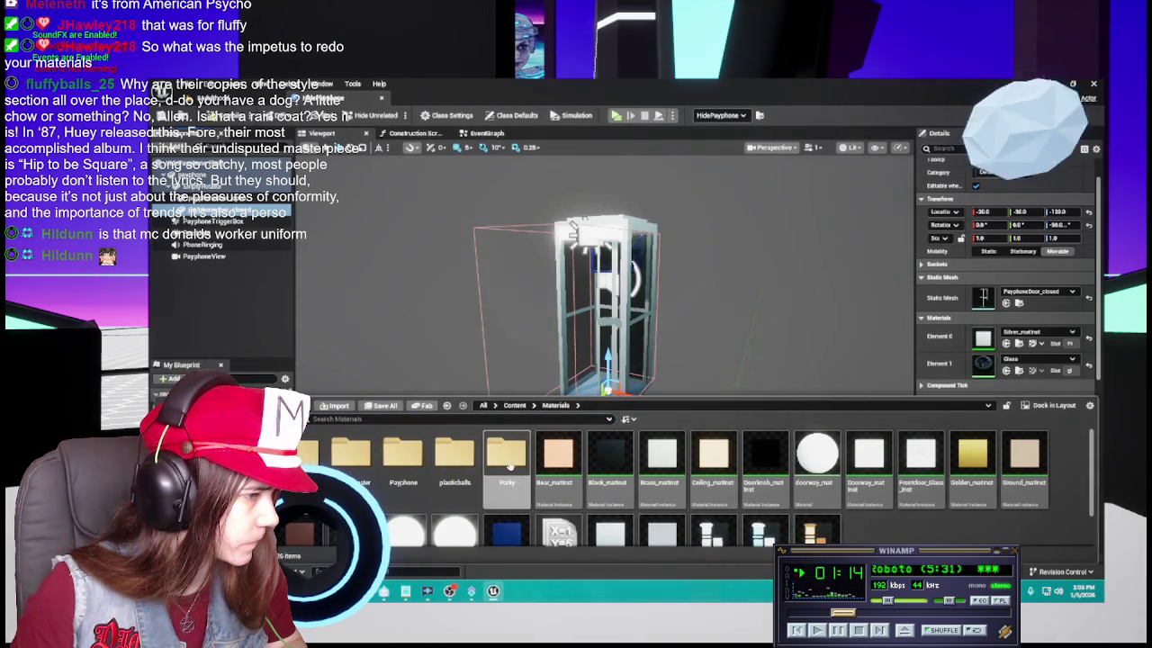
double_click(403, 466)
right_click(306, 441)
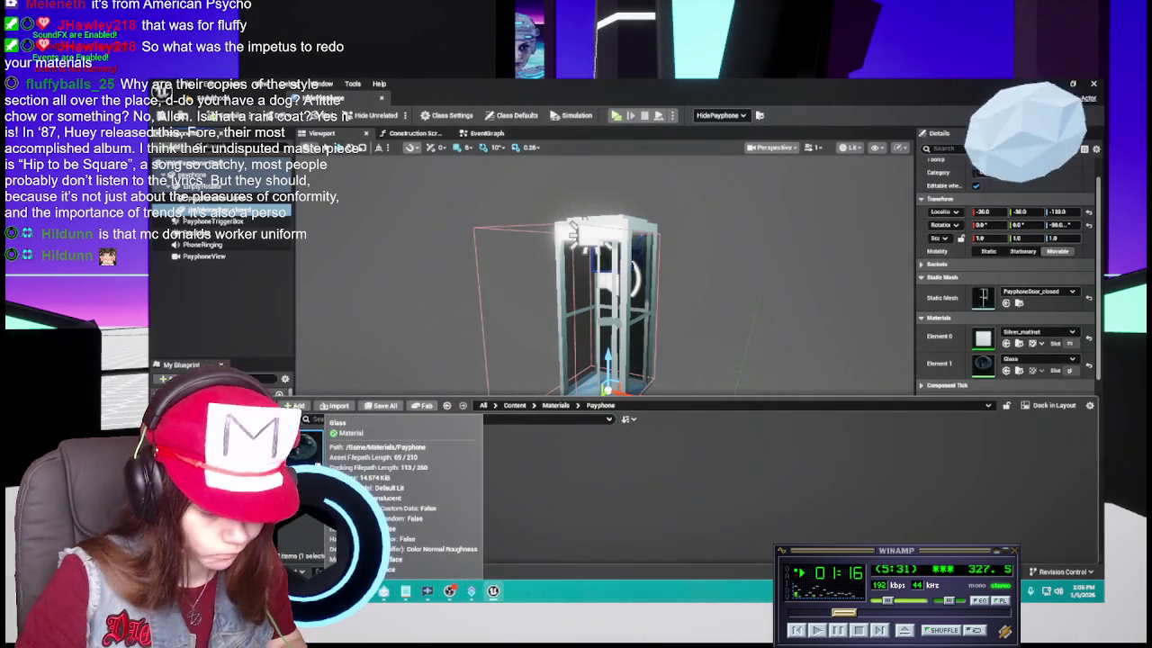
click(369, 491)
Replace Glass's references with M_Glass and save the four affected payphone assets
click(558, 477)
text(glass)
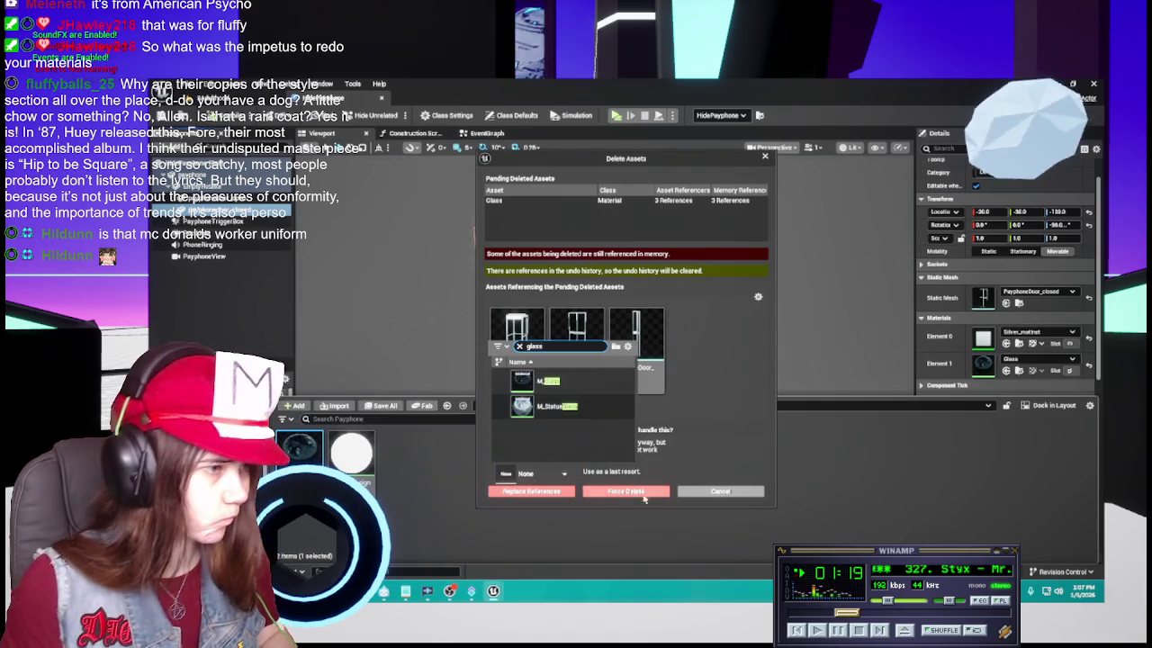
click(540, 378)
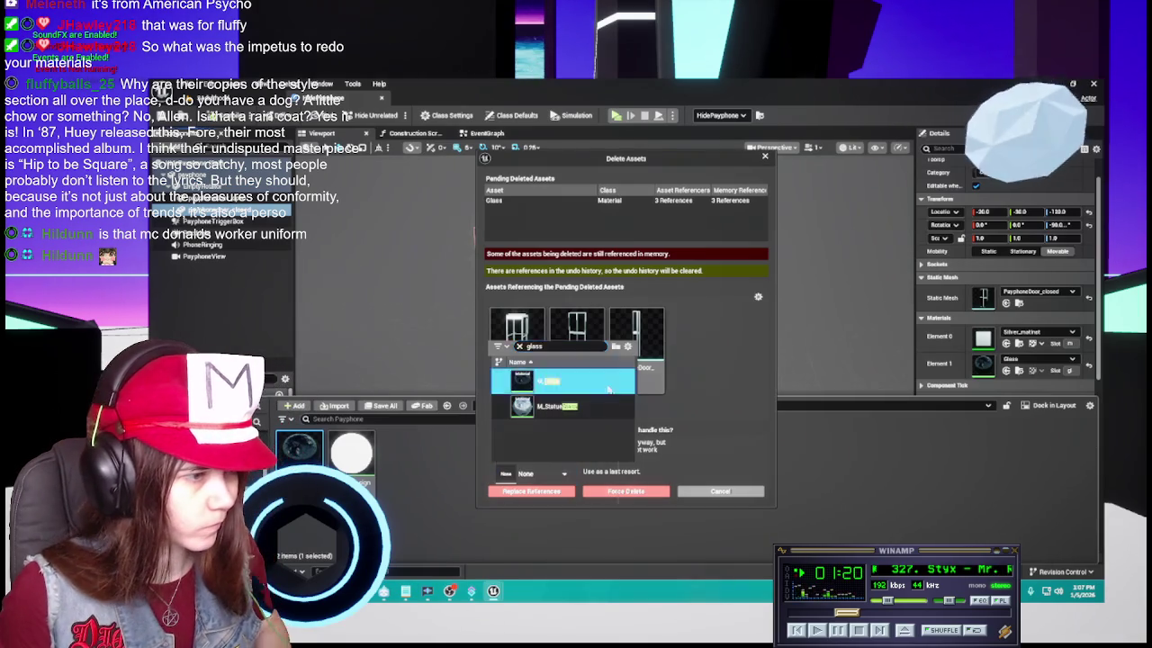
click(536, 491)
click(707, 359)
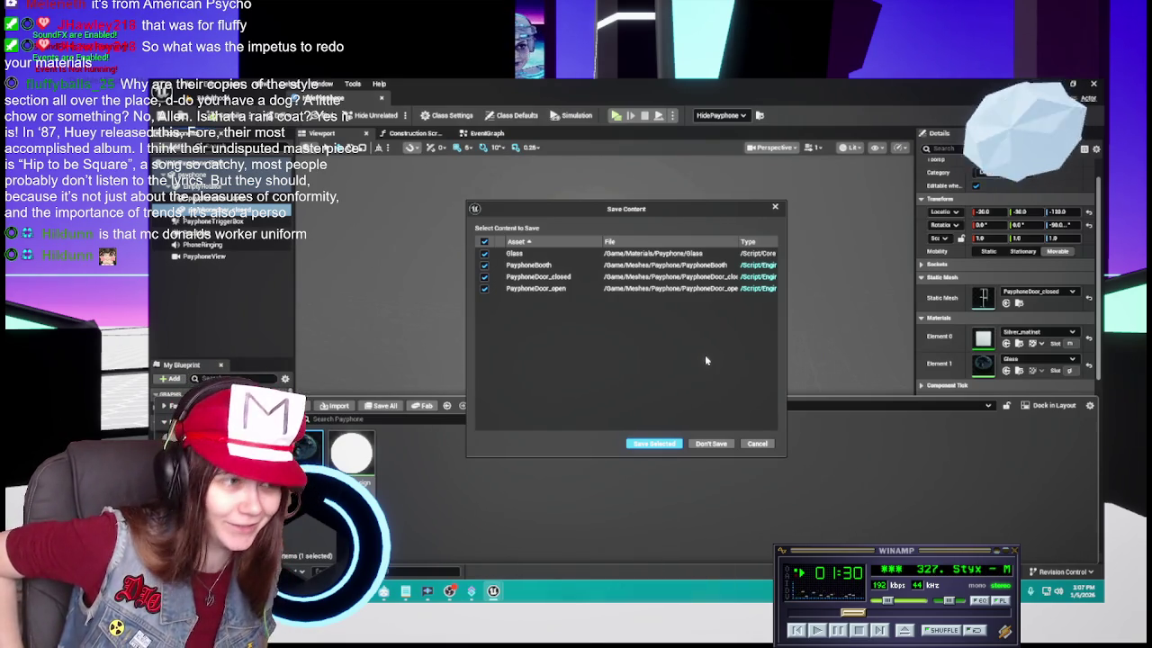
click(653, 443)
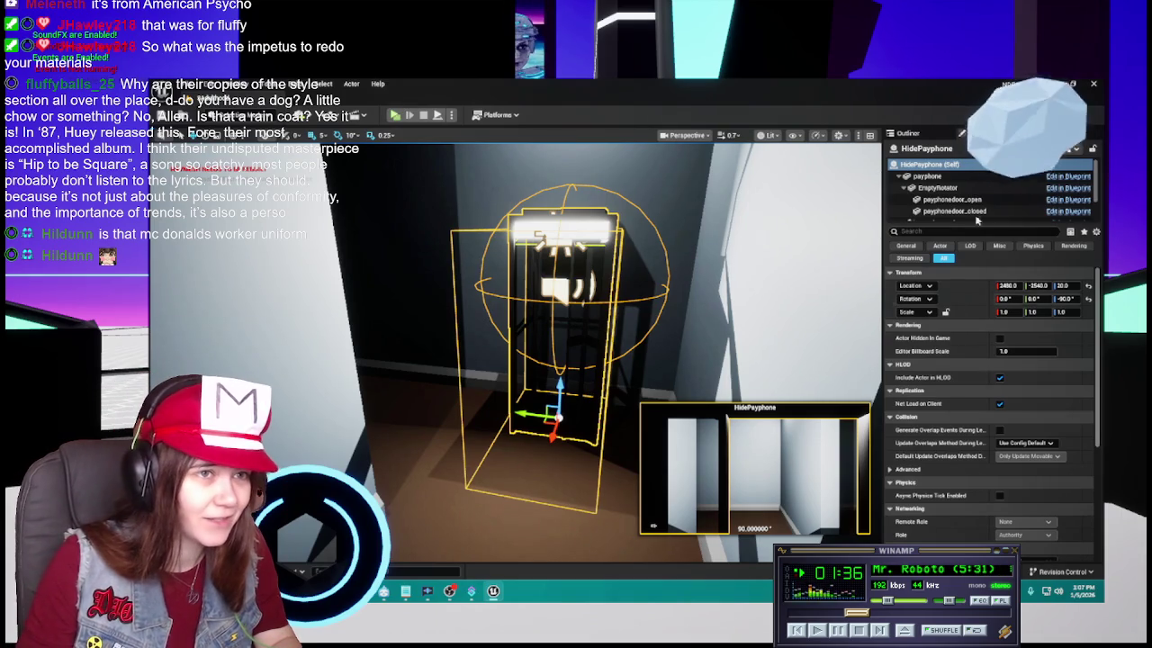
In the Outliner, deselect the payphone, collapse HidingSpots and Lighting, and pull the view back
click(915, 135)
click(951, 493)
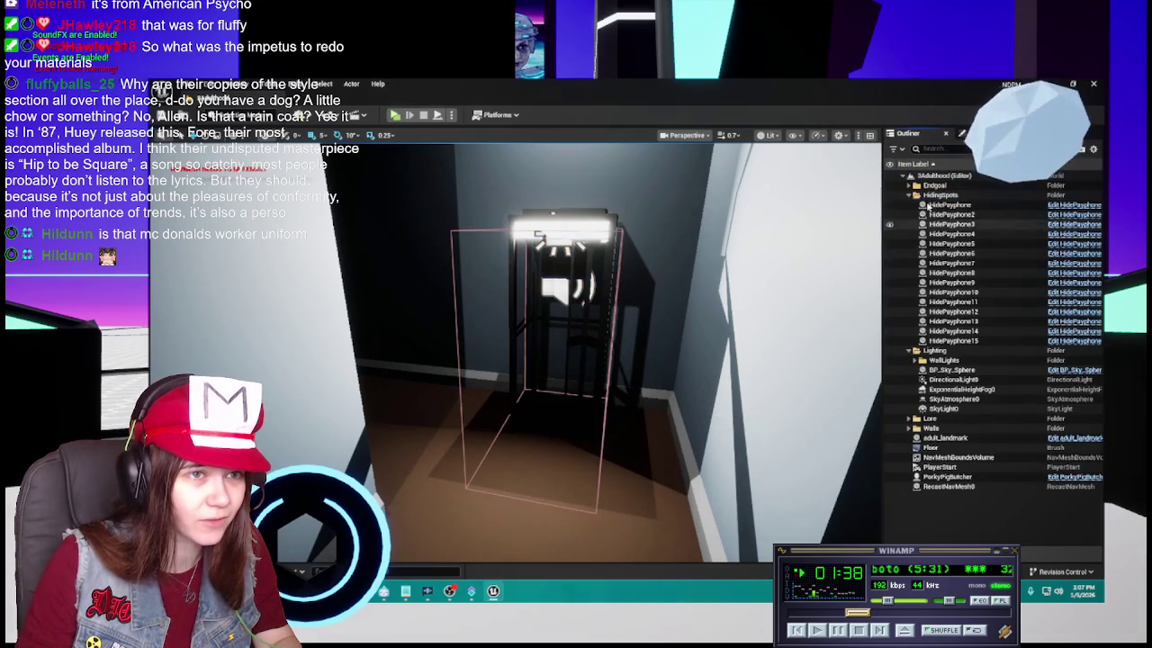
click(911, 195)
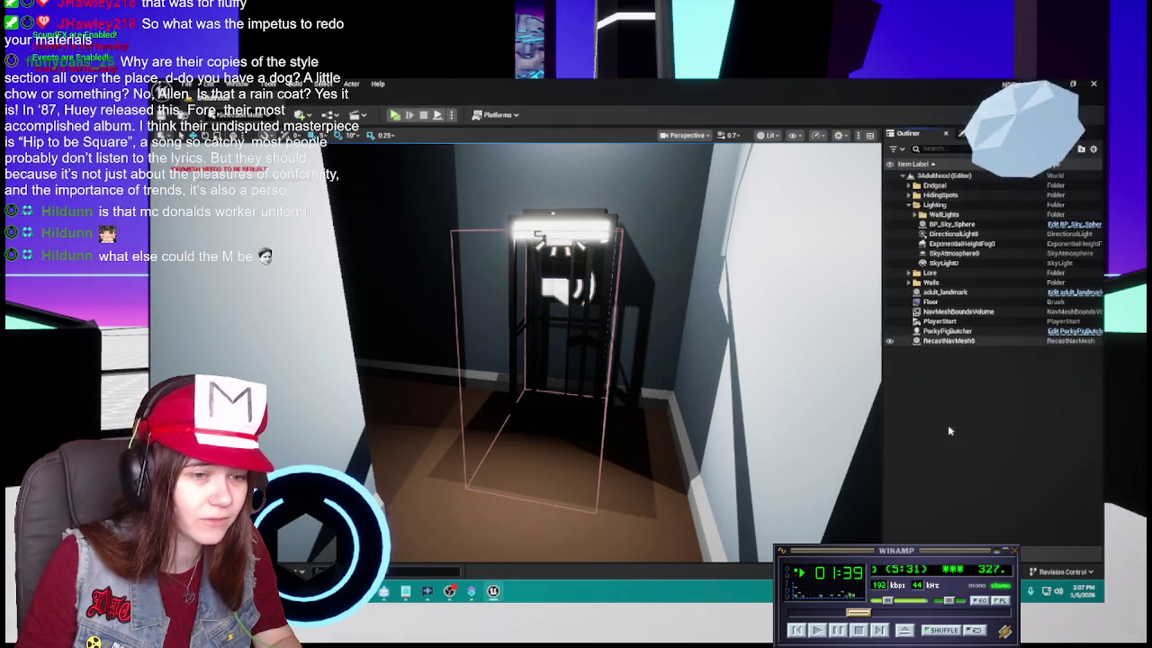
click(911, 205)
mouse_move(684, 378)
mouse_down()
mouse_move(607, 396)
mouse_move(610, 378)
mouse_up()
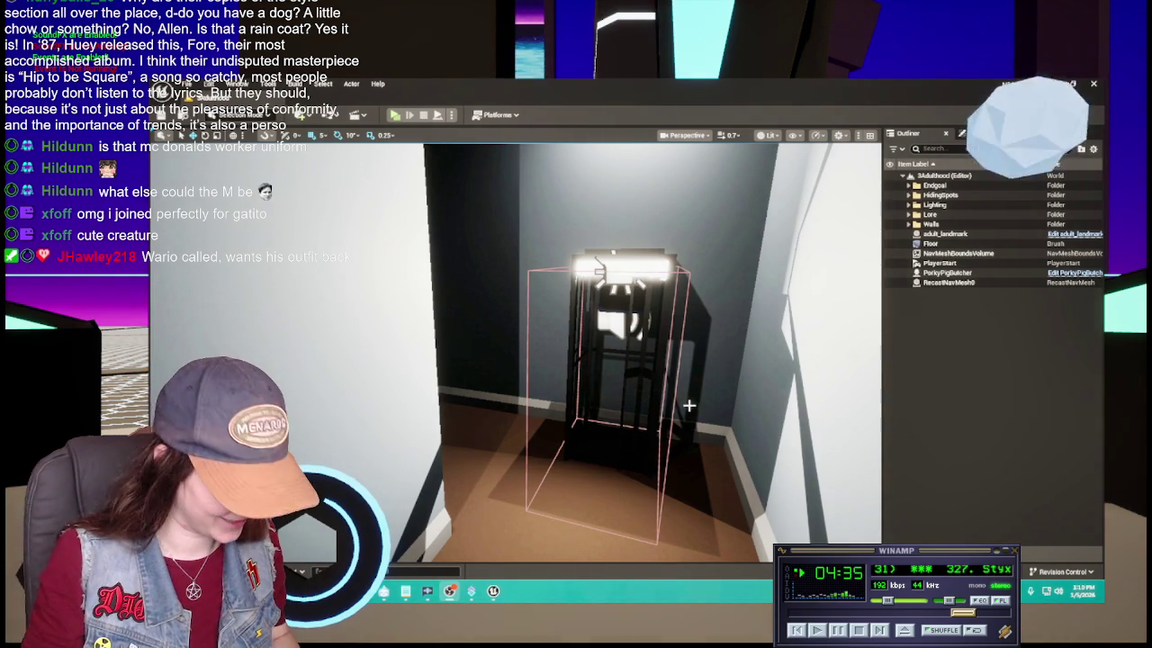
Delete the payphone_sign material from the Payphone materials folder
drag(675, 396, 681, 402)
key(ctrl+space)
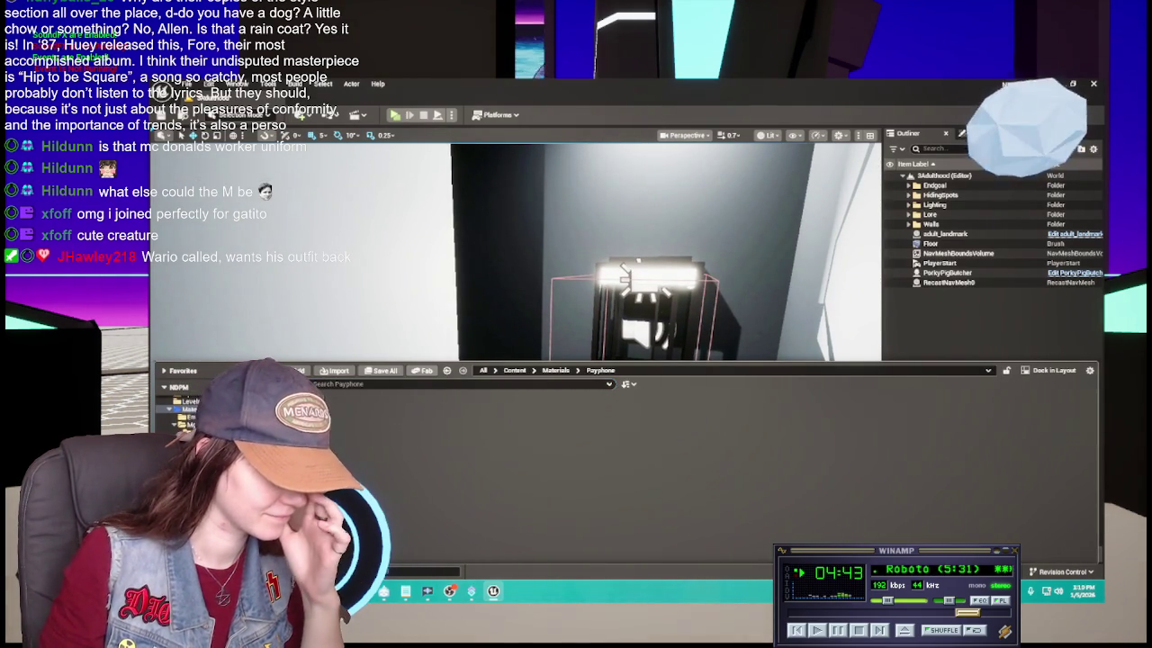
mouse_move(315, 410)
key(Delete)
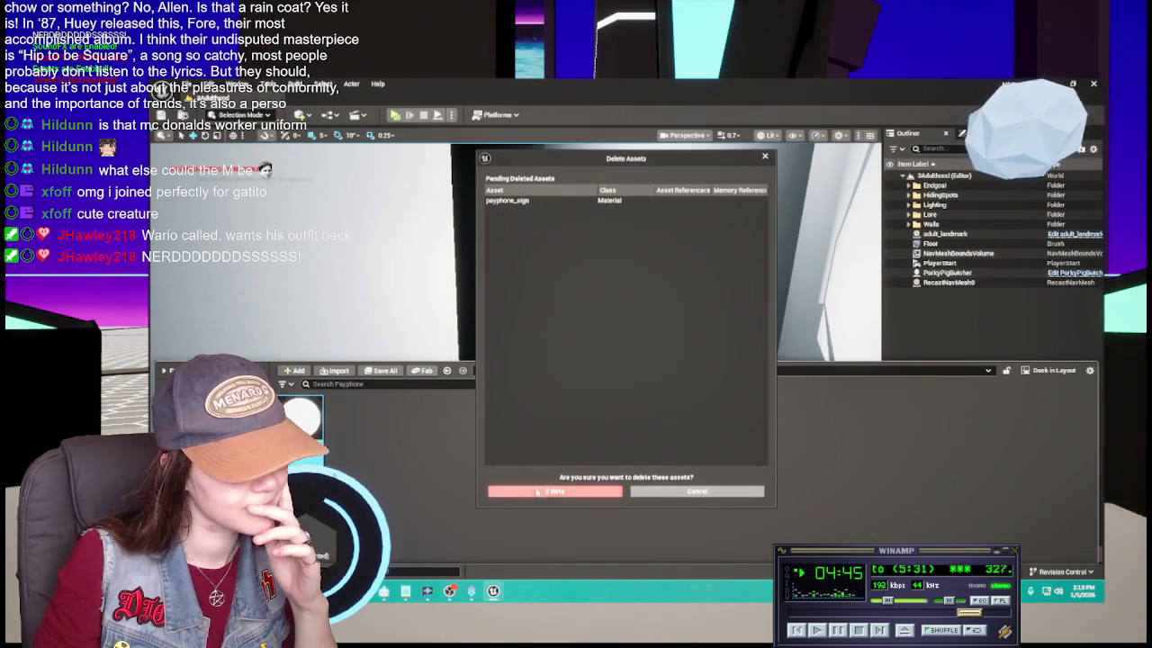
click(566, 487)
Delete the empty Payphone folder from Materials and save M_Glass
click(555, 370)
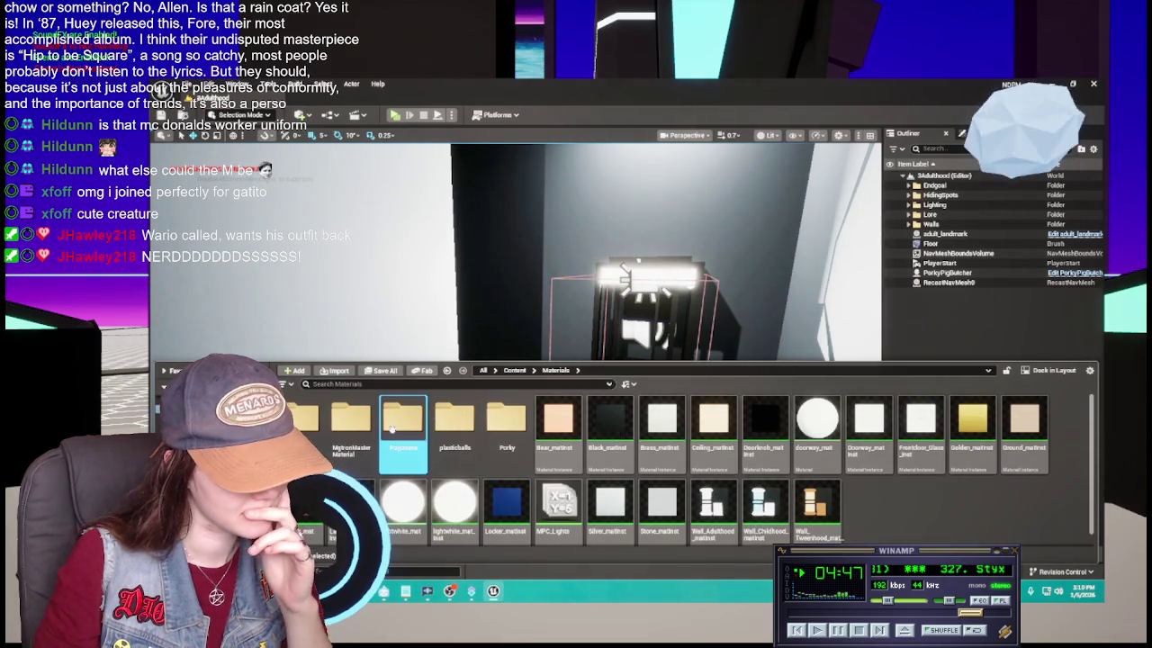
click(393, 430)
key(Delete)
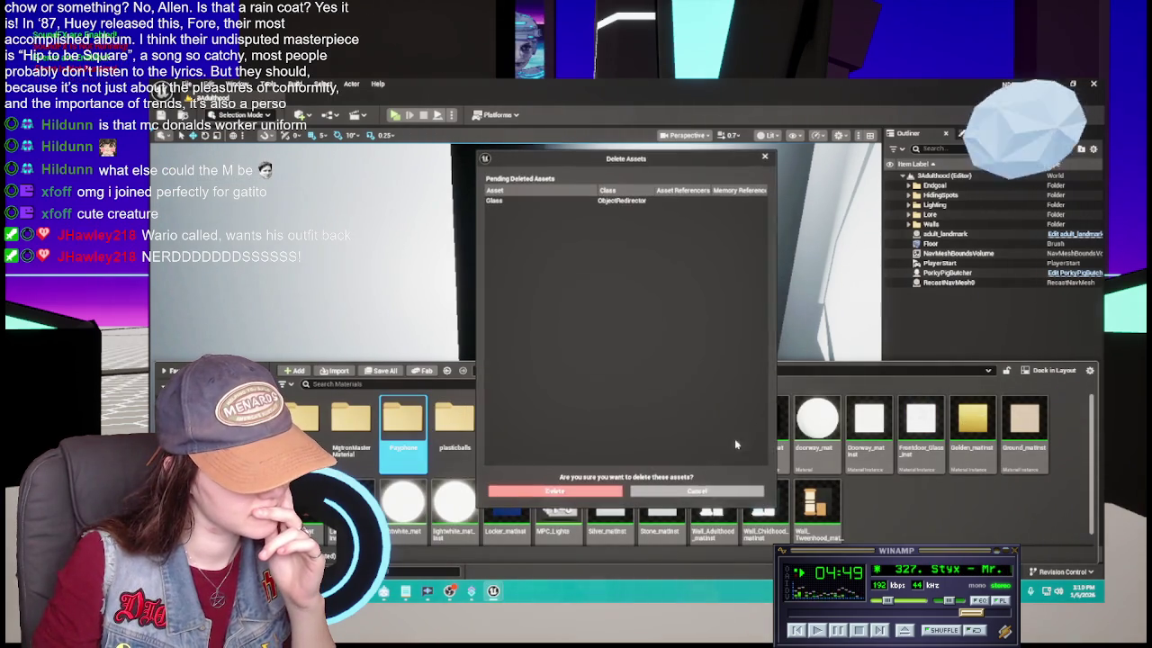
click(593, 486)
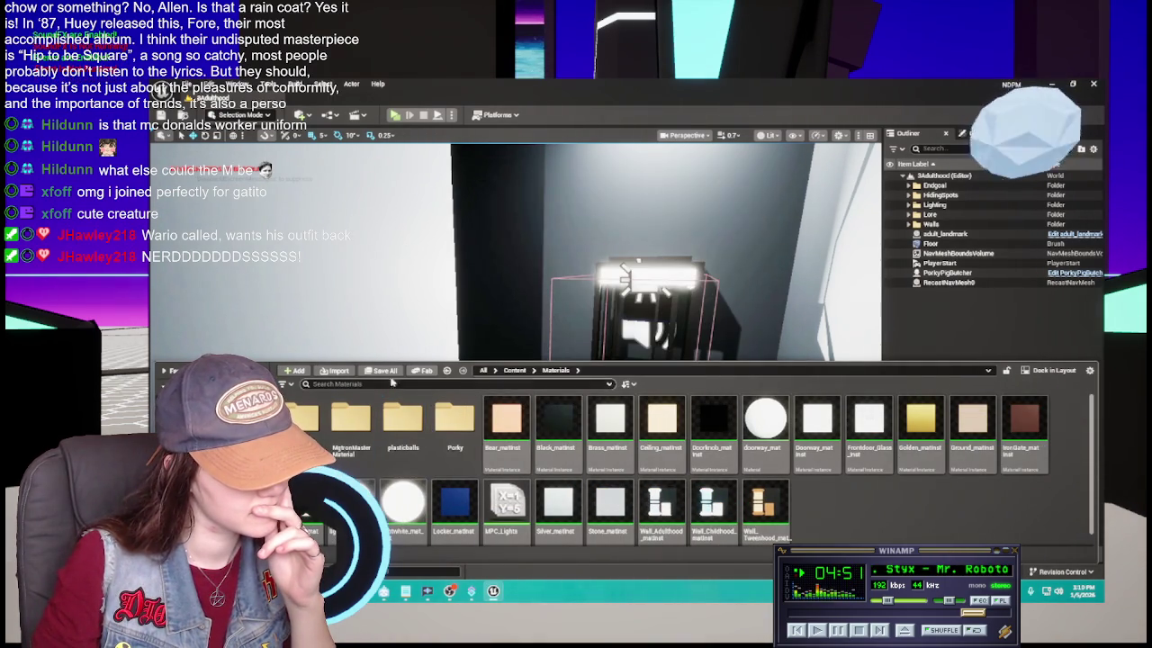
click(704, 440)
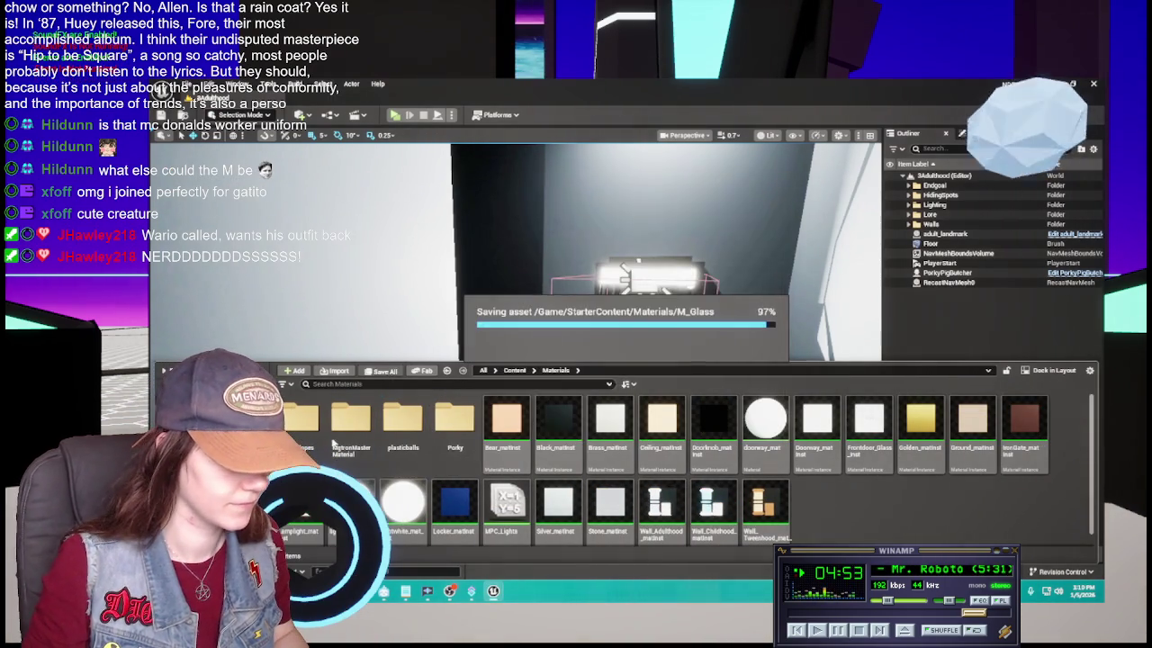
Reopen the Content Drawer at the top-level Content folders
scroll(748, 484, up, 3)
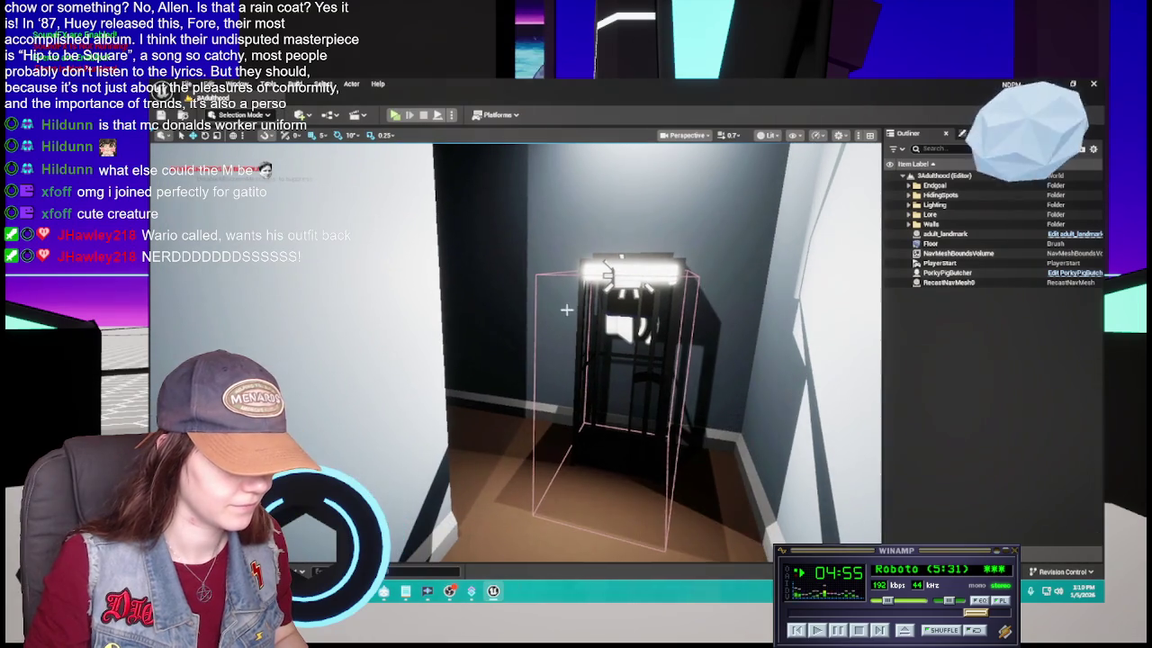
key(ctrl+space)
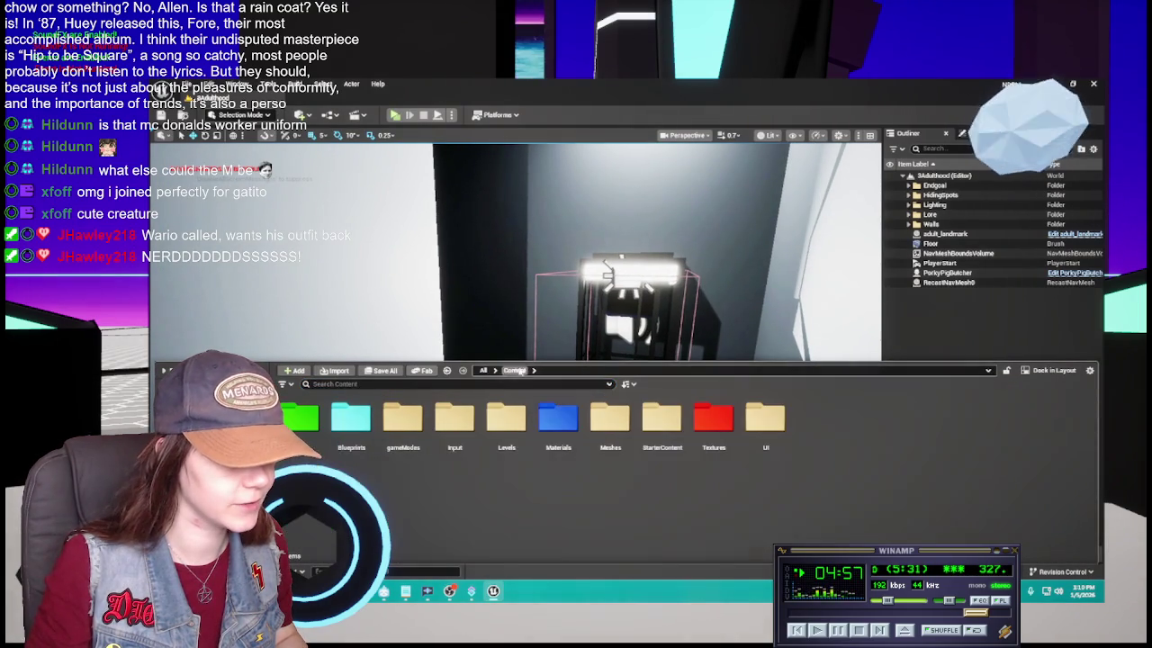
scroll(709, 345, up, 2)
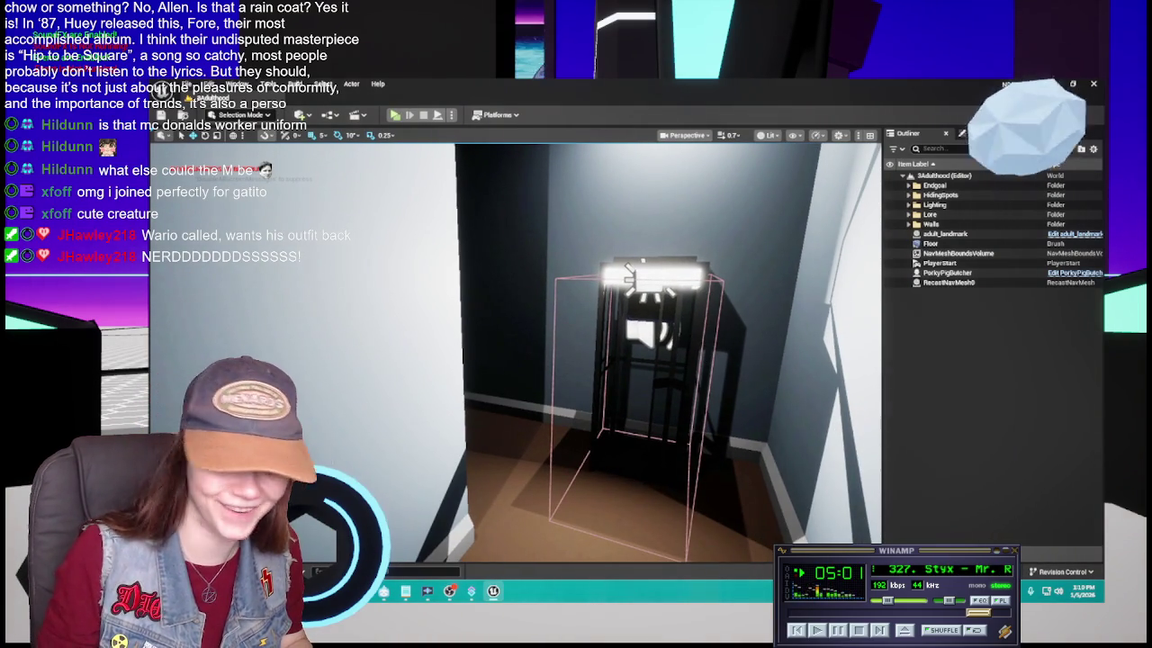
key(ctrl+space)
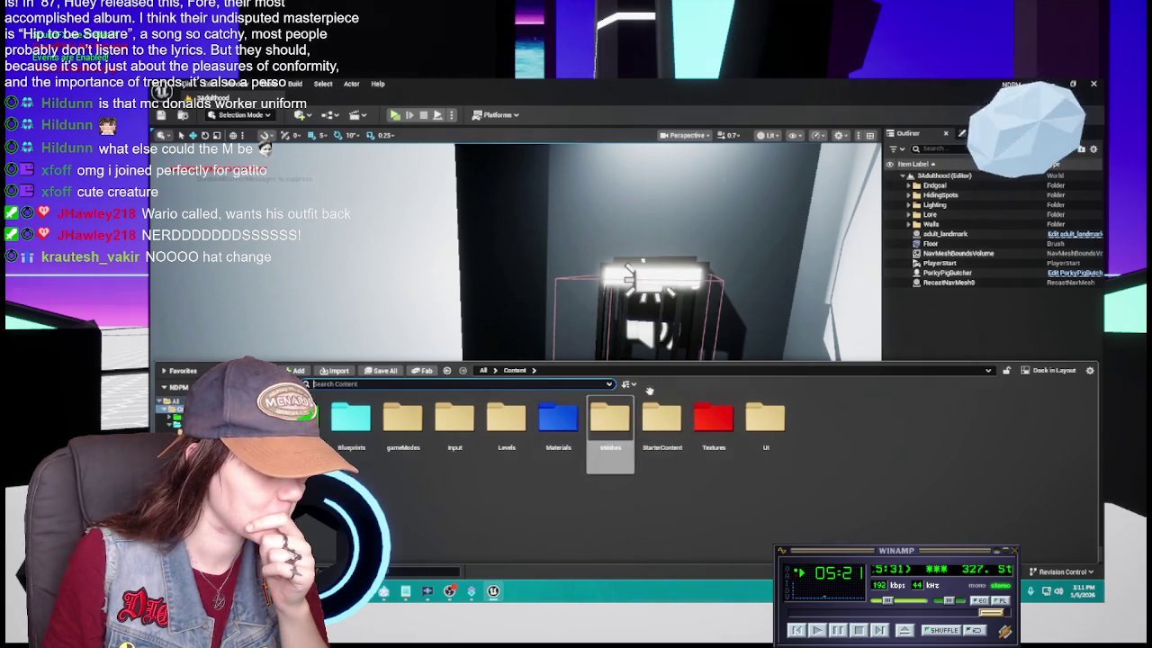
Open the MainMenu level from Levels and frame the lamppost-lit wall and iron gate
double_click(506, 423)
double_click(725, 441)
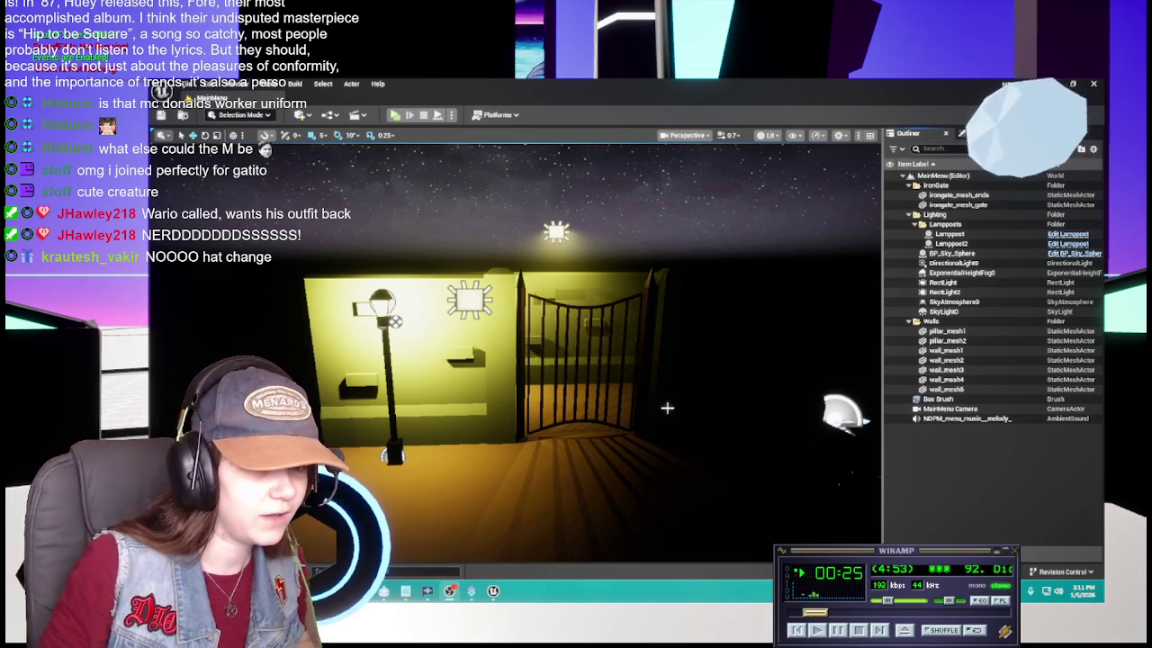
mouse_move(667, 407)
mouse_down()
mouse_move(645, 410)
mouse_move(662, 402)
mouse_up()
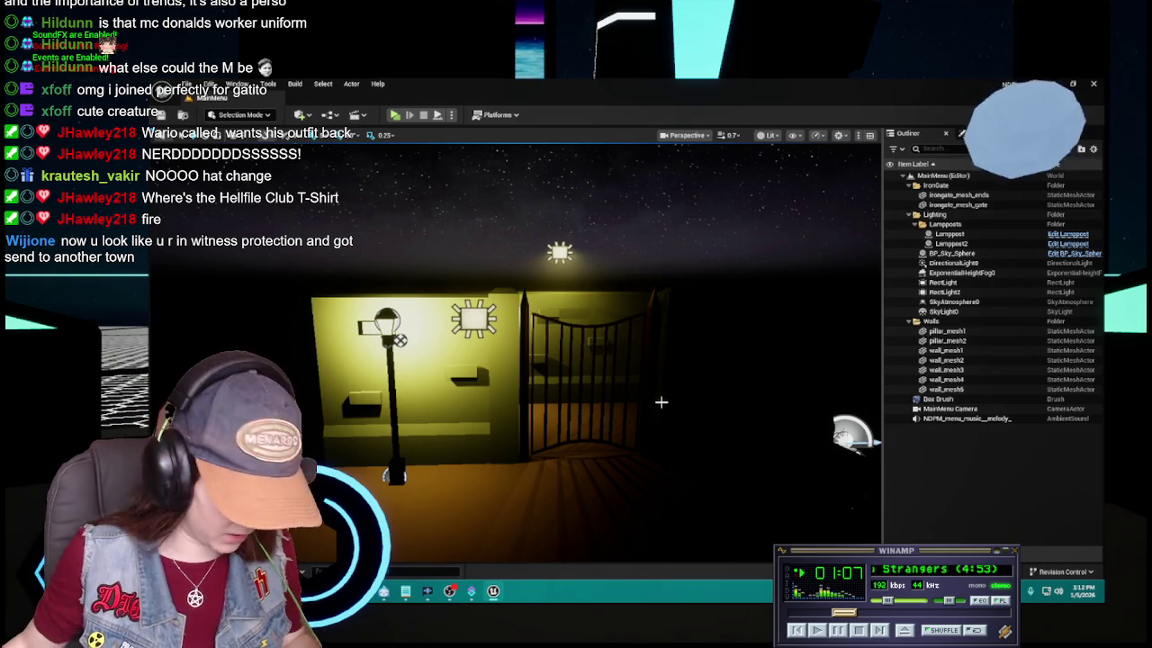
mouse_move(649, 401)
mouse_down()
mouse_move(622, 383)
mouse_move(654, 400)
mouse_up()
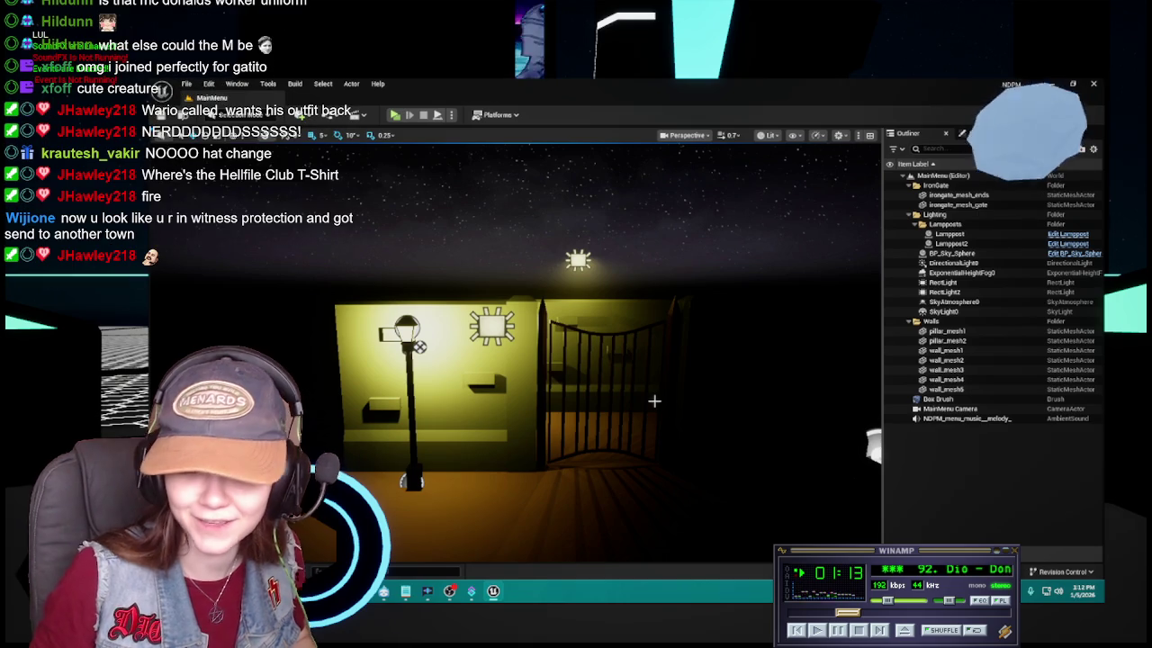
scroll(654, 400, up, 2)
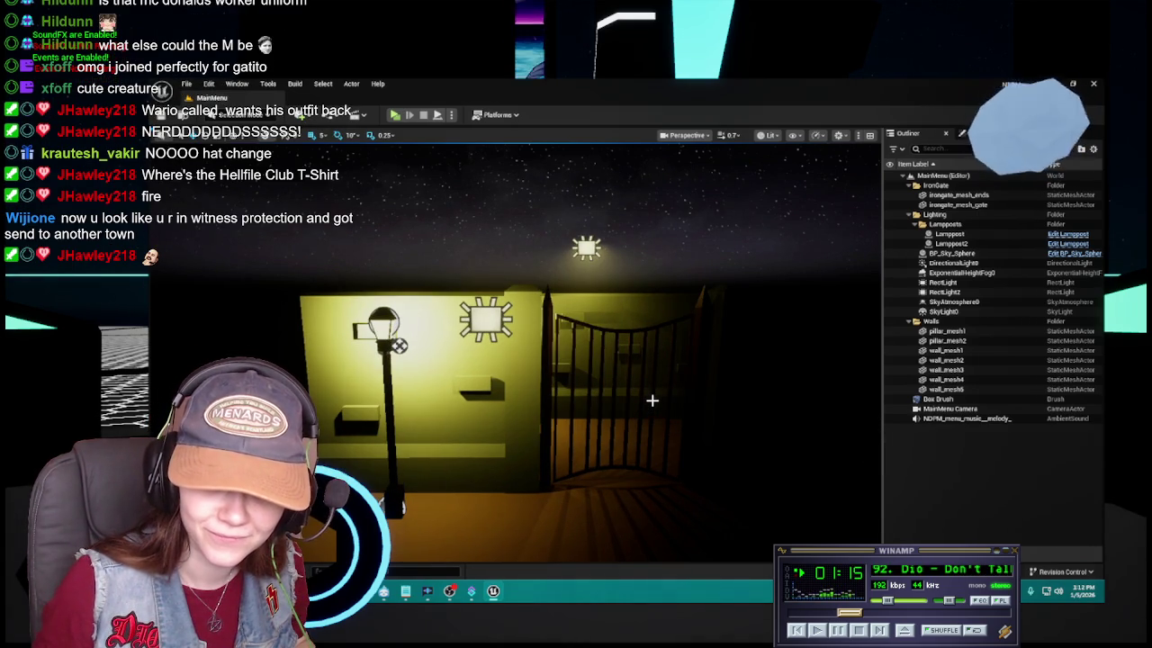
scroll(653, 401, down, 2)
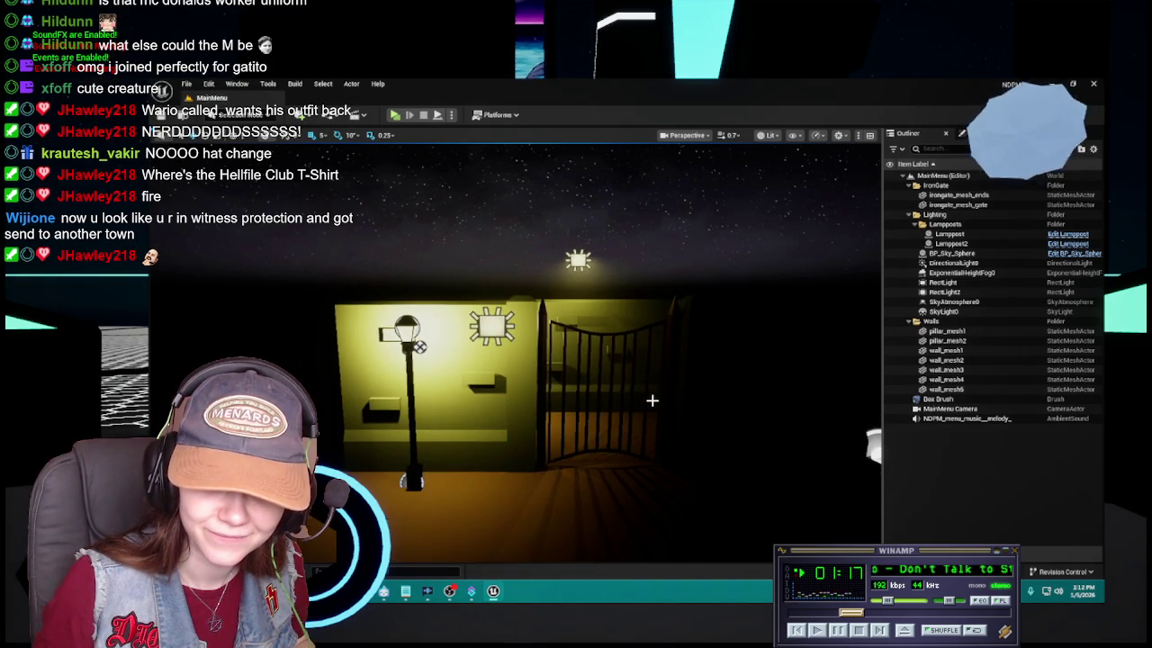
scroll(653, 401, up, 1)
drag(652, 401, 655, 410)
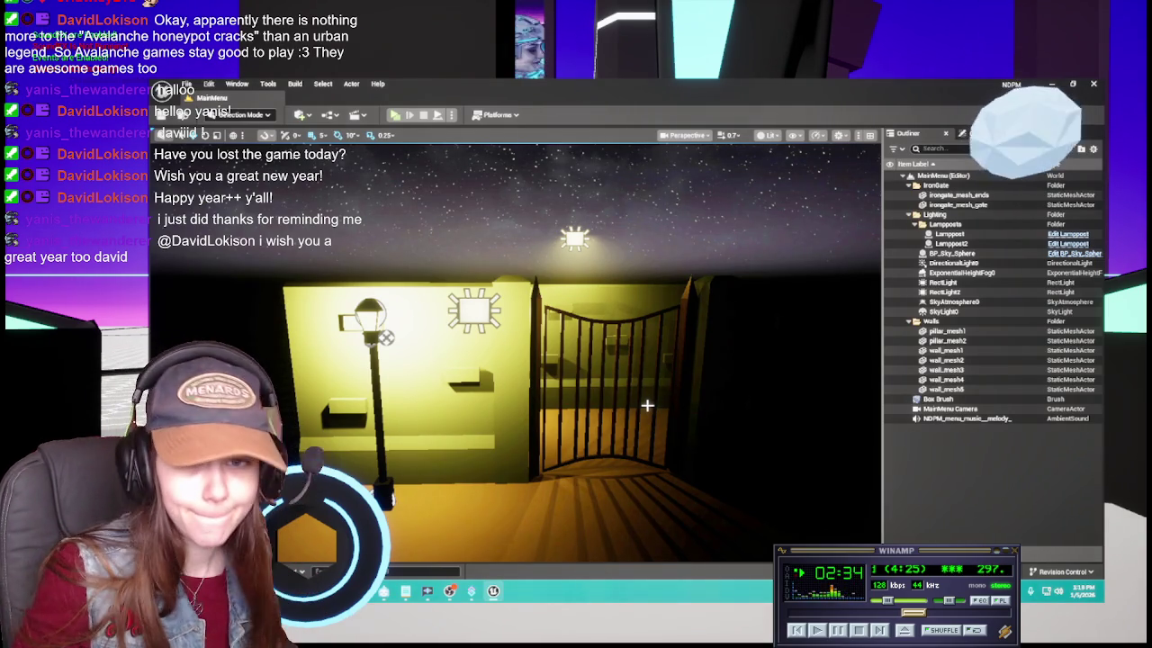
Turn the MainMenu viewport toward the lamppost and the yellow wall behind it
mouse_move(647, 406)
mouse_down()
mouse_move(504, 351)
mouse_move(477, 225)
mouse_move(378, 238)
mouse_move(360, 225)
mouse_move(632, 435)
mouse_up()
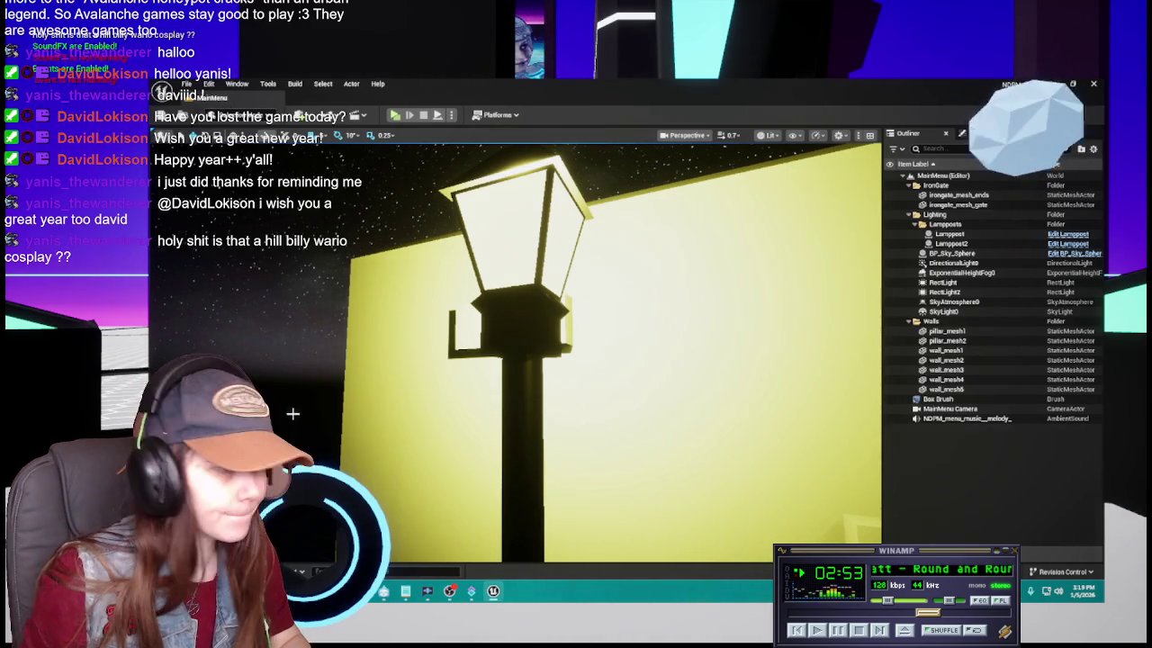
Open the Black_matInst material instance from the Content > Materials folder
scroll(569, 403, up, 2)
key(ctrl+space)
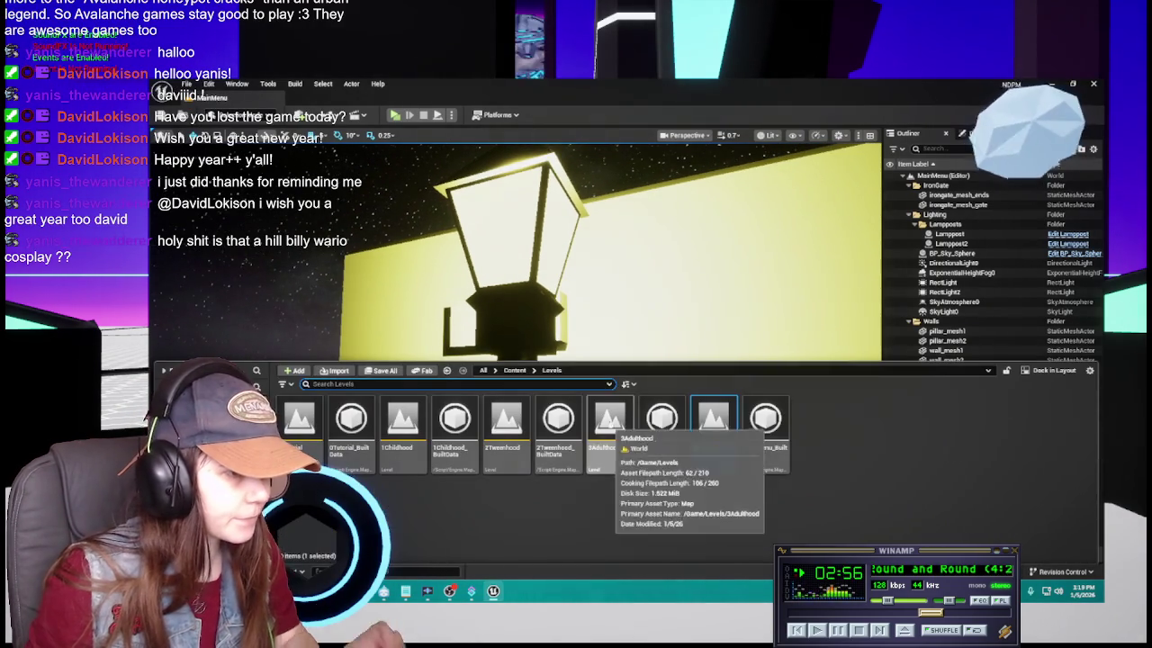
click(515, 369)
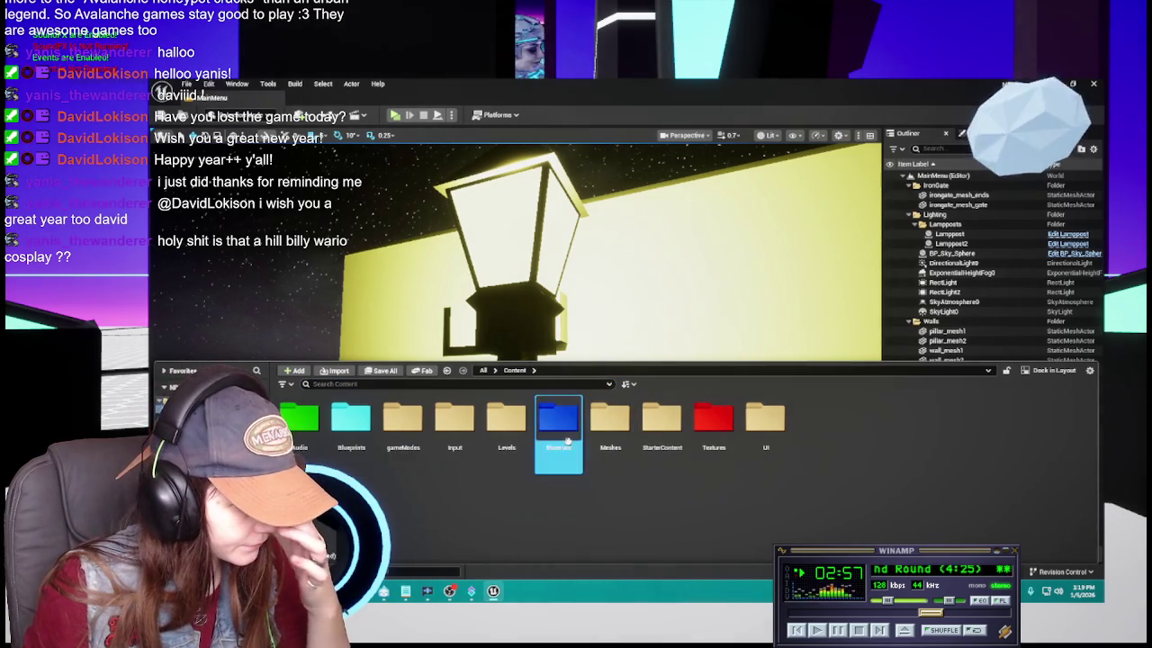
double_click(558, 416)
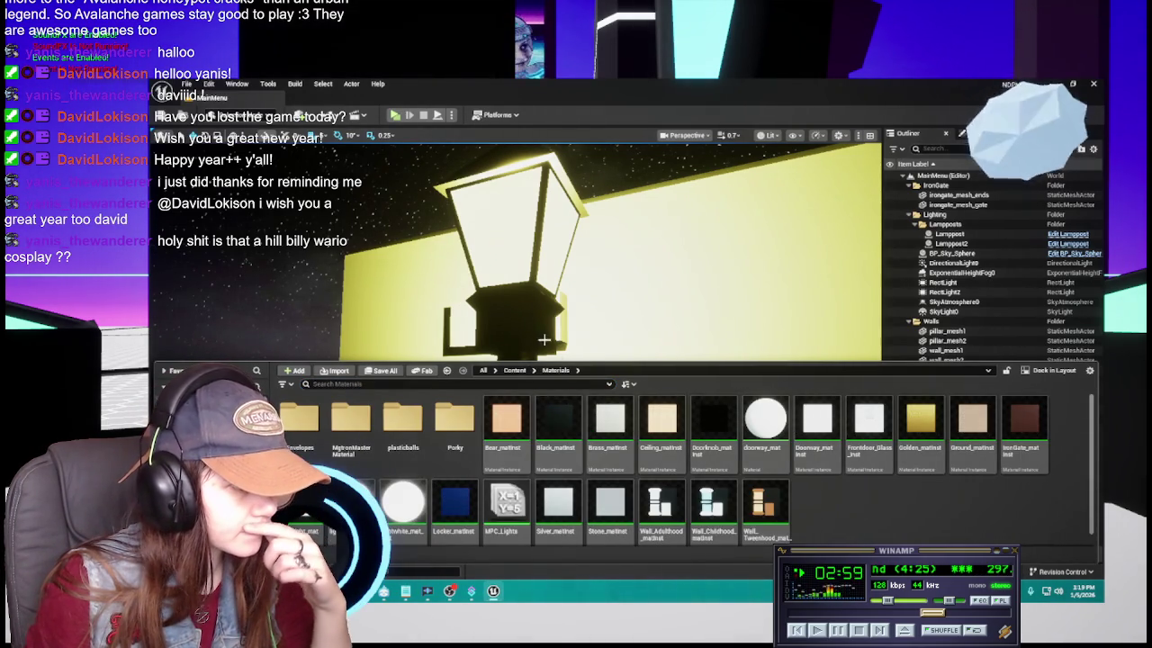
double_click(558, 423)
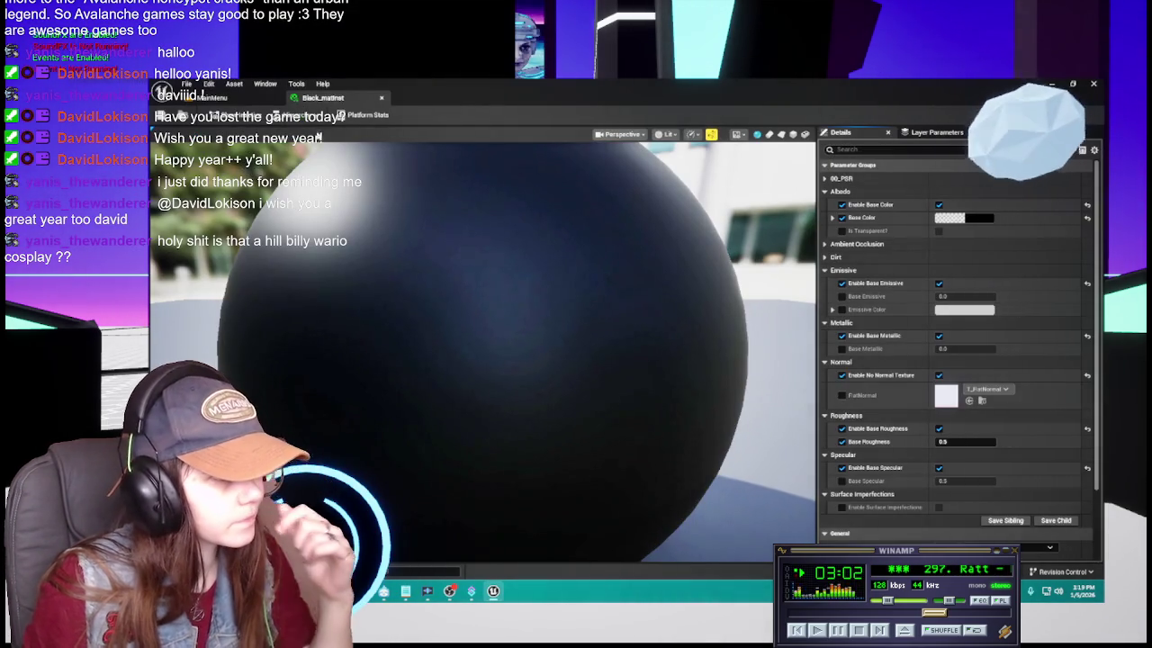
Back in the MainMenu level, select Lamppost1 in the scene
click(212, 97)
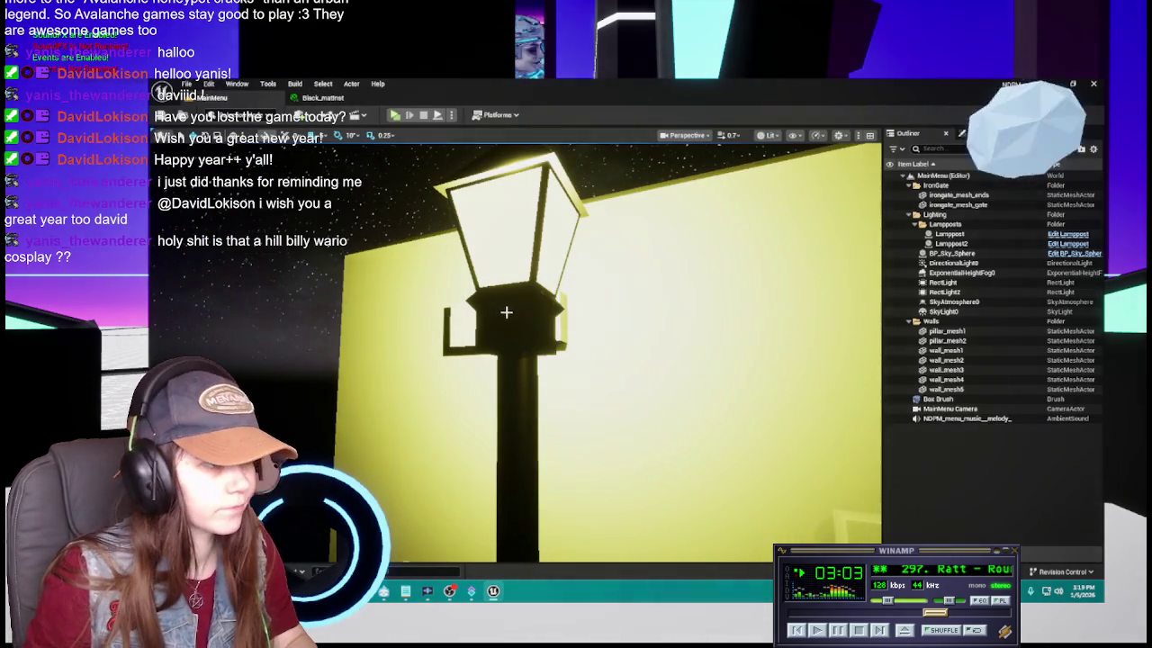
click(506, 312)
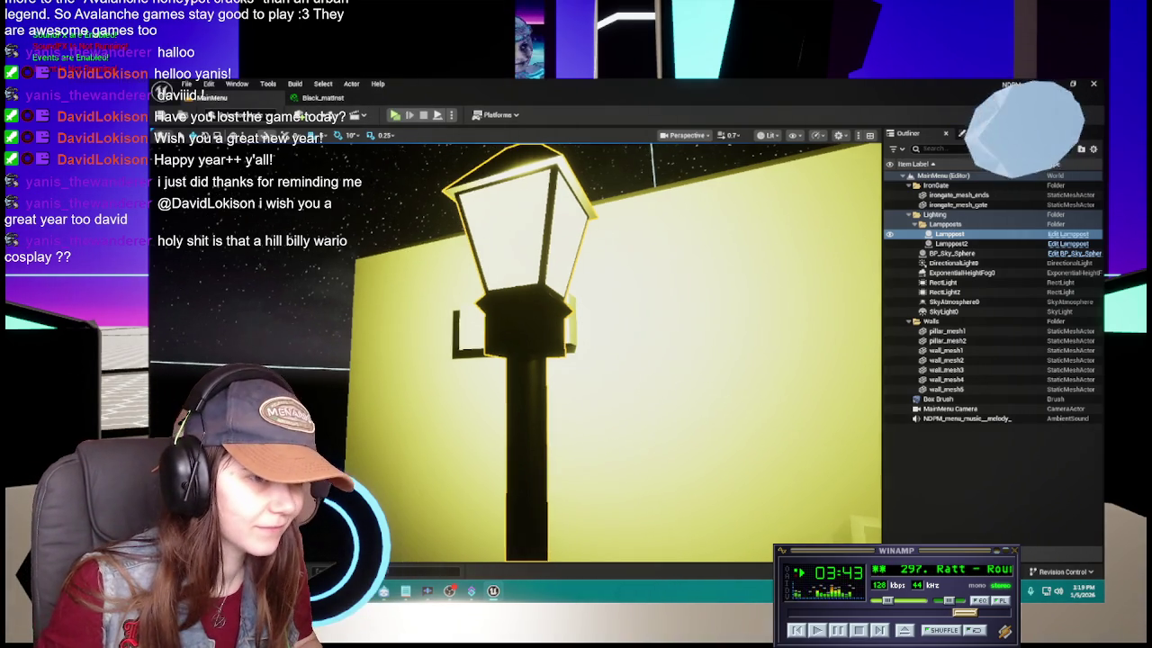
key(ctrl+space)
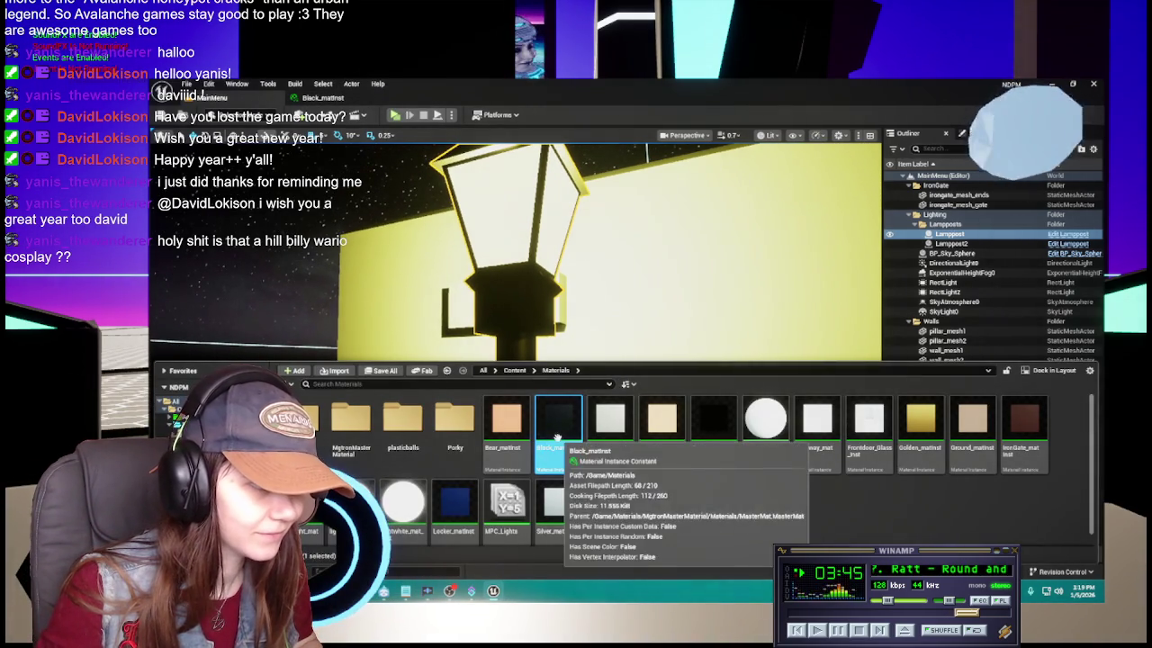
Override and enable Surface Imperfections in Black_matinst's details
double_click(558, 440)
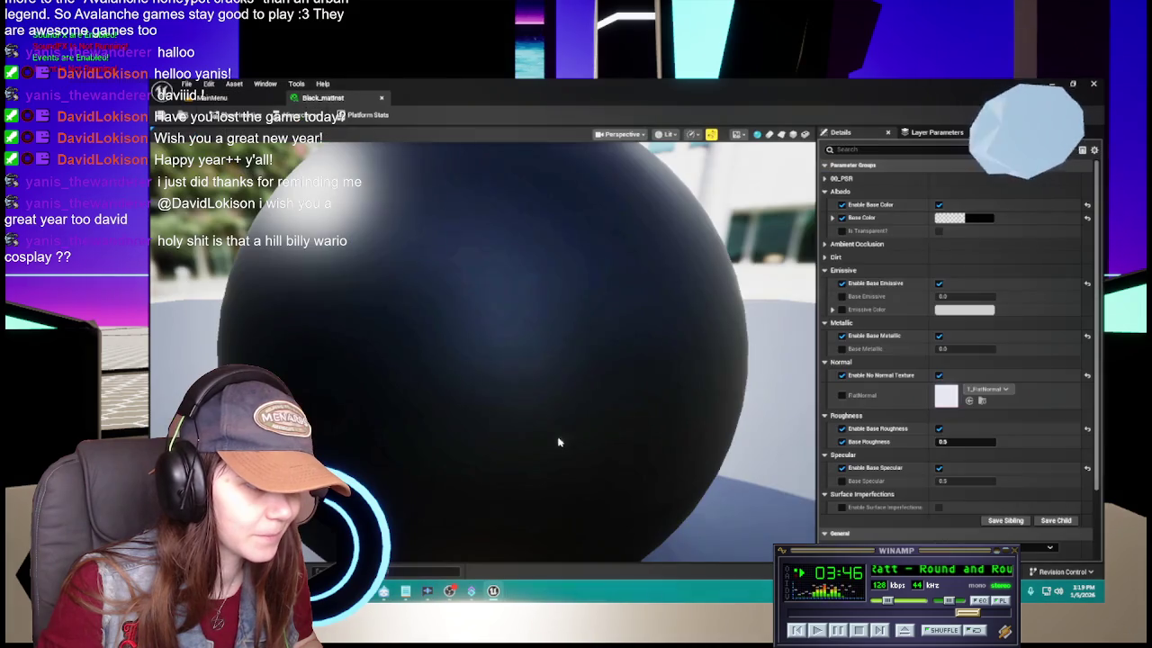
click(841, 506)
click(938, 507)
scroll(941, 457, down, 5)
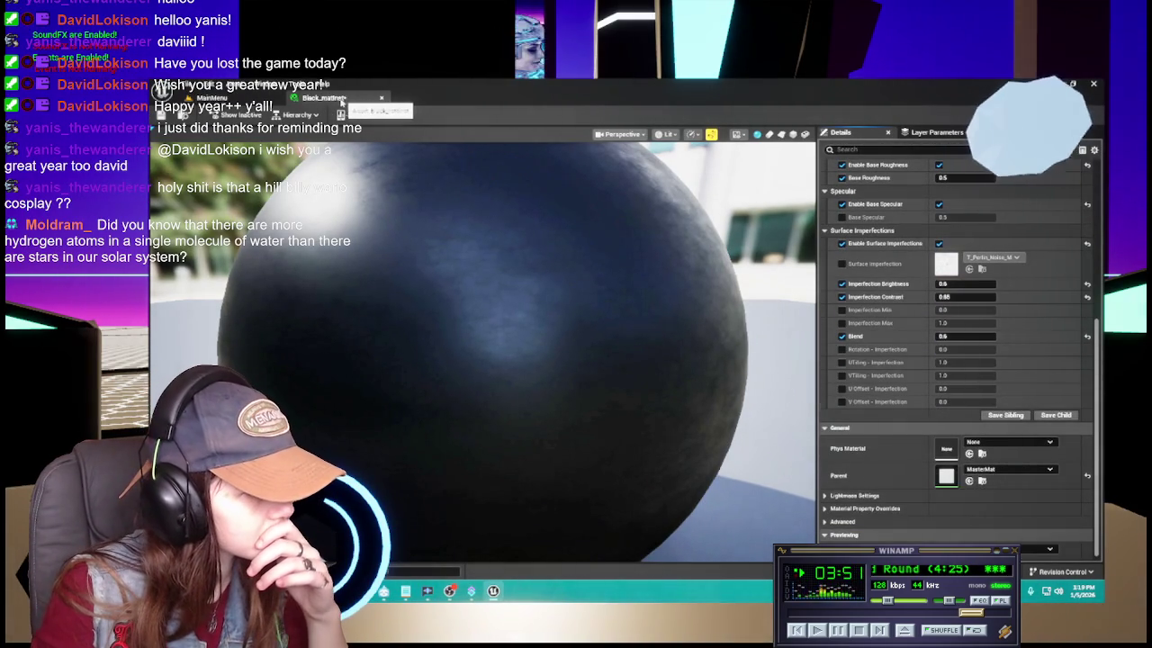
Return to the MainMenu level after rechecking the Black_matinst editor
click(220, 97)
click(322, 97)
click(216, 97)
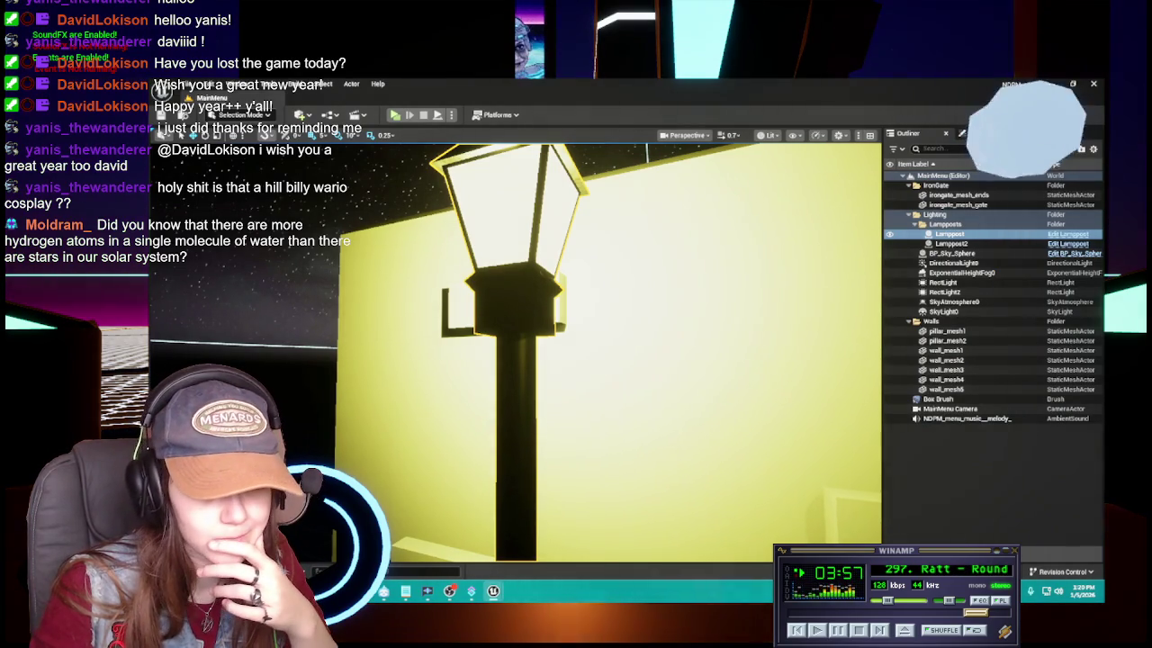
mouse_move(614, 364)
mouse_down()
mouse_move(531, 387)
mouse_move(523, 338)
mouse_move(500, 319)
mouse_up()
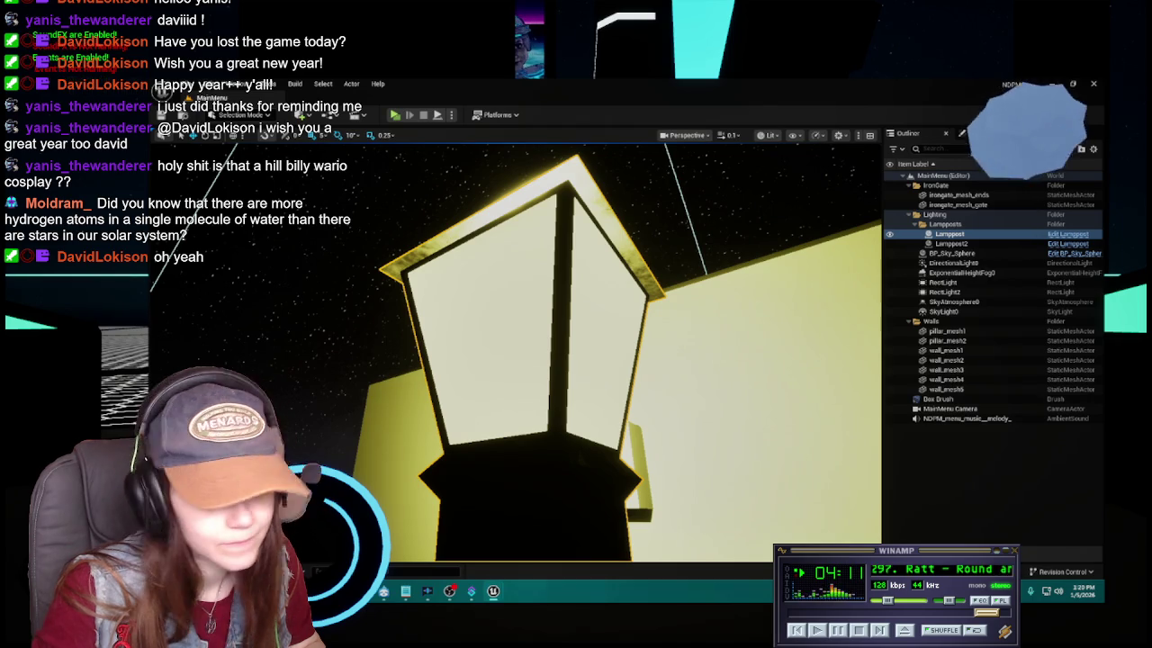
scroll(640, 329, up, 5)
scroll(628, 351, up, 8)
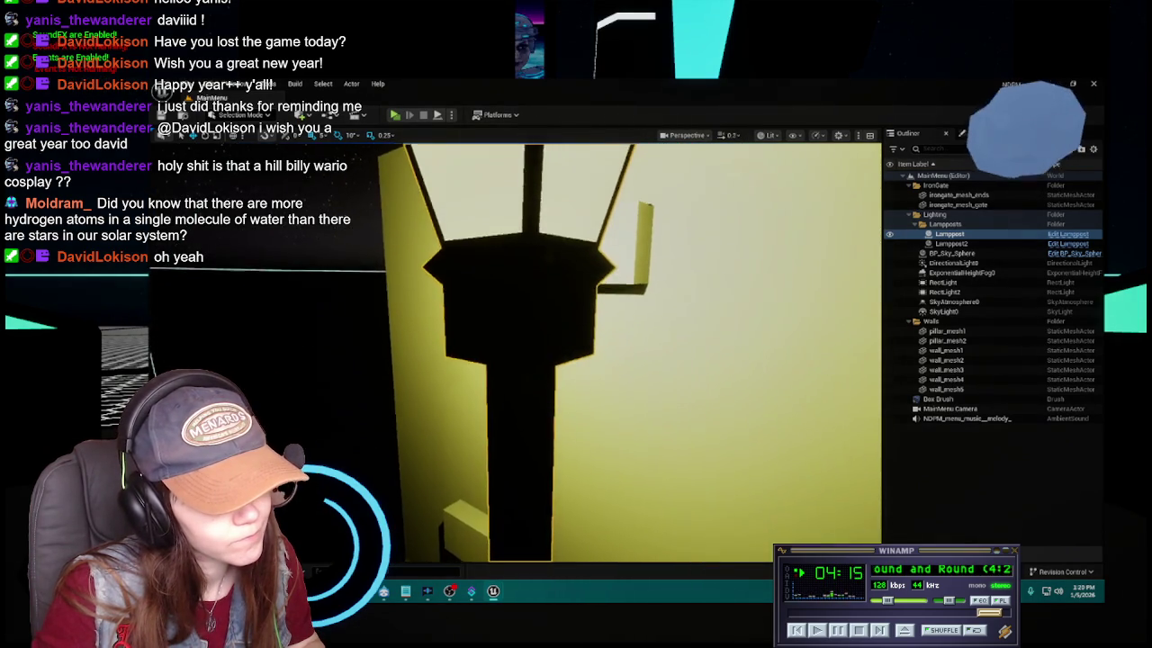
scroll(630, 351, down, 6)
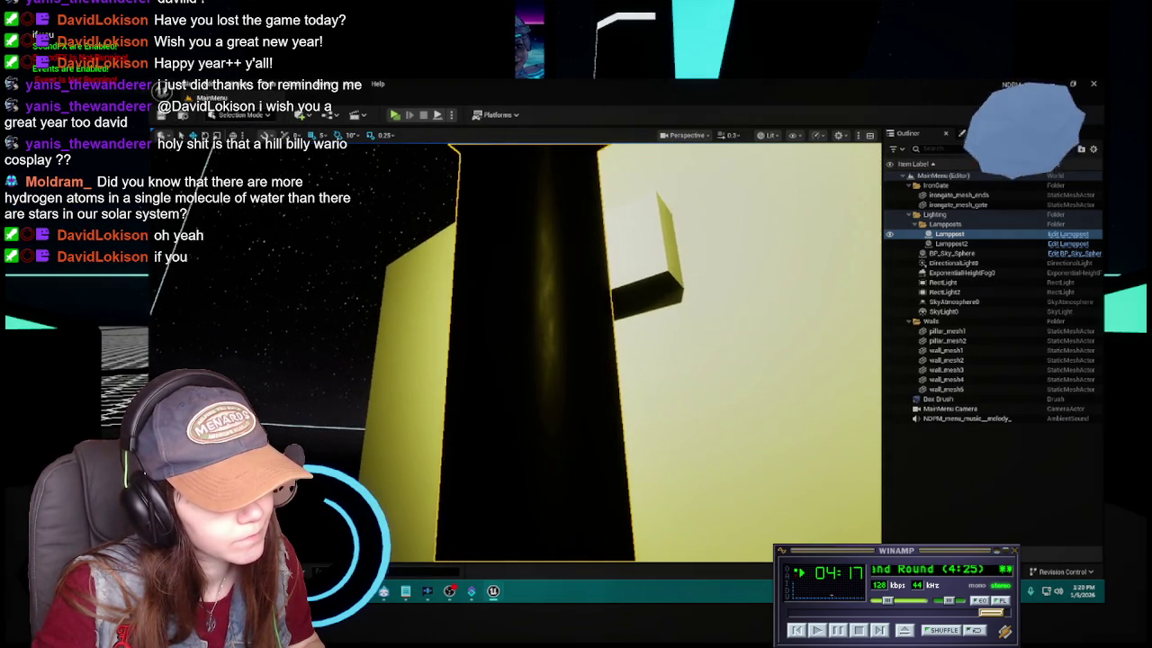
scroll(576, 327, down, 1)
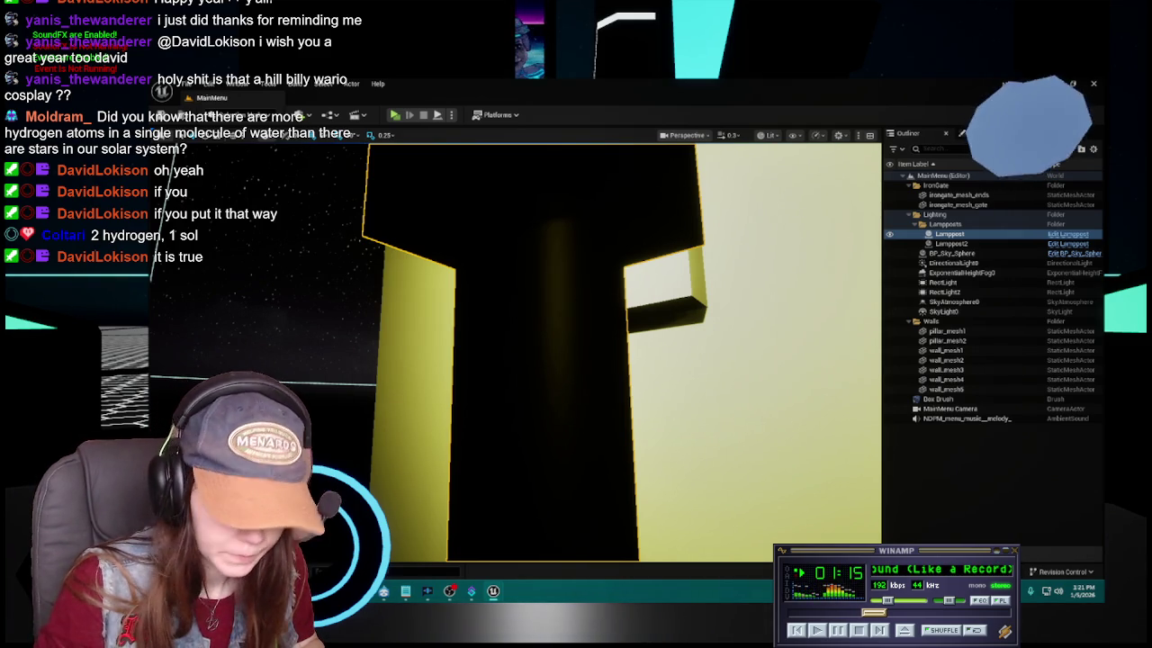
key(f)
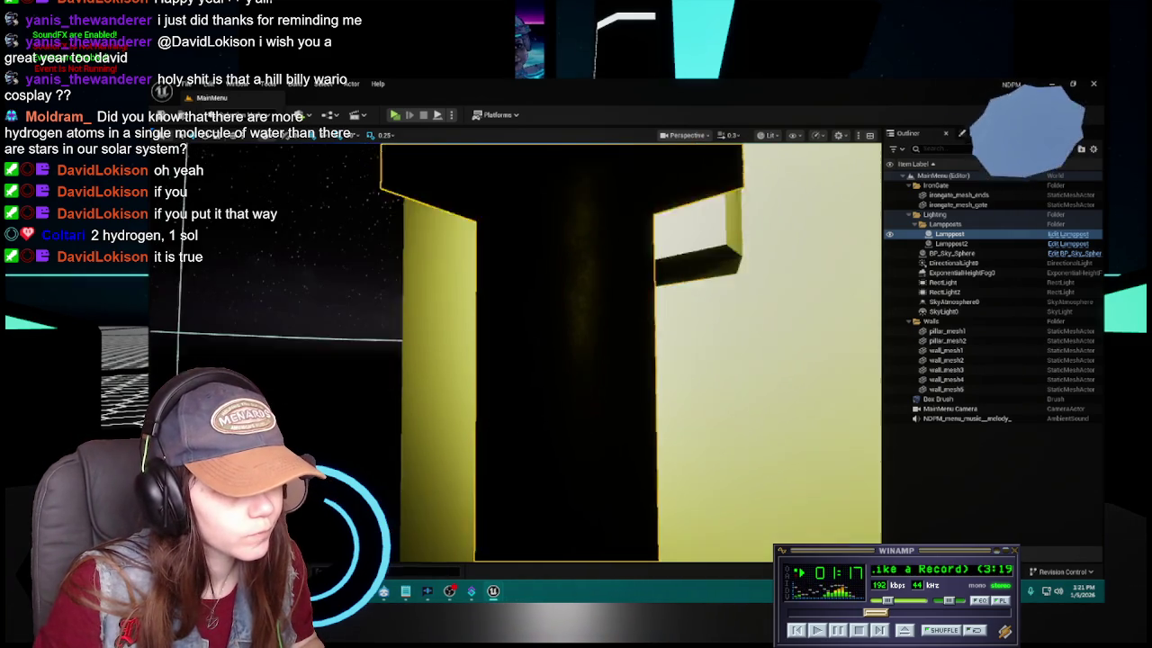
Open the Reference Viewer for Black_matinst
key(ctrl+space)
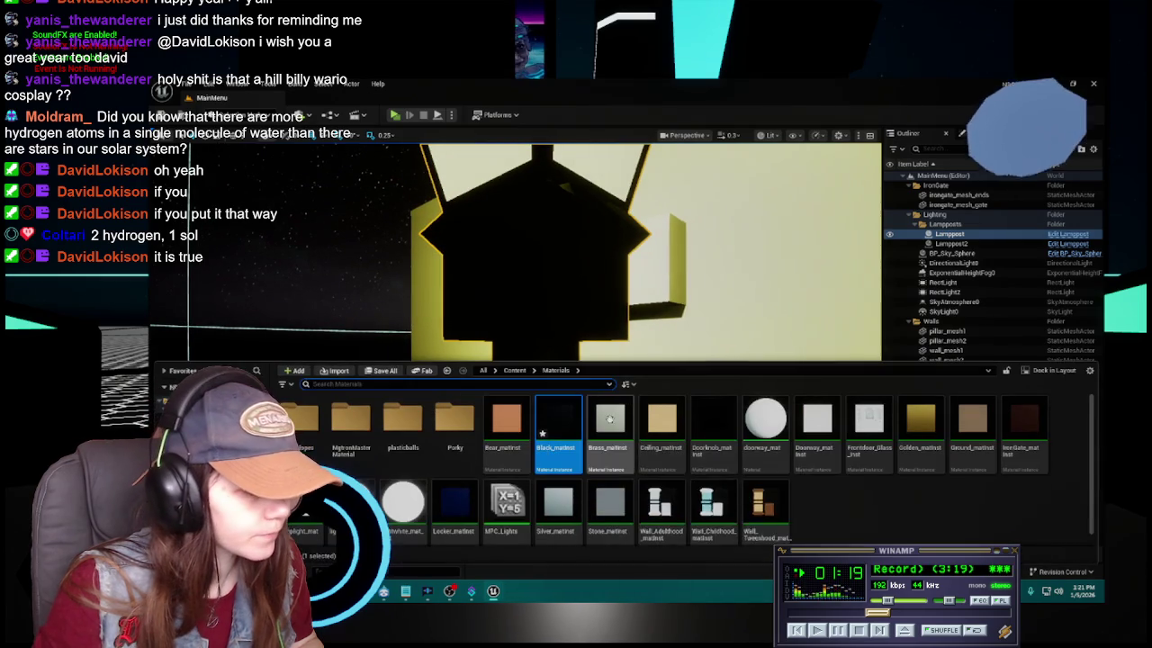
right_click(565, 448)
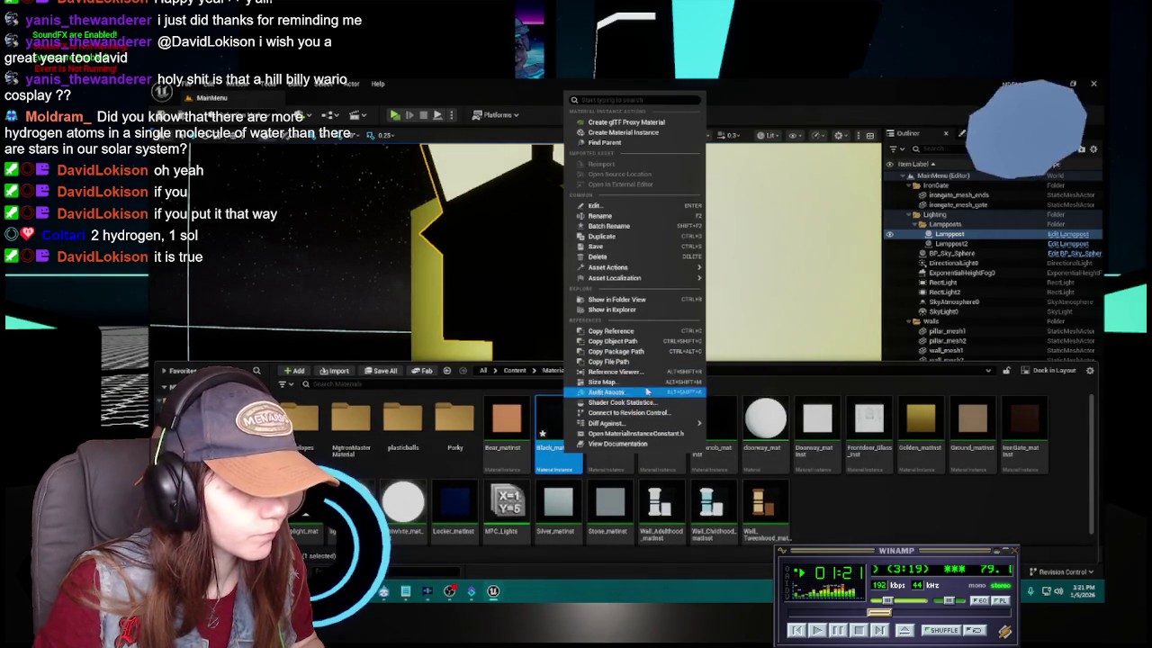
click(619, 372)
Pan the reference graph to its referencers and browse to the childdoor_mesh asset
scroll(621, 360, up, 2)
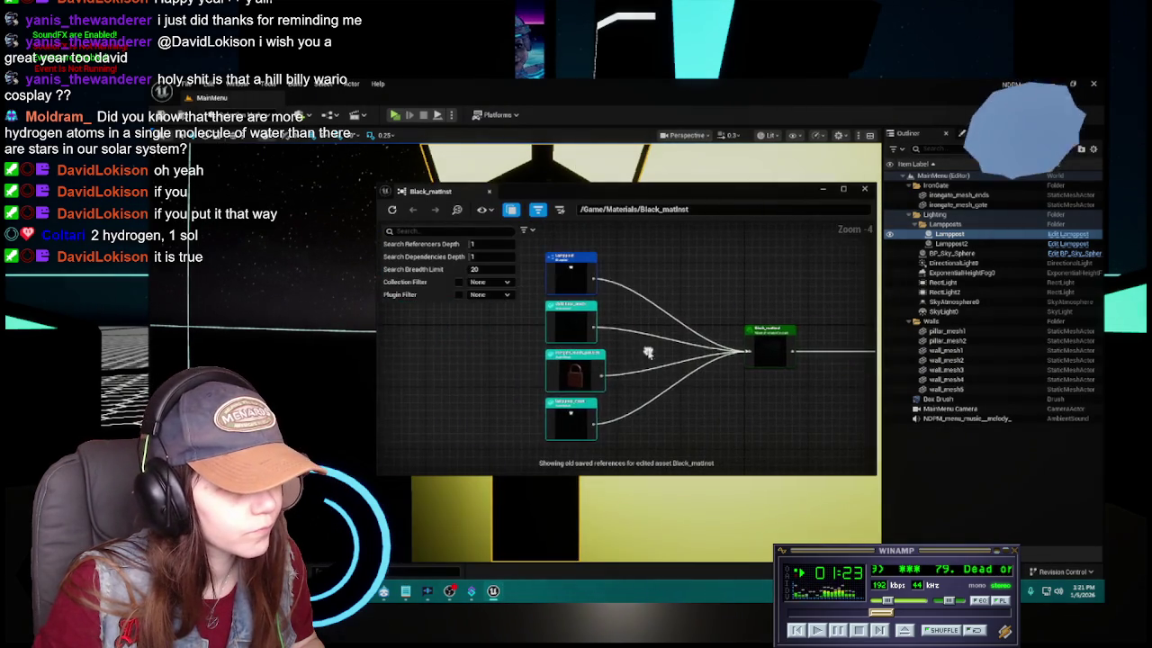
drag(637, 399, 630, 231)
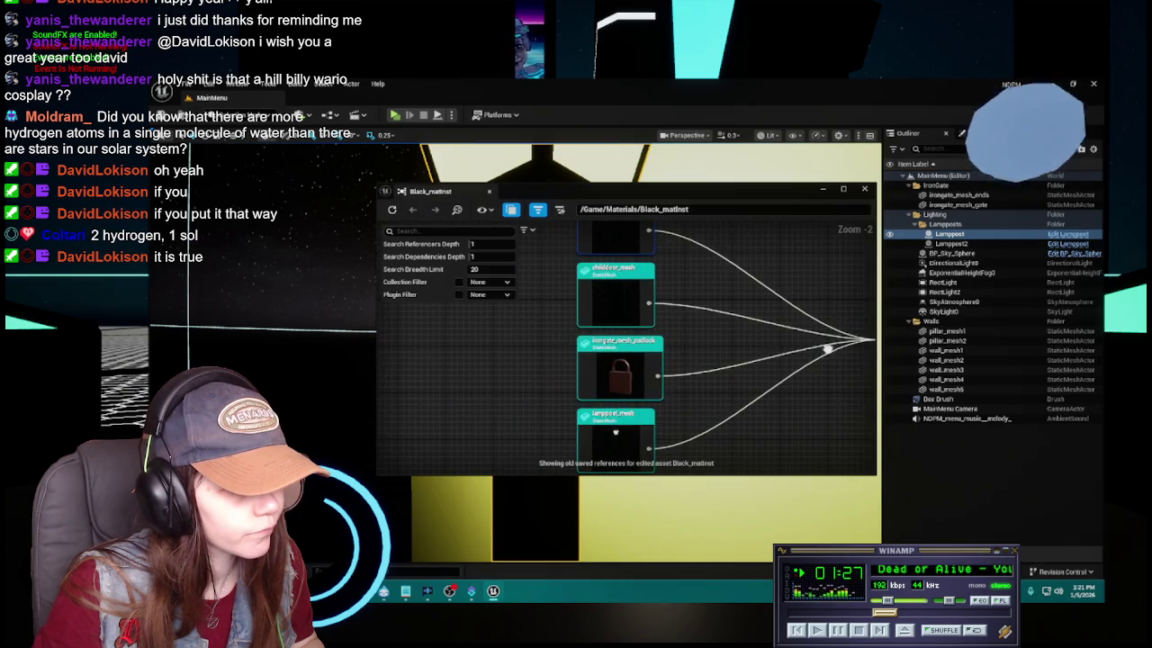
mouse_move(704, 303)
mouse_down()
mouse_move(695, 339)
mouse_move(591, 321)
mouse_move(620, 340)
mouse_up()
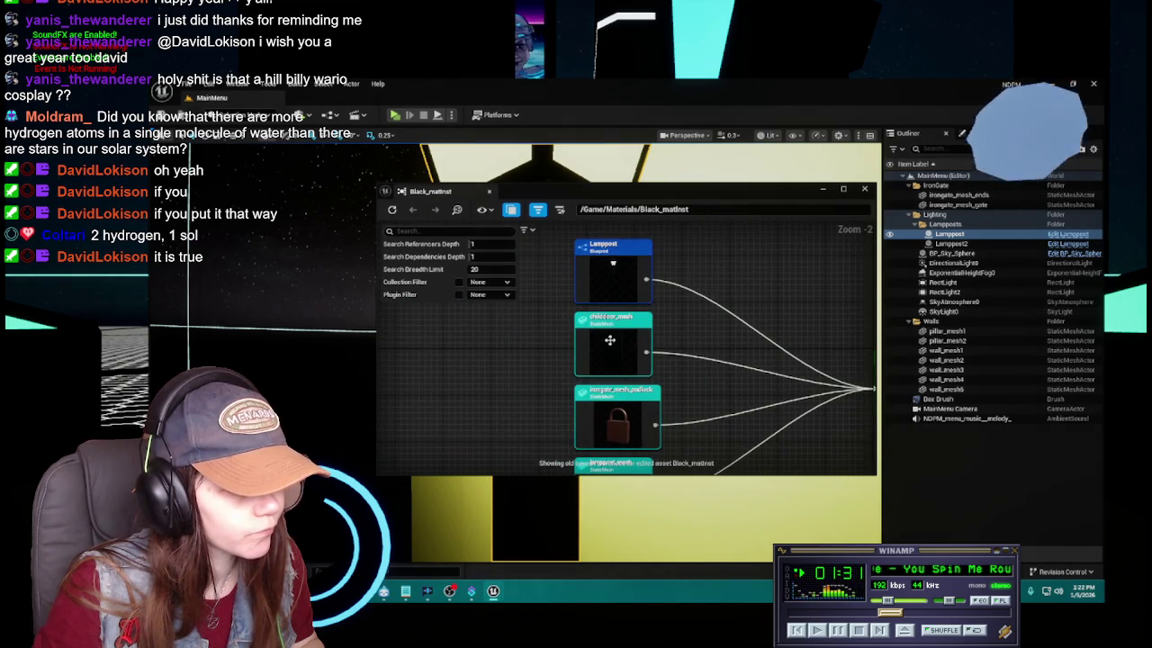
right_click(610, 343)
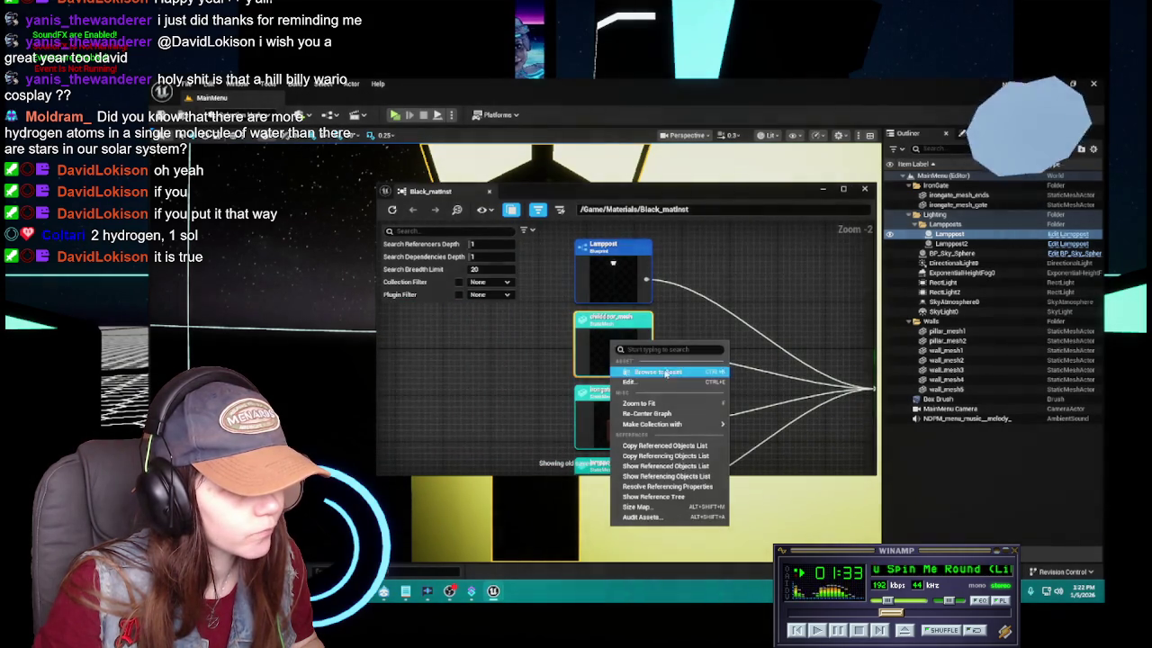
click(648, 369)
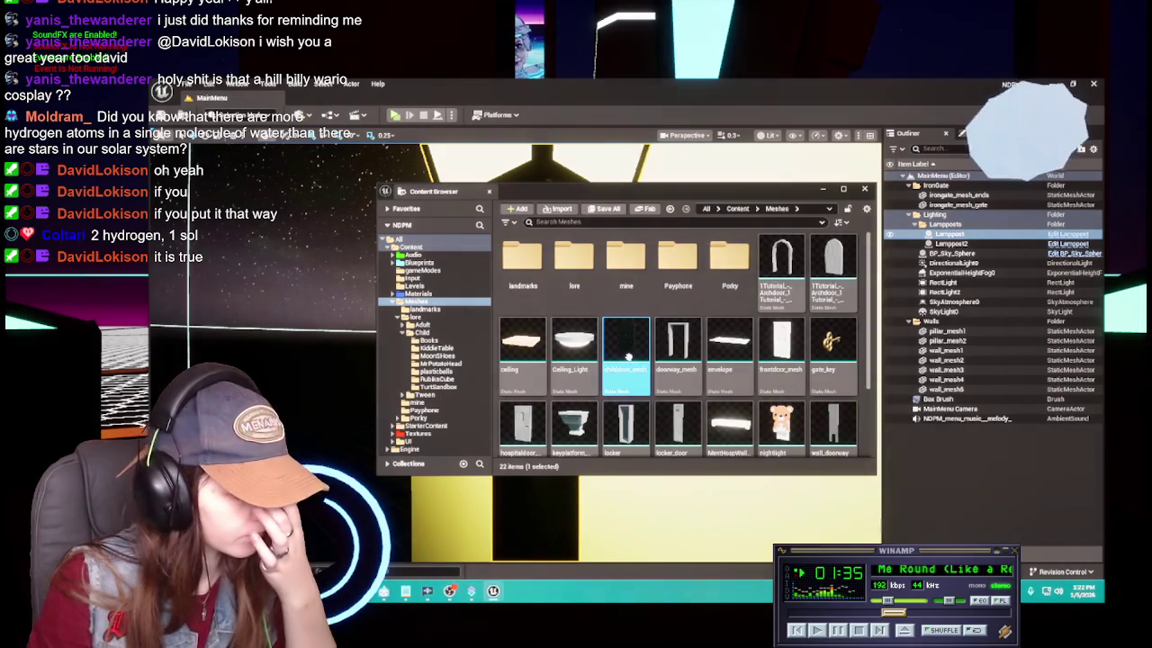
Open childdoor_mesh and dock the Black_matinst reference graph as a tab
double_click(627, 356)
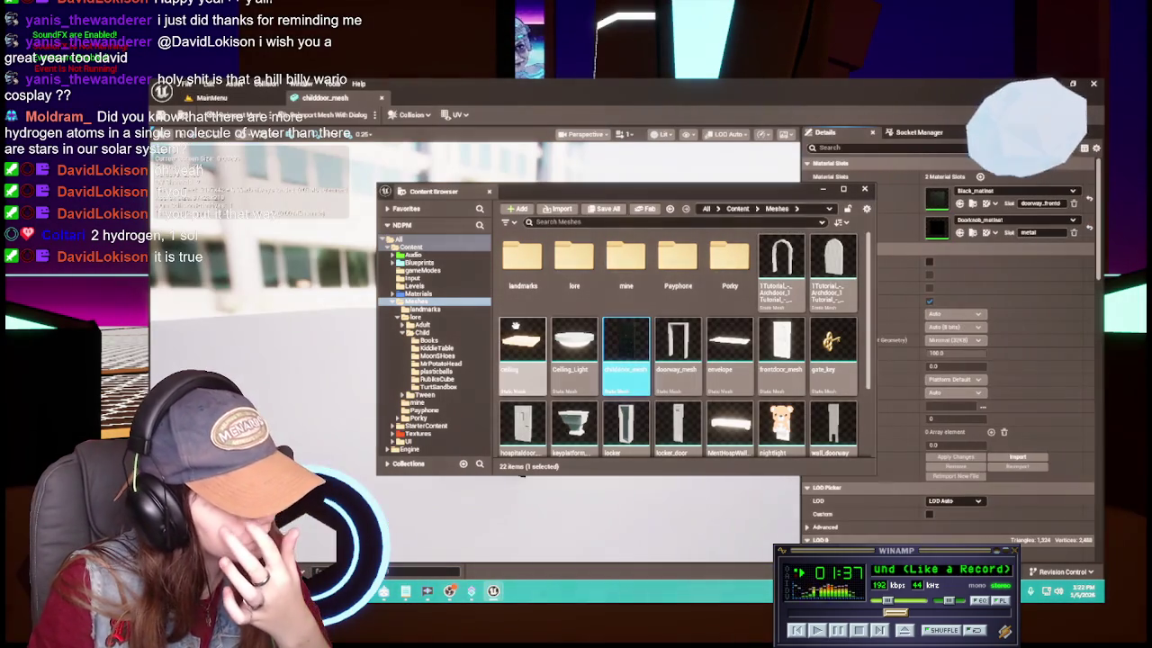
click(866, 190)
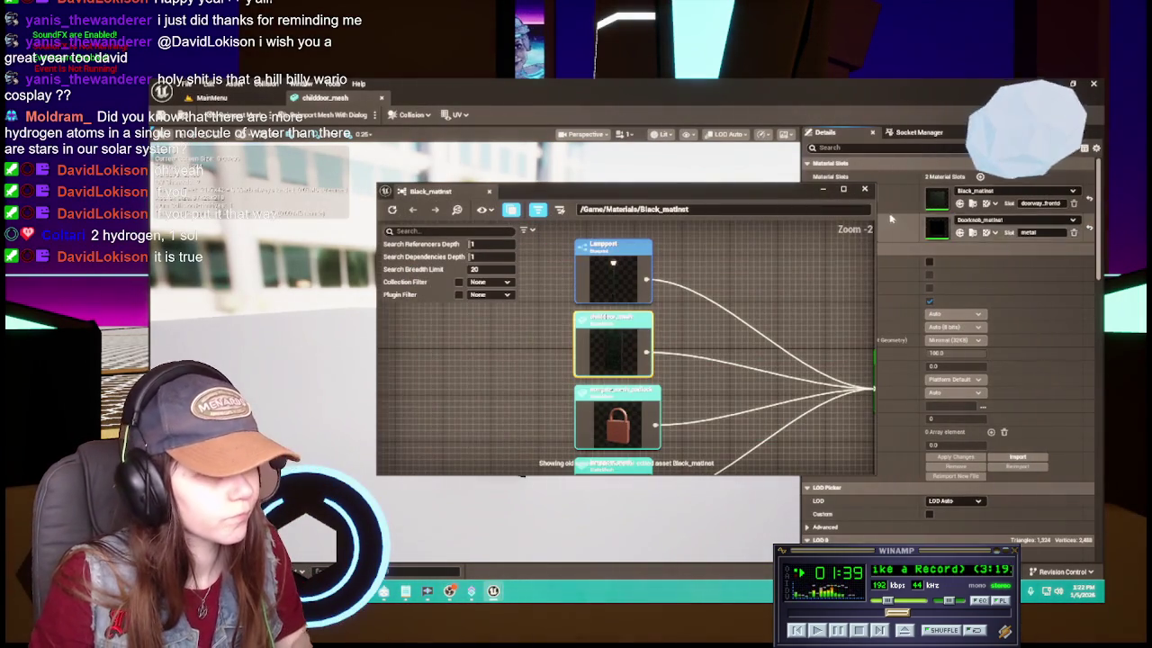
drag(428, 191, 423, 98)
click(347, 97)
Orbit in close around the front of the black door
mouse_move(468, 360)
mouse_down()
mouse_move(432, 324)
mouse_move(504, 342)
mouse_move(468, 346)
mouse_move(539, 347)
mouse_move(569, 314)
mouse_up()
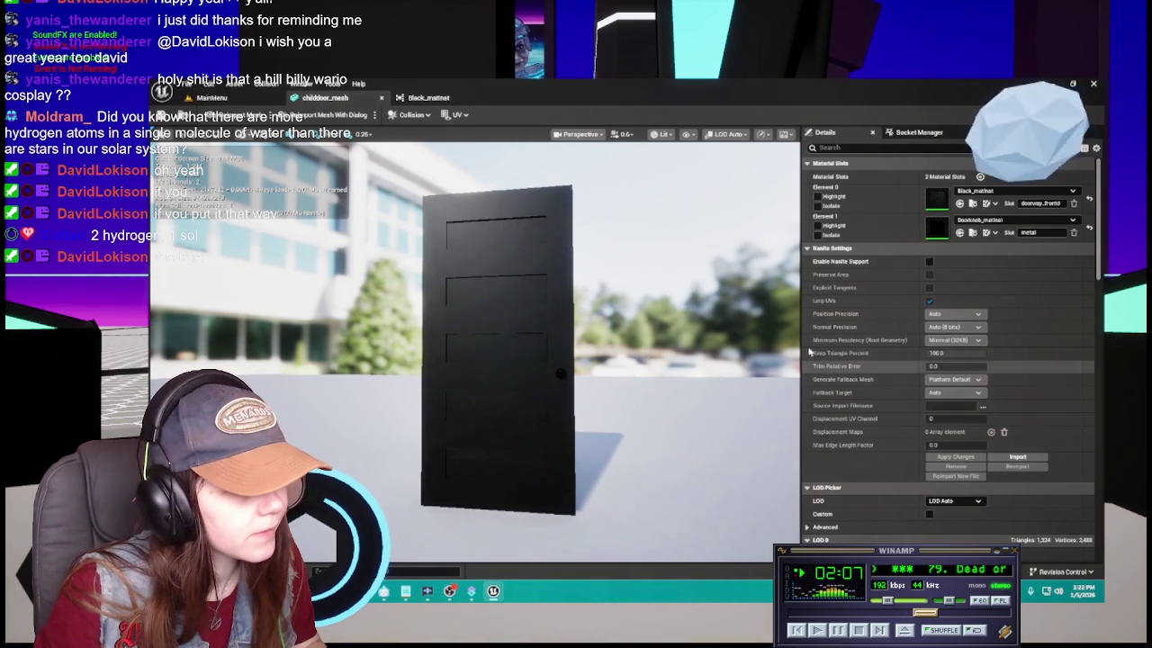
mouse_move(495, 351)
mouse_down()
mouse_move(575, 347)
mouse_move(477, 360)
mouse_up()
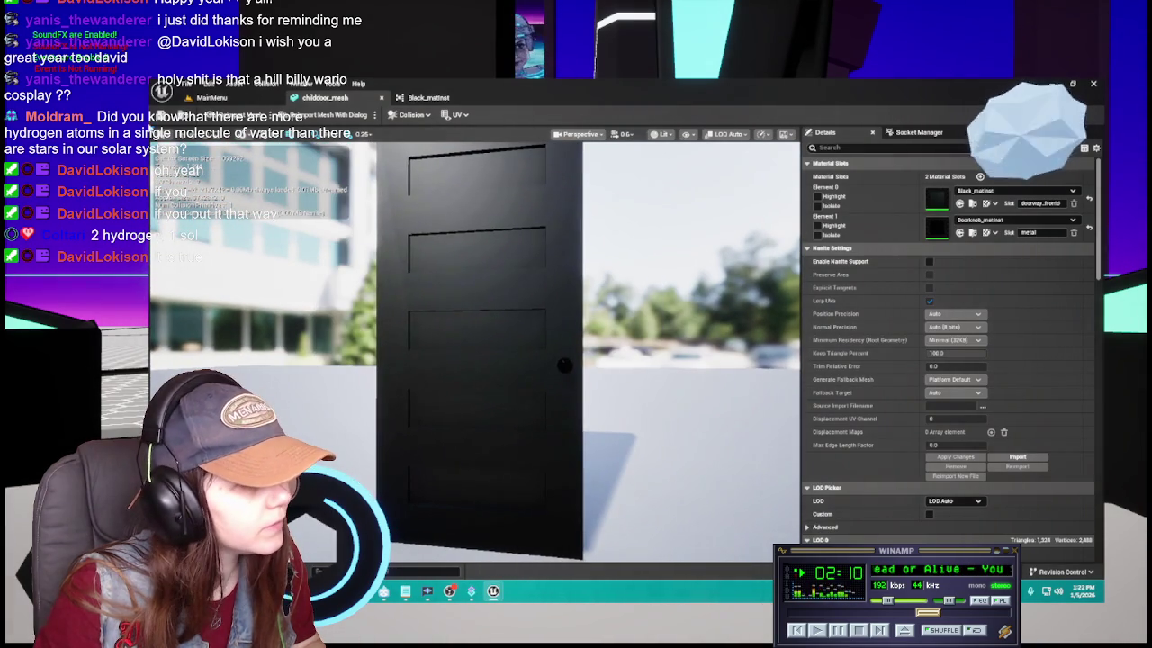
click(973, 232)
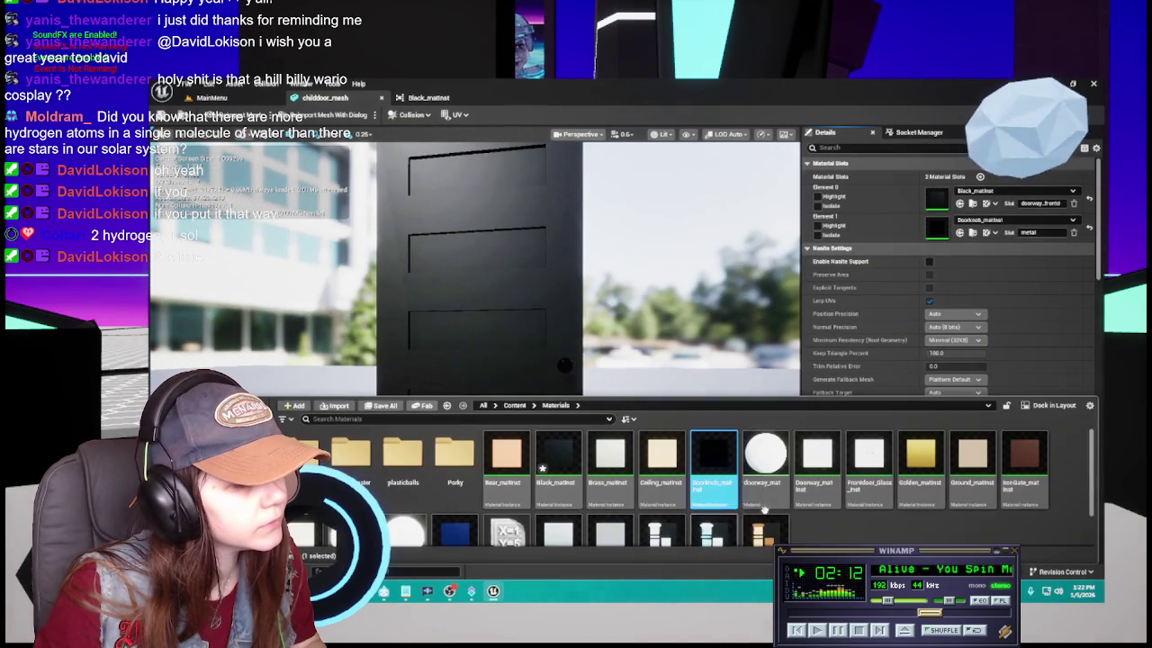
Open Doorknob_matinst and close the Black_matinst reference graph
double_click(733, 461)
click(482, 99)
click(487, 99)
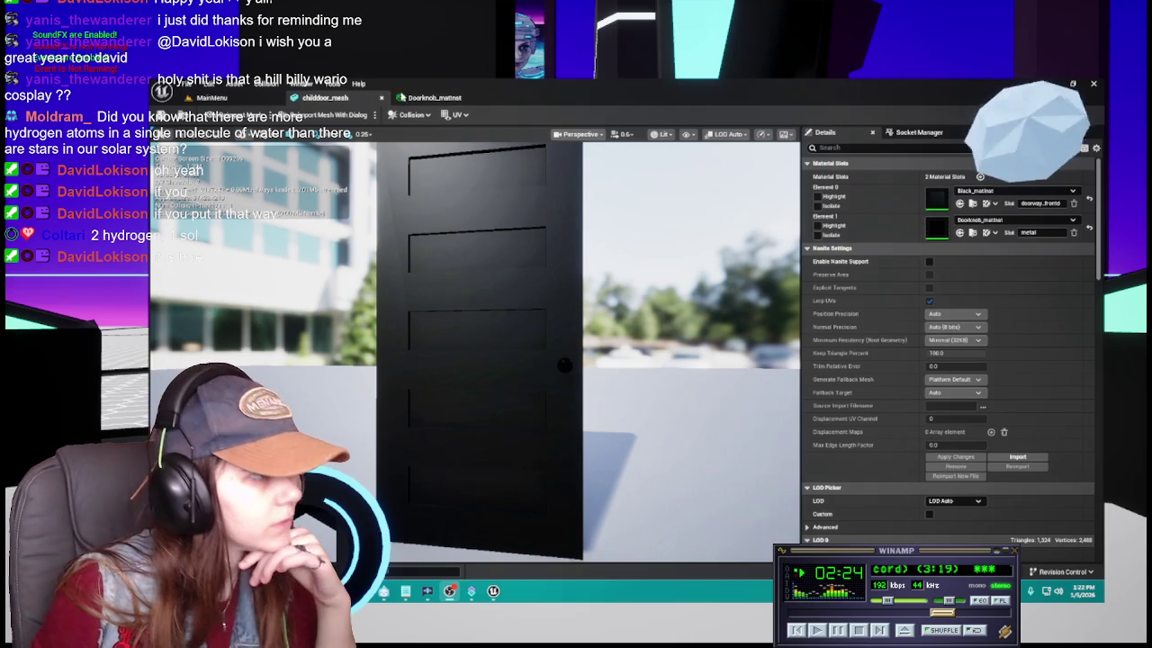
Float the Doorknob_matinst editor into its own window and view the door at an angle
click(420, 106)
drag(432, 99, 961, 288)
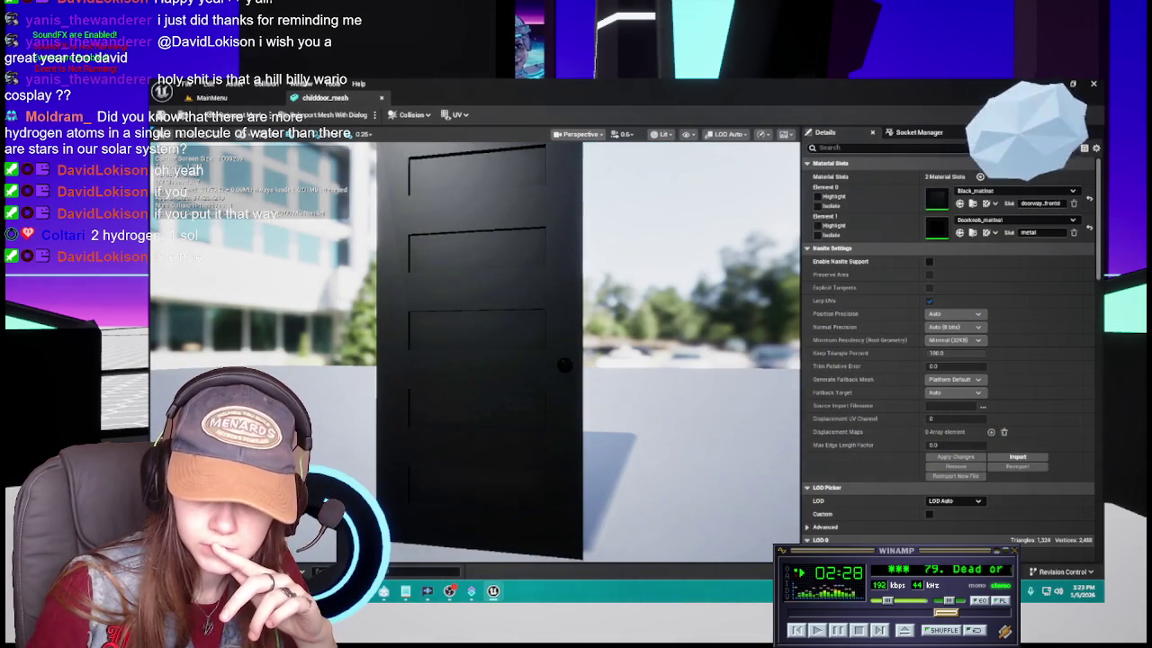
mouse_move(579, 342)
mouse_down()
mouse_move(513, 349)
mouse_move(504, 319)
mouse_move(468, 322)
mouse_move(489, 322)
mouse_up()
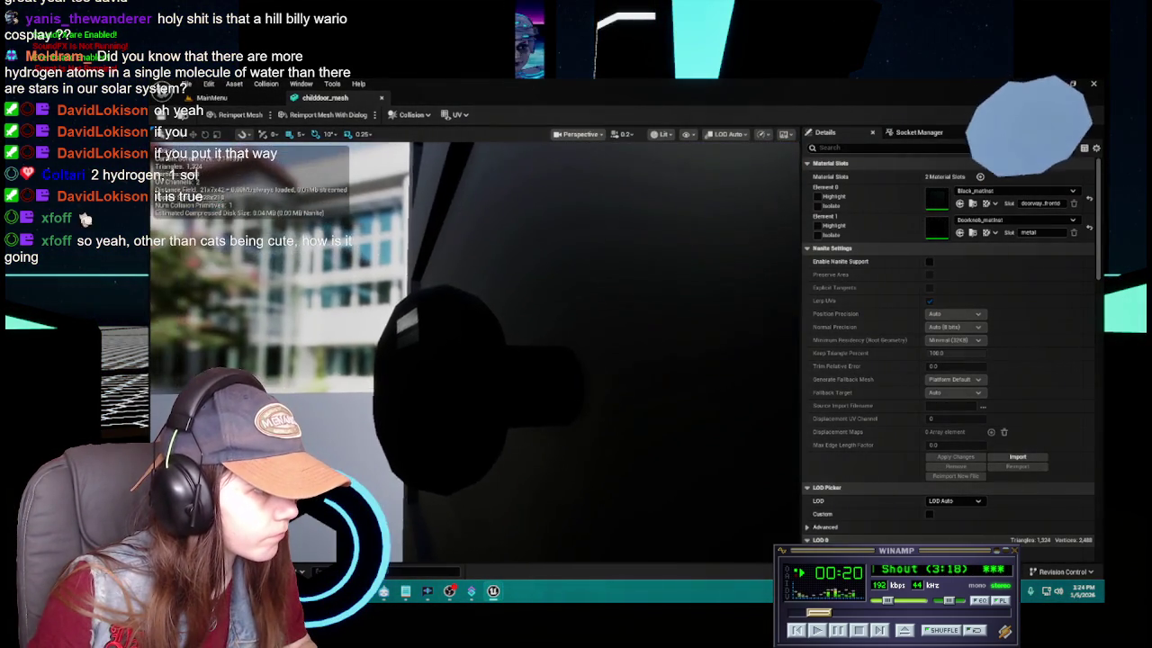
Orbit closely around the doorknob, then bring up the Materials folder
drag(644, 360, 643, 360)
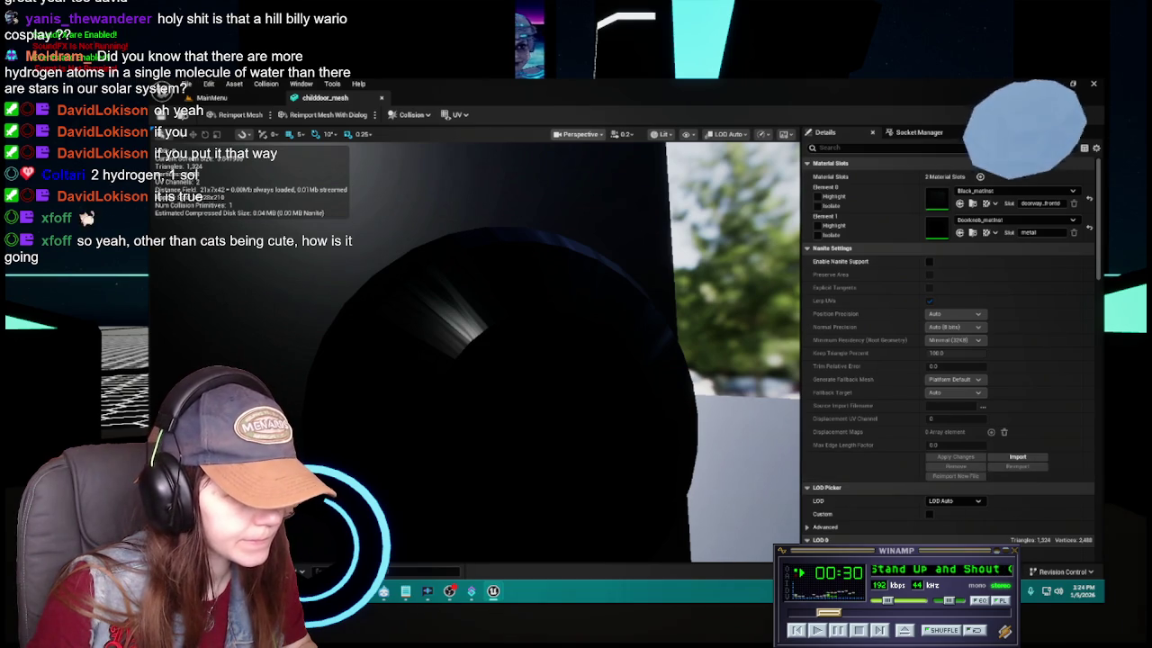
click(986, 234)
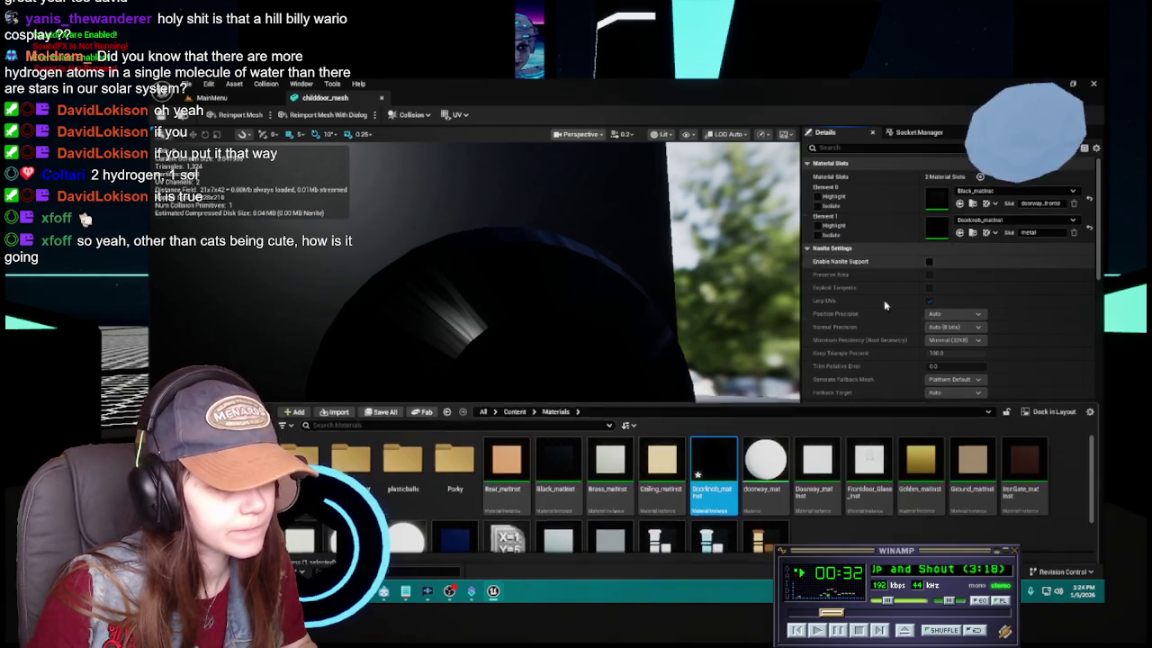
Open Doorknob_matinst's Reference Viewer and open the nightlight mesh it references
right_click(711, 468)
click(781, 394)
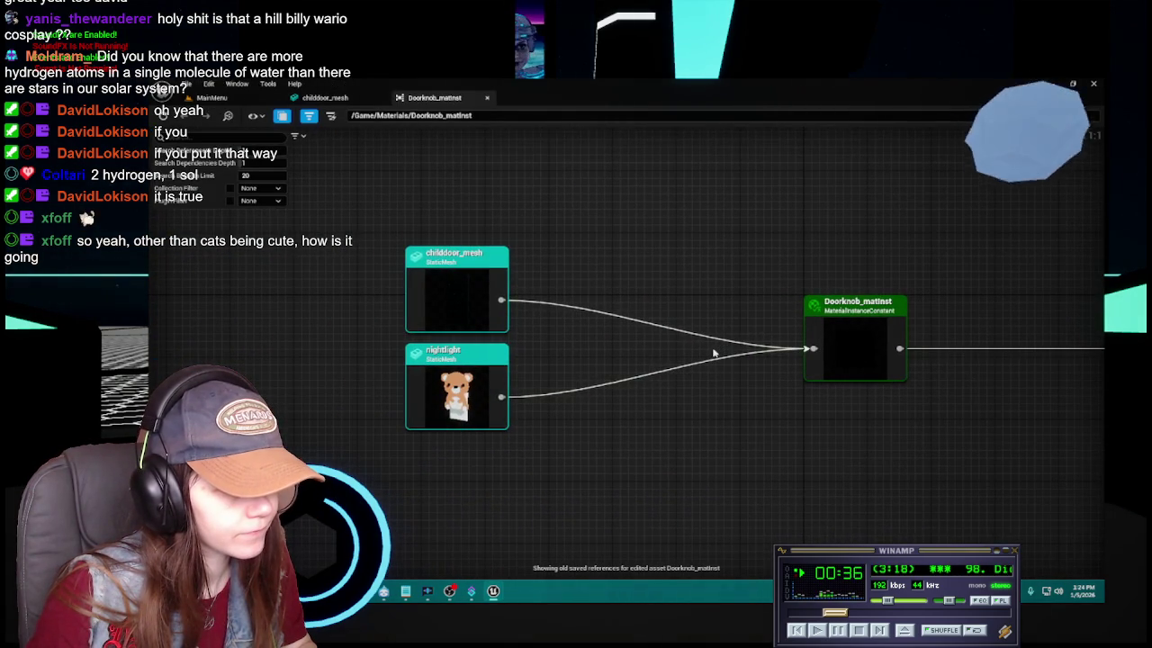
right_click(473, 378)
click(514, 414)
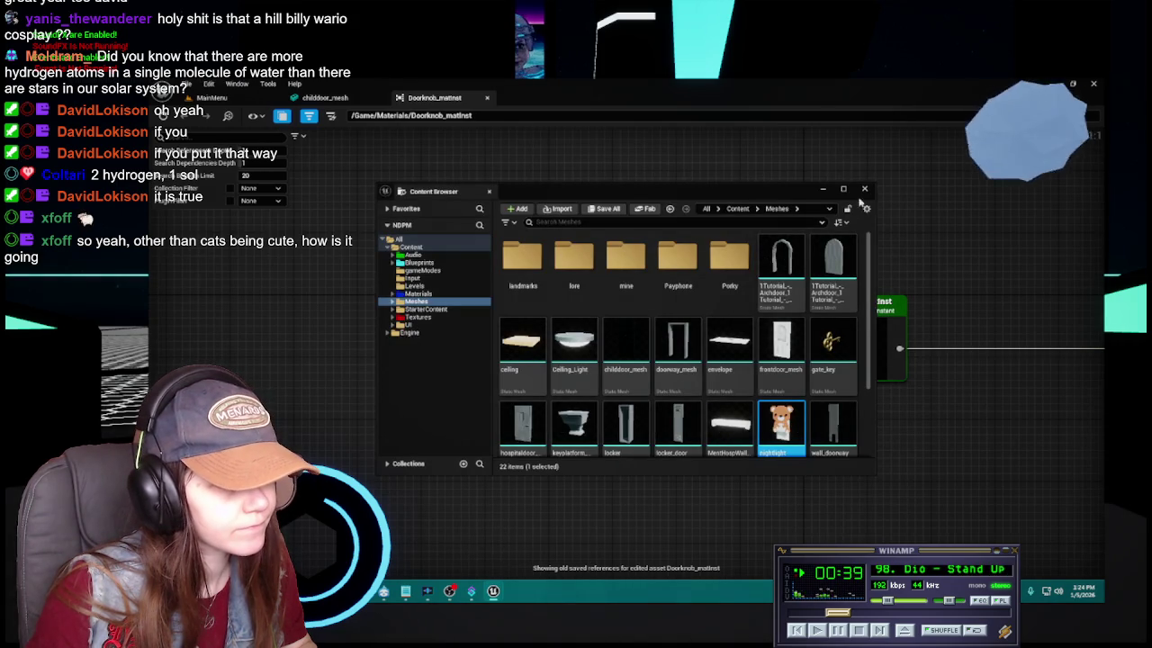
click(865, 191)
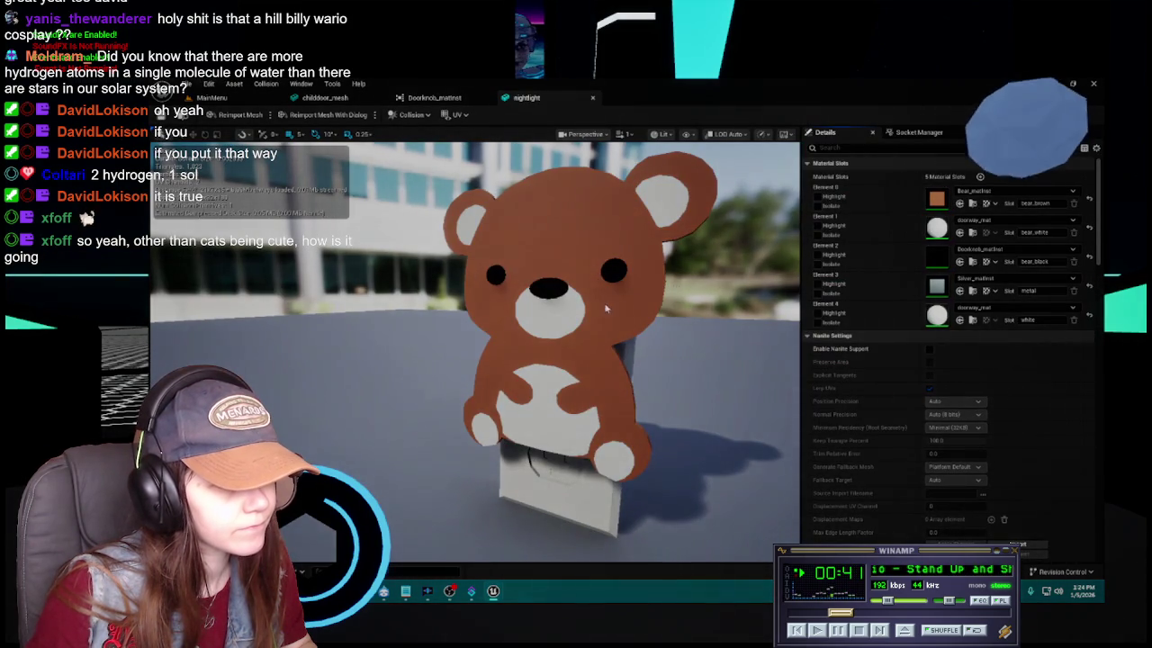
Close the nightlight mesh and Doorknob_matinst reference graph tabs
scroll(618, 311, up, 5)
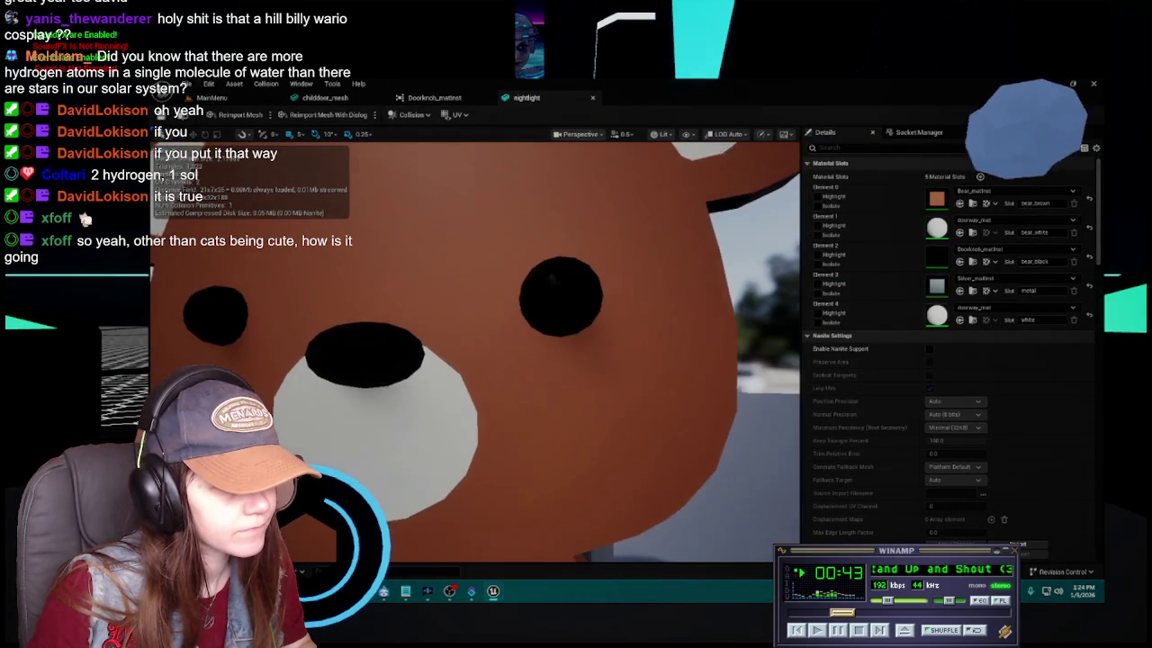
scroll(475, 351, down, 5)
scroll(475, 351, up, 2)
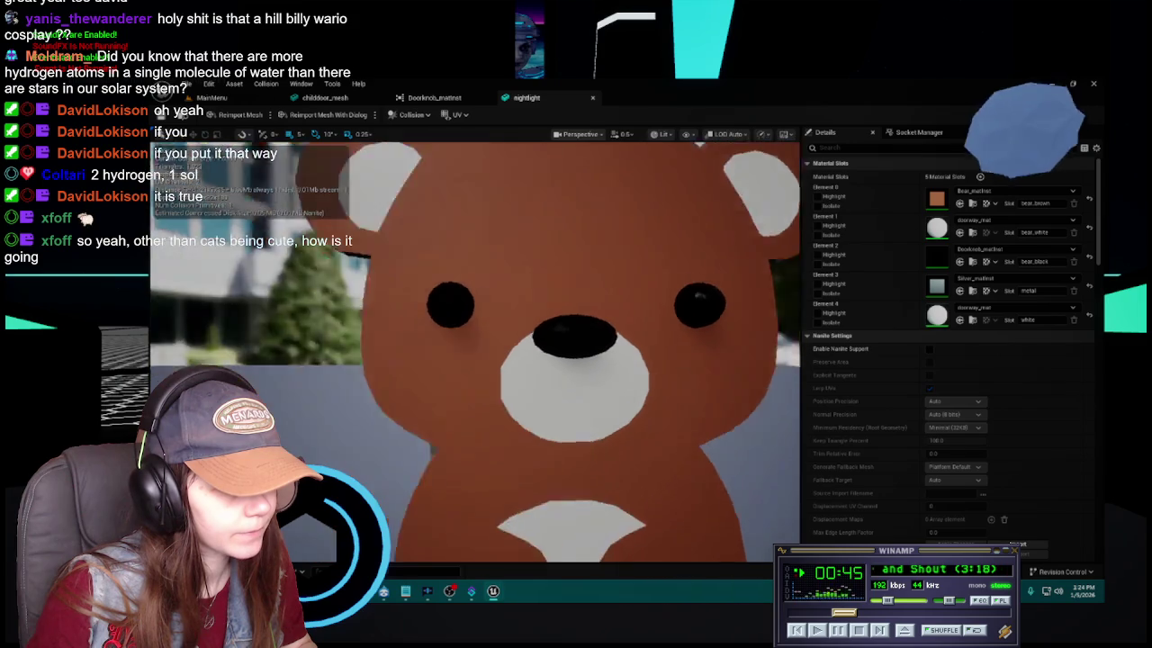
scroll(620, 271, down, 5)
scroll(620, 271, up, 3)
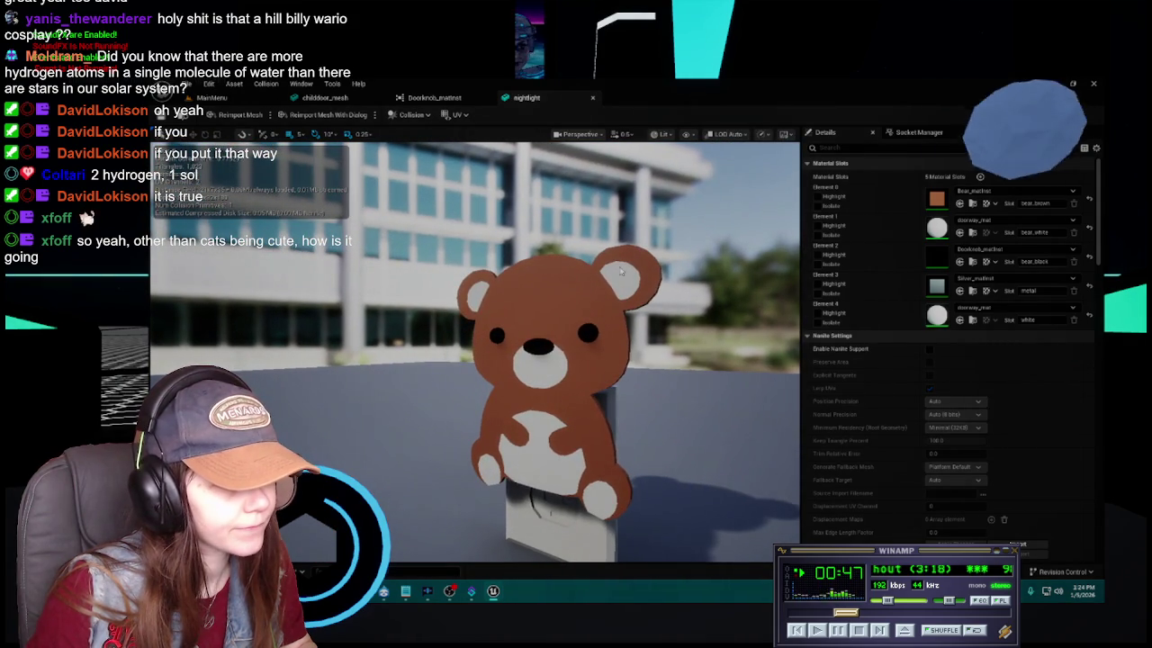
click(593, 99)
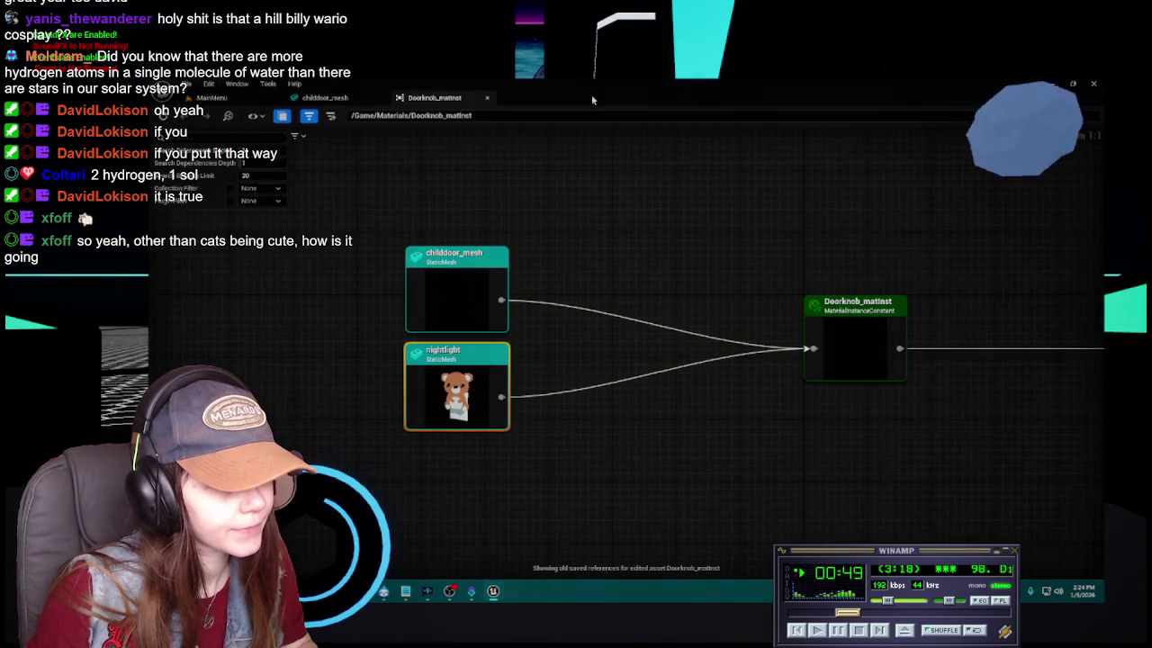
click(488, 98)
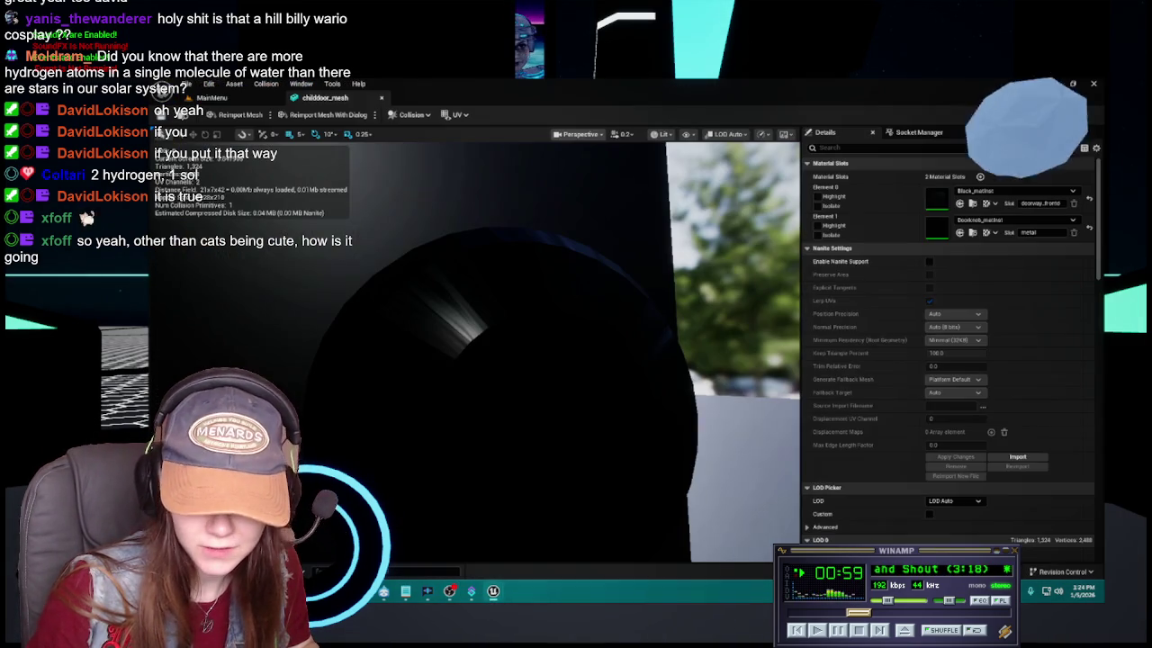
Orbit around the doorknob and out to the whole door, then return to MainMenu
drag(540, 360, 594, 369)
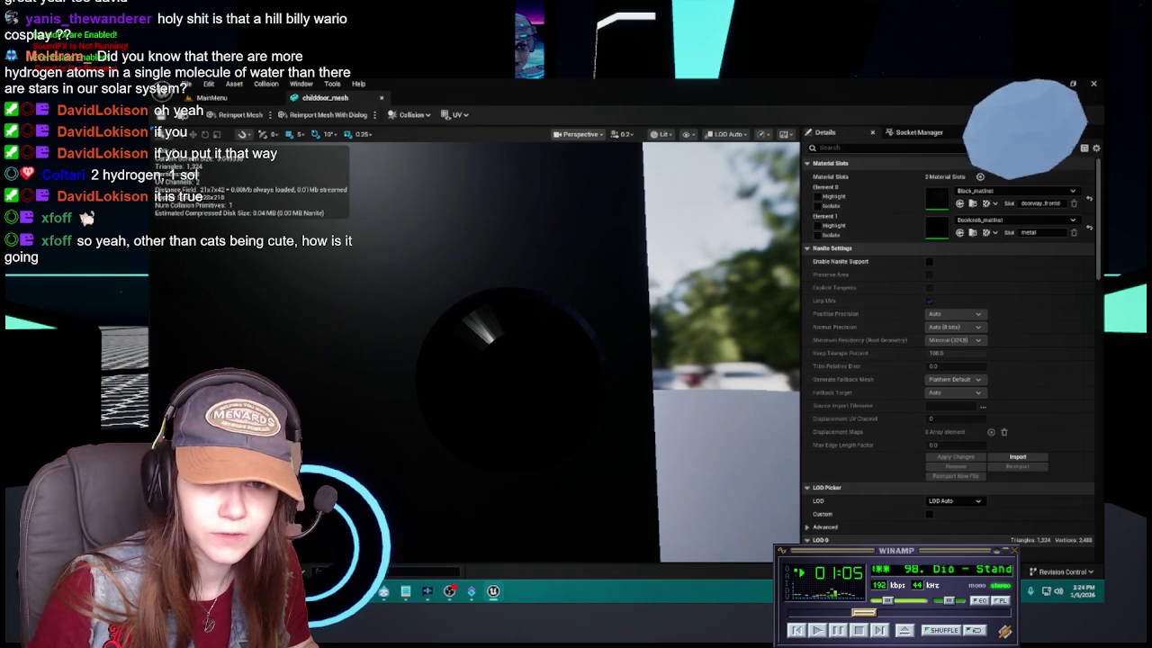
mouse_move(599, 300)
mouse_down()
mouse_move(567, 300)
mouse_move(630, 302)
mouse_move(545, 302)
mouse_move(558, 303)
mouse_move(568, 337)
mouse_move(541, 334)
mouse_up()
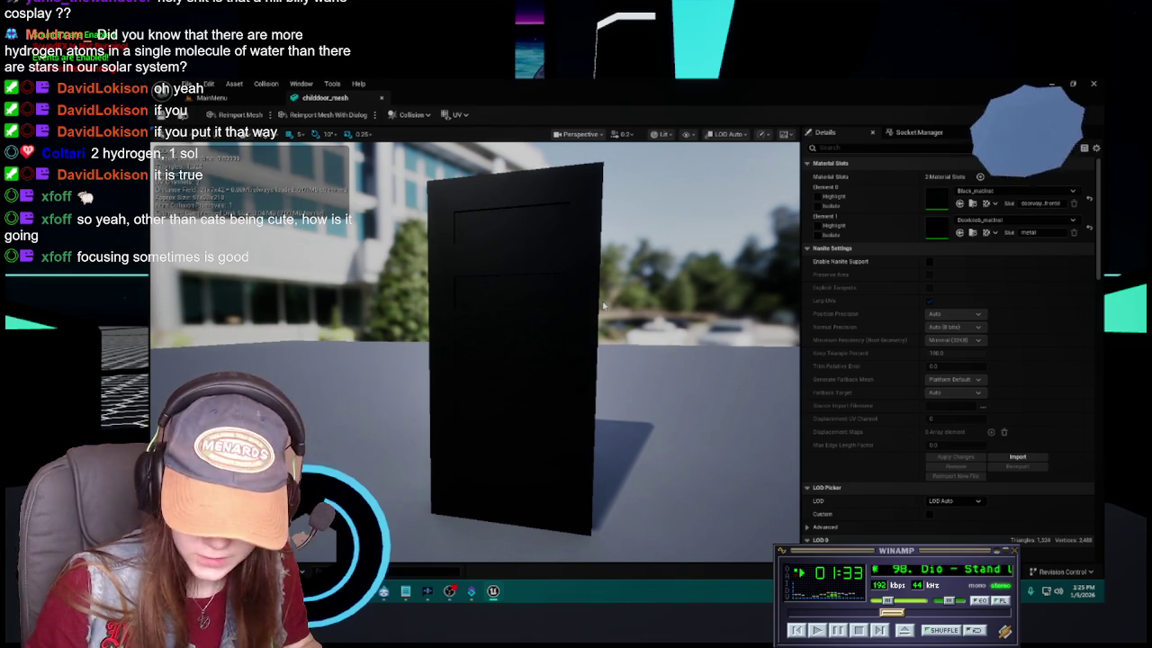
mouse_move(617, 371)
mouse_down()
mouse_move(490, 372)
mouse_move(617, 372)
mouse_up()
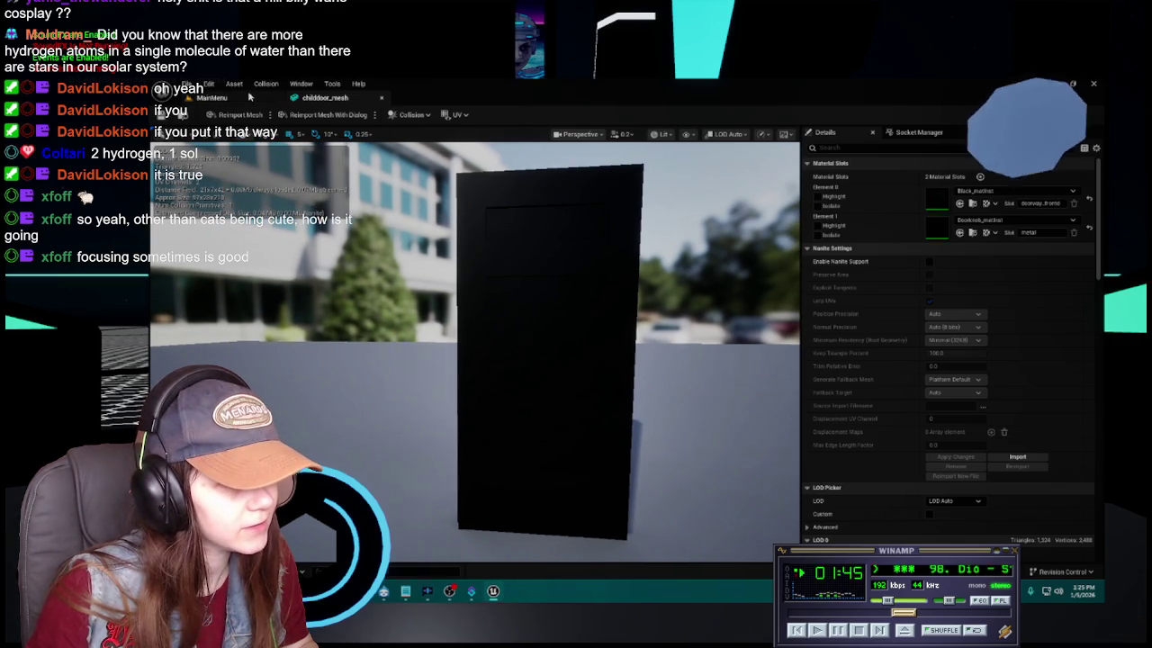
click(207, 97)
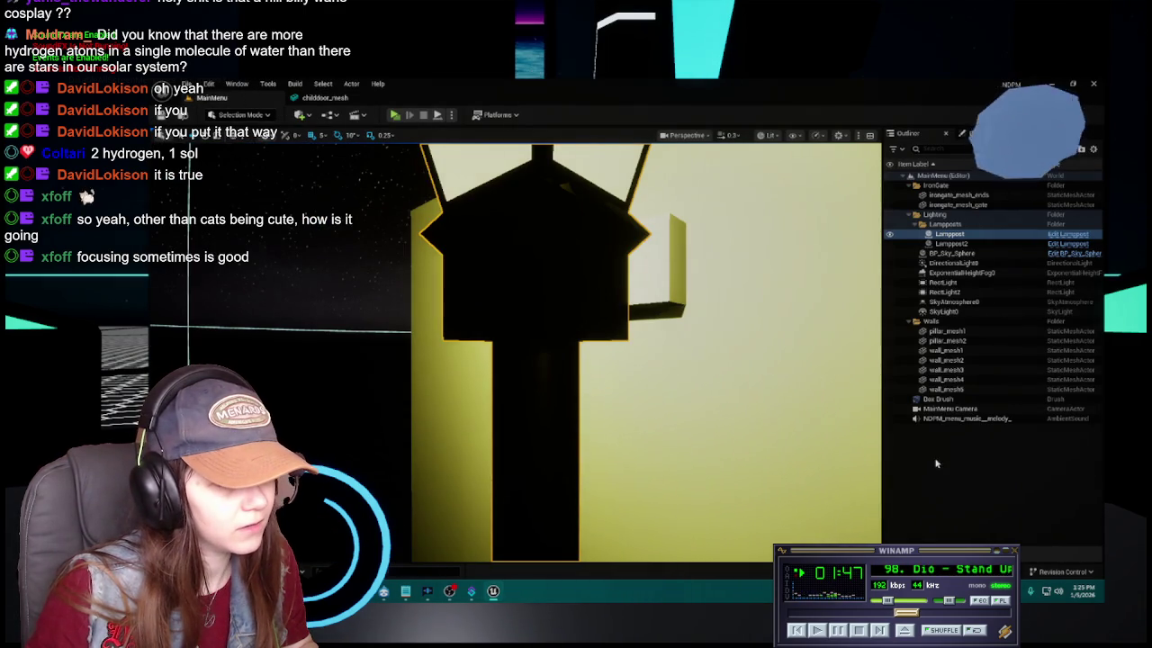
Deselect Lamppost and move the MainMenu view closer to the lamppost and gate
click(932, 461)
drag(720, 368, 427, 349)
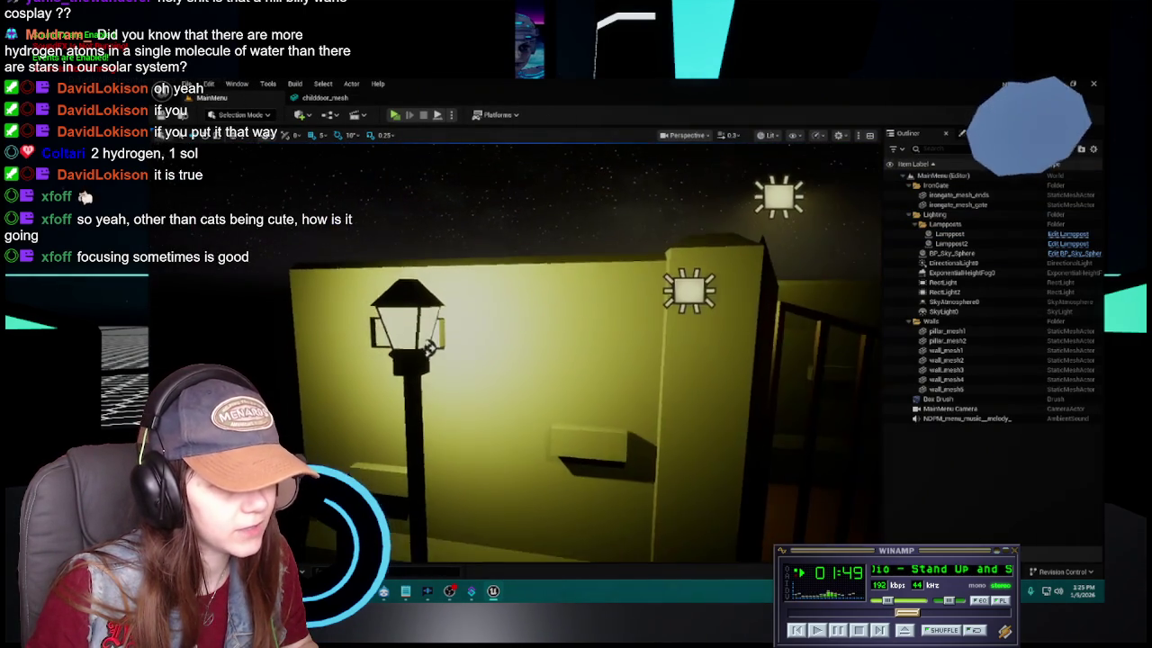
scroll(504, 378, down, 10)
mouse_move(504, 360)
mouse_down()
mouse_move(504, 396)
mouse_move(504, 369)
mouse_up()
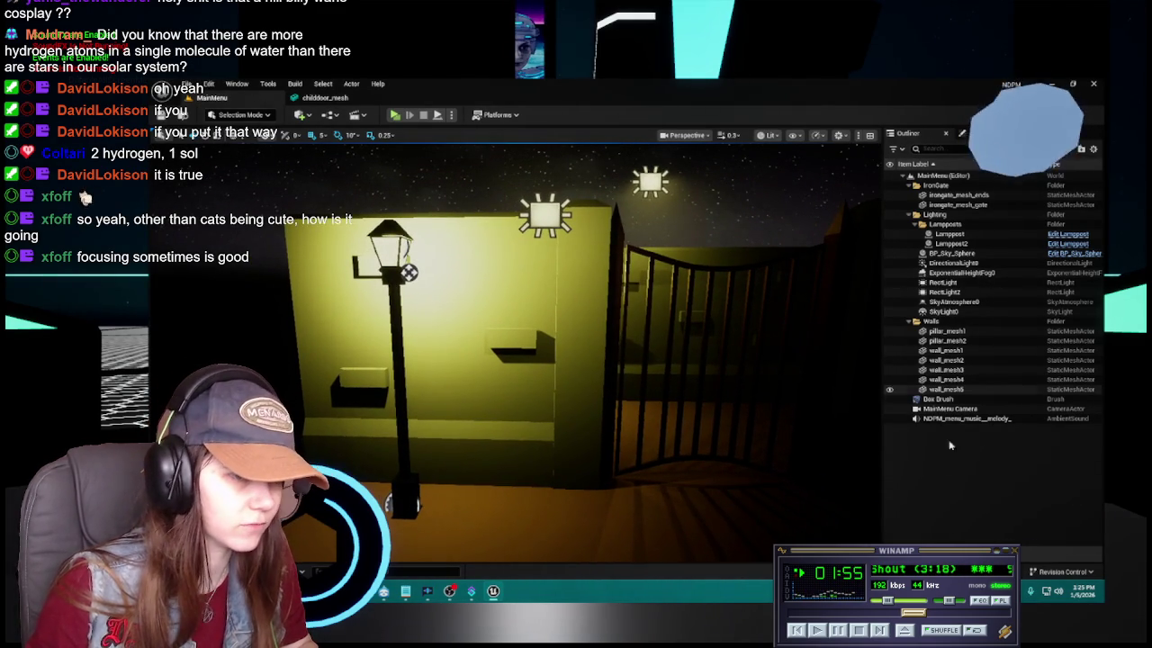
drag(687, 419, 697, 414)
drag(504, 396, 516, 396)
drag(712, 393, 712, 394)
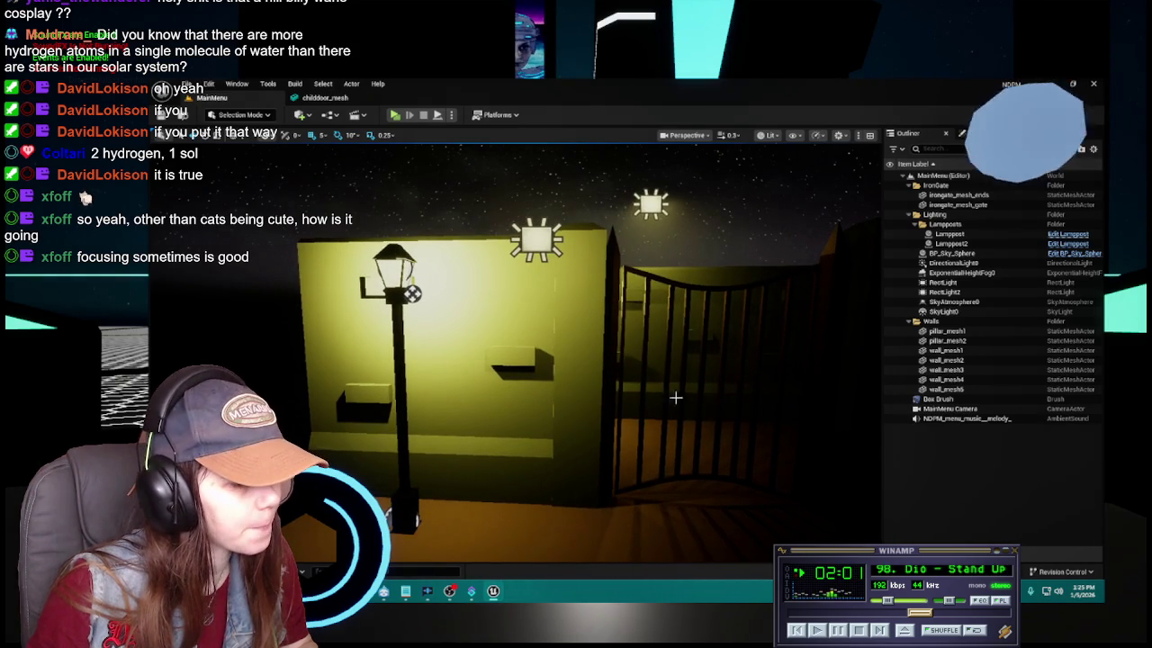
Save childdoor_mesh, then reopen the Materials folder over the MainMenu level
click(324, 97)
key(ctrl+s)
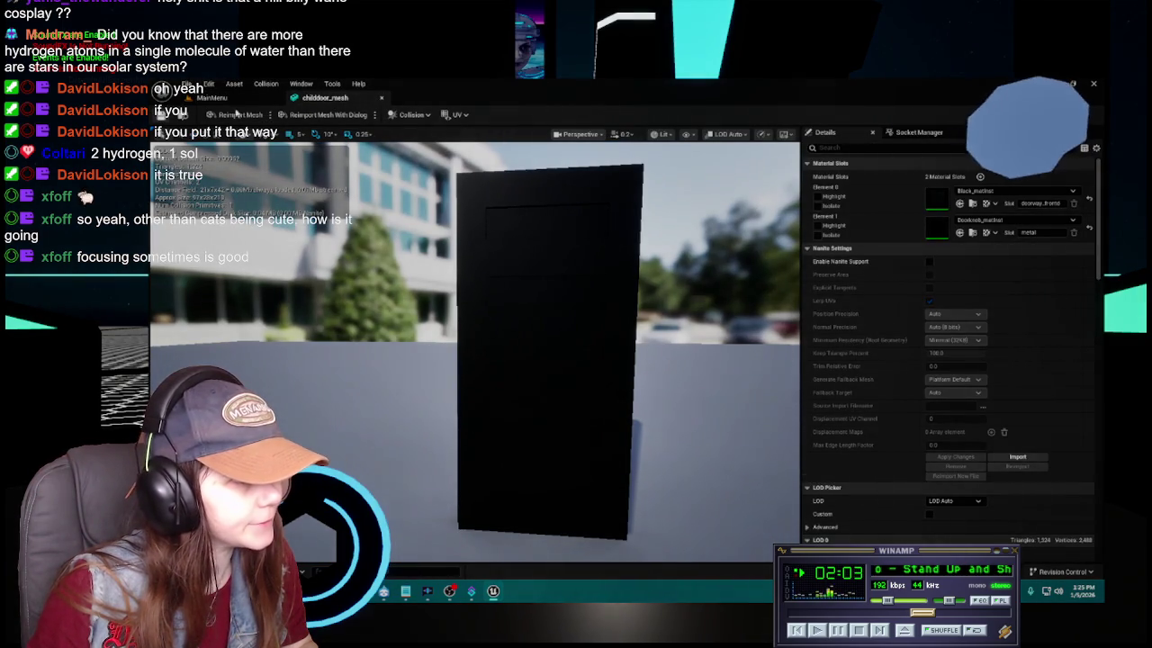
click(212, 97)
key(ctrl+space)
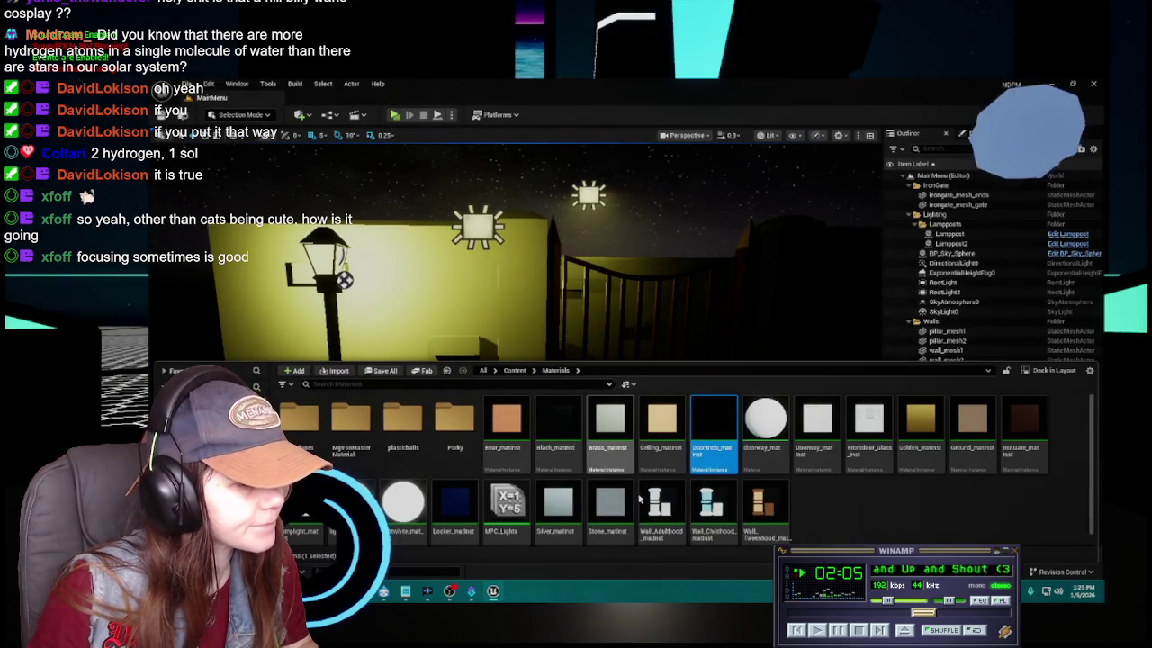
Clear the Doorknob selection and open the 0Tutorial level from Content > Levels
click(823, 529)
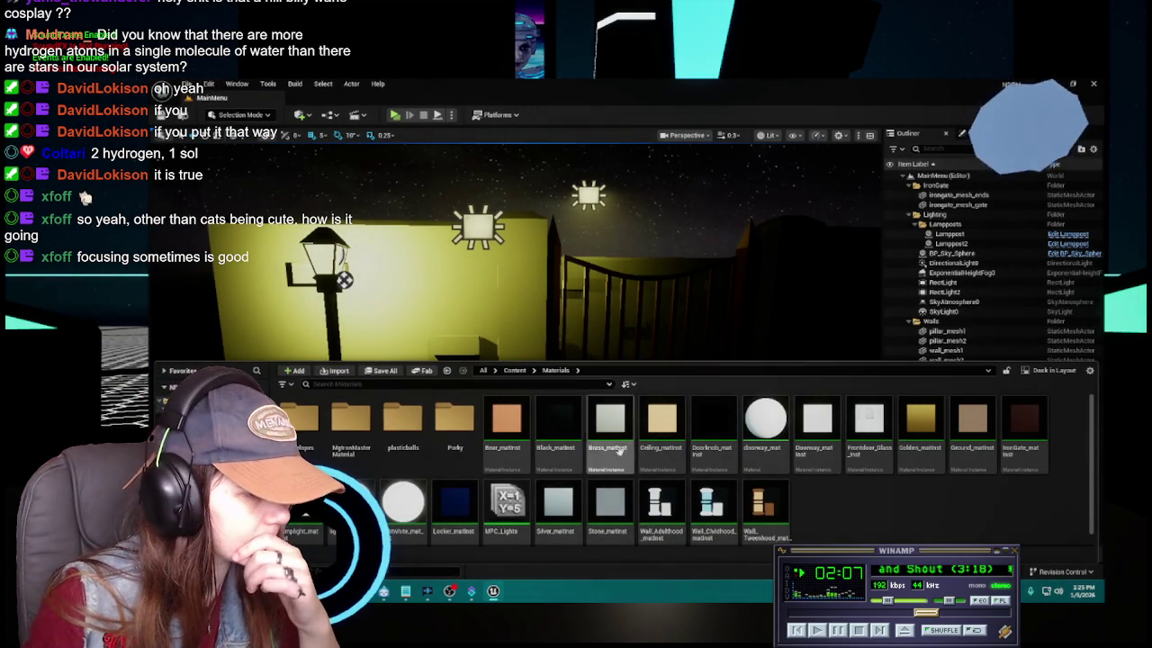
click(515, 370)
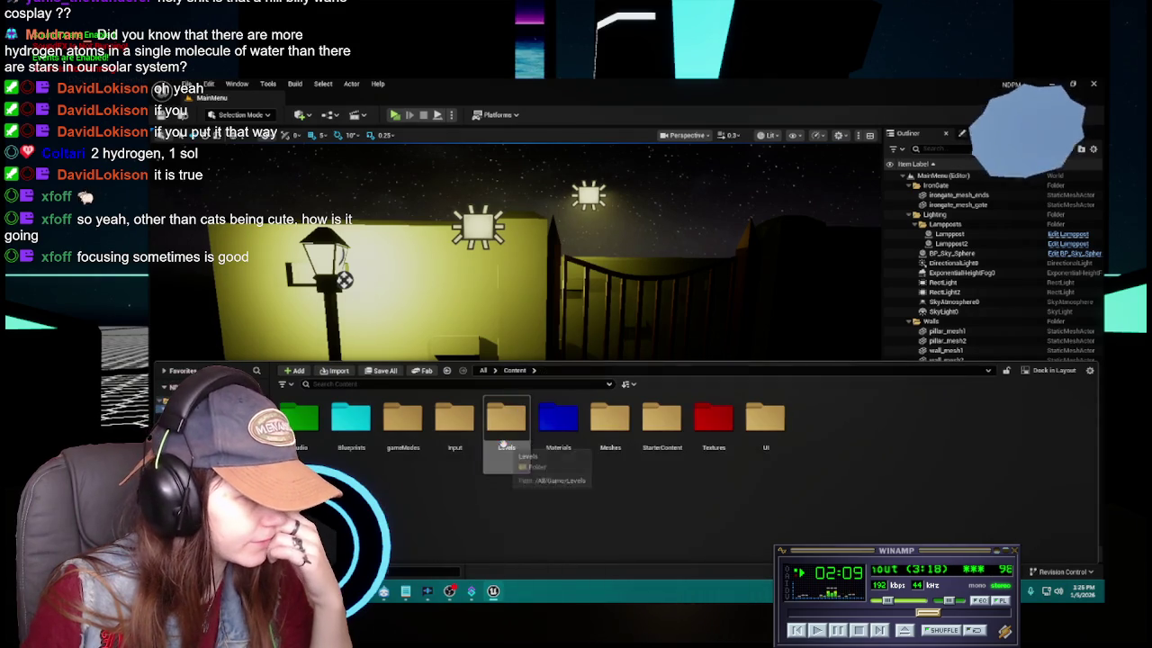
double_click(491, 423)
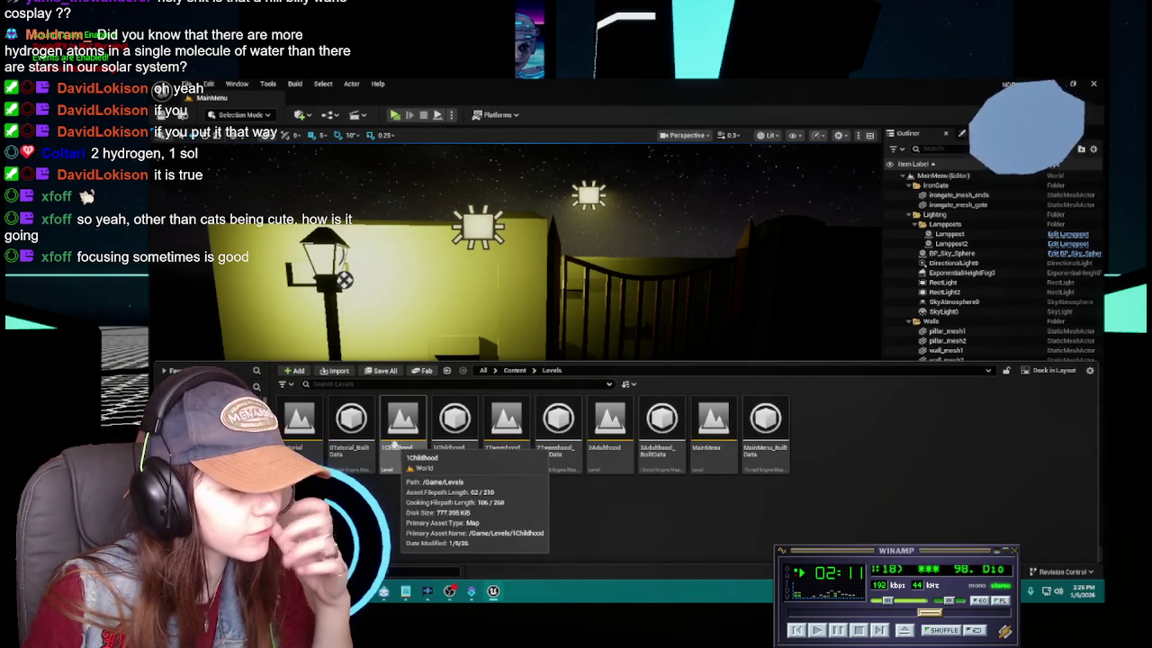
double_click(306, 444)
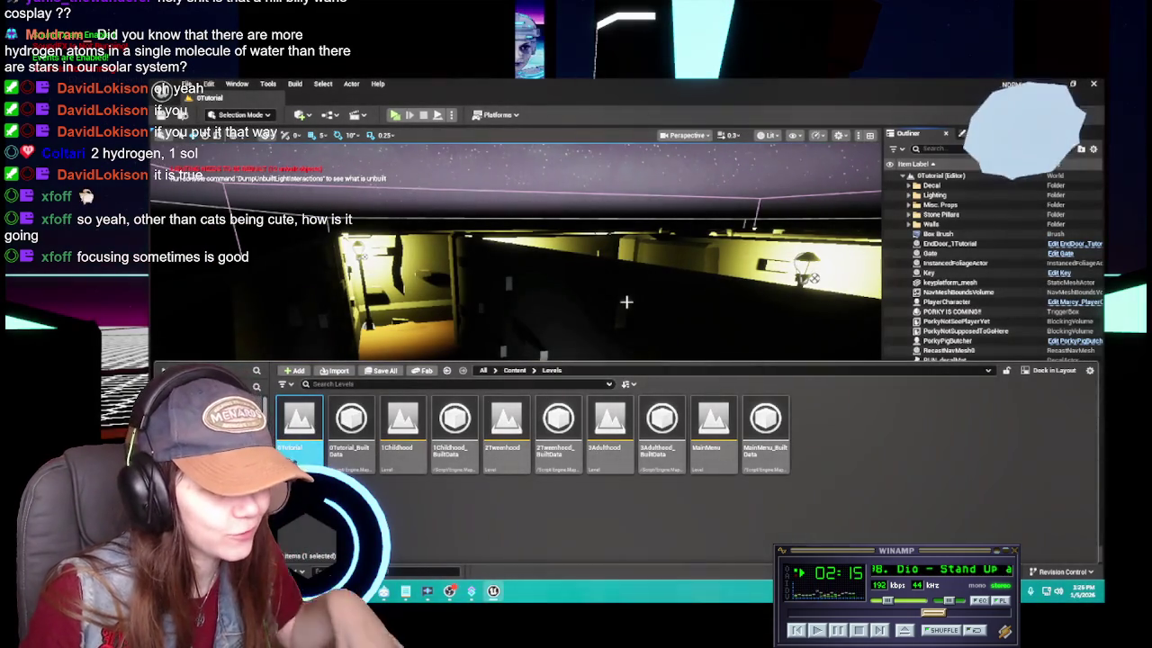
Move the viewport into the alley to see the wall at an angle, then reopen the Content Drawer
mouse_move(622, 303)
mouse_down()
mouse_move(622, 324)
mouse_move(639, 283)
mouse_move(684, 279)
mouse_move(562, 290)
mouse_move(576, 220)
mouse_move(621, 308)
mouse_move(462, 351)
mouse_up()
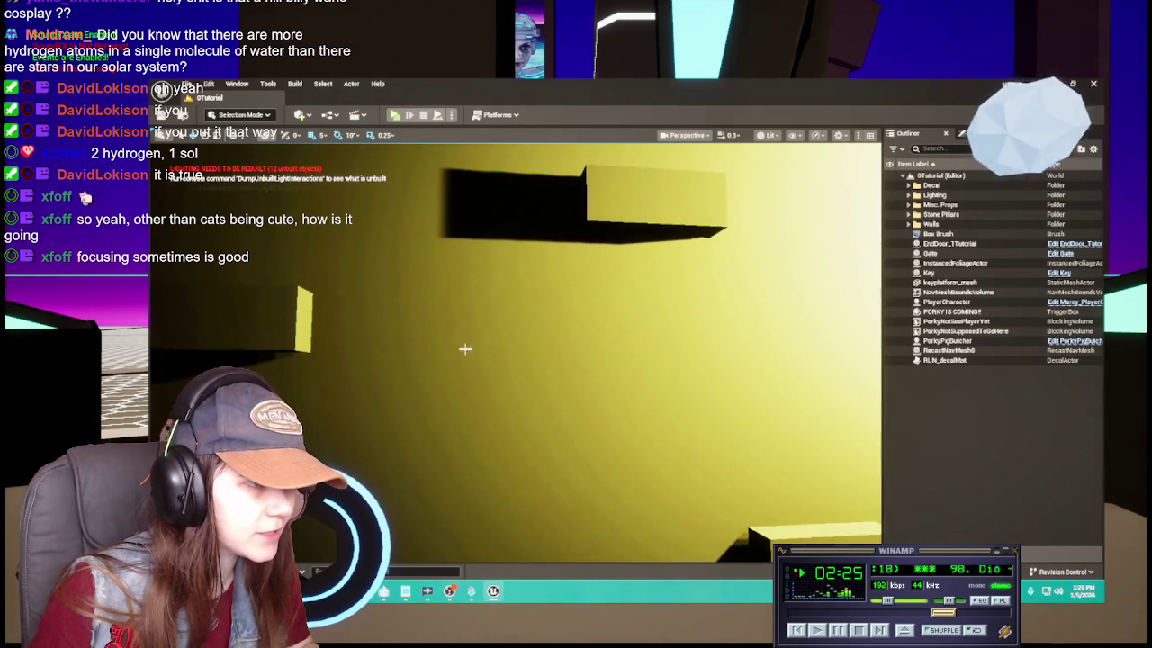
mouse_move(553, 396)
mouse_down()
mouse_move(513, 374)
mouse_move(572, 393)
mouse_up()
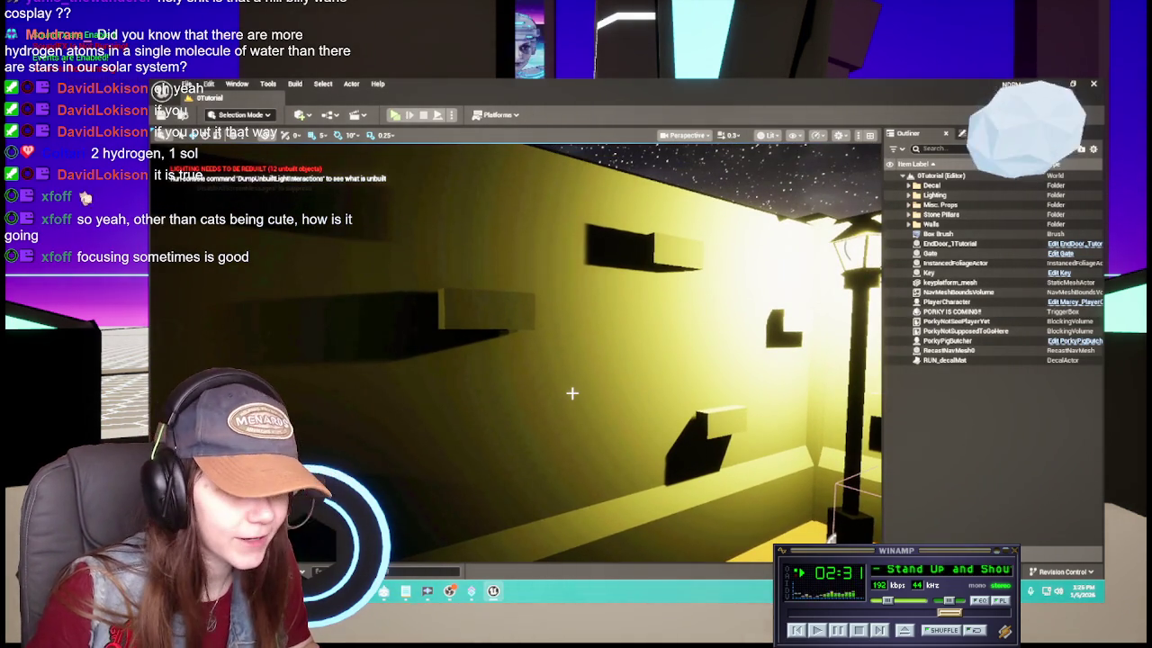
key(ctrl+space)
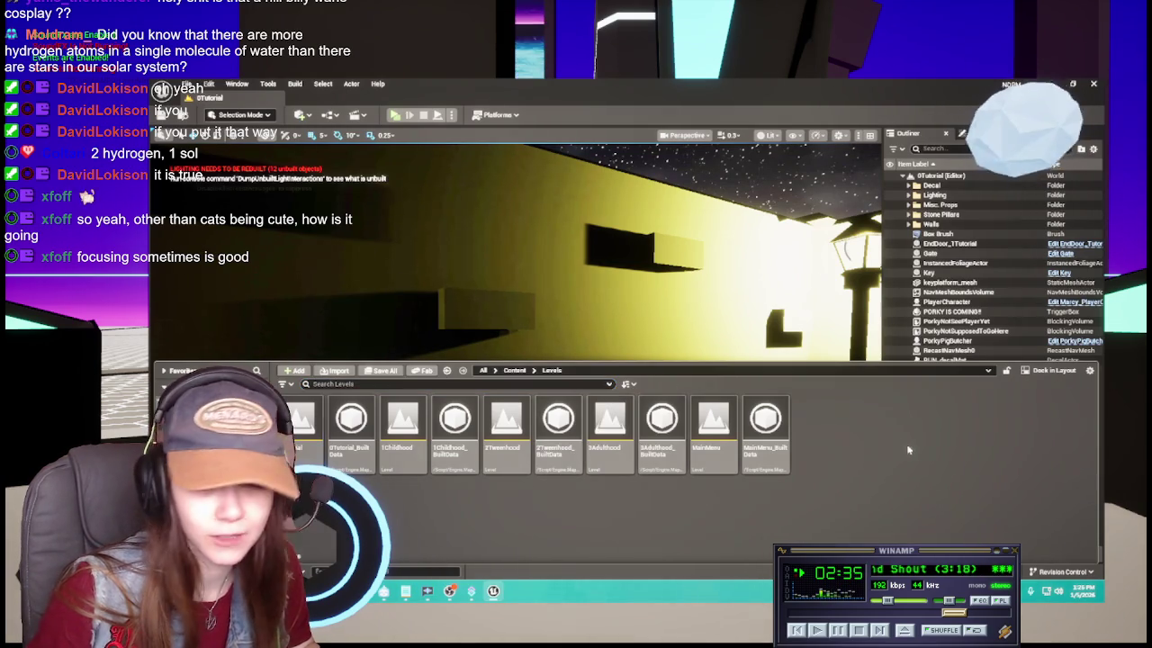
Open the Stone_matinst material instance from Content > Materials to review its parameters
click(515, 370)
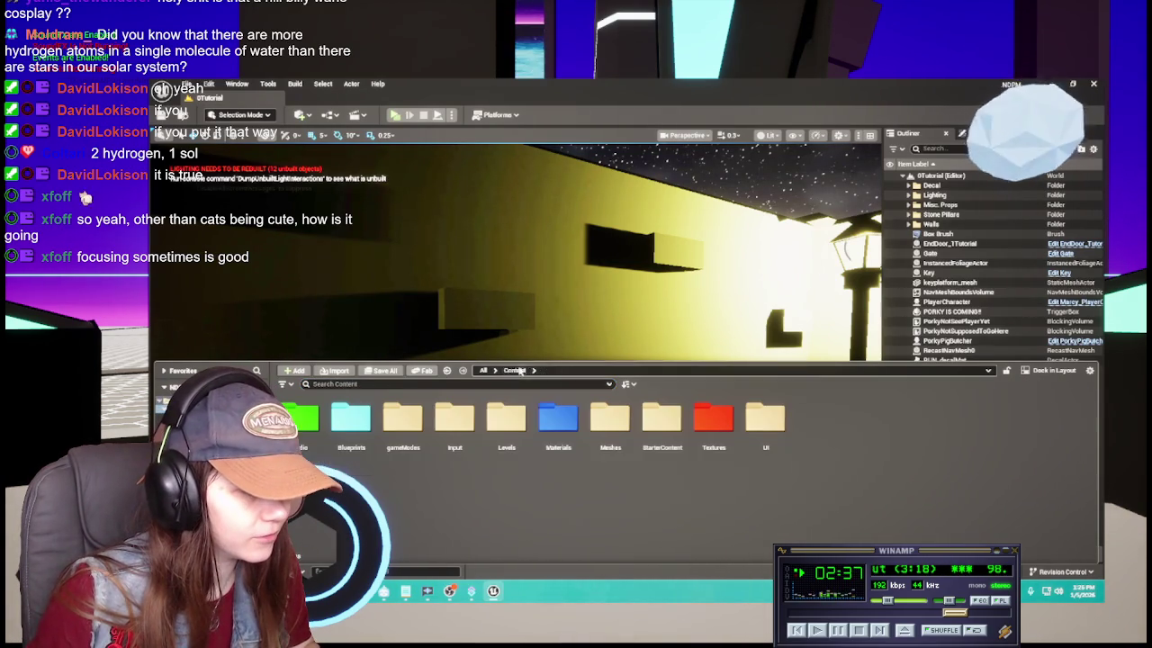
click(559, 419)
double_click(564, 420)
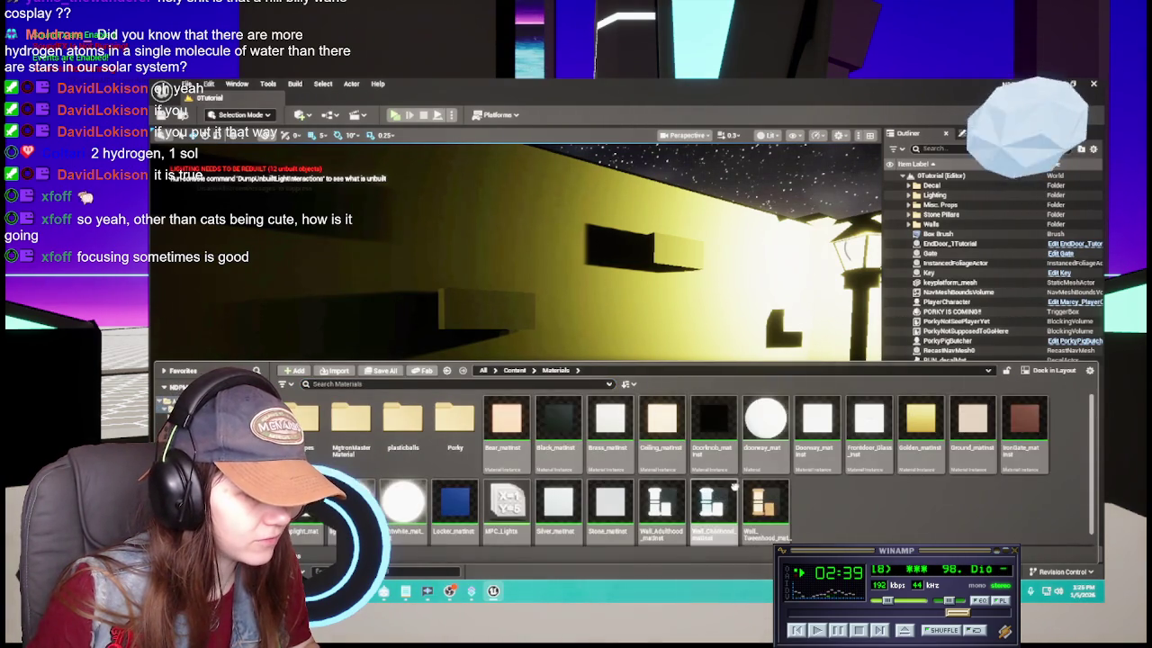
scroll(576, 486, down, 1)
click(602, 501)
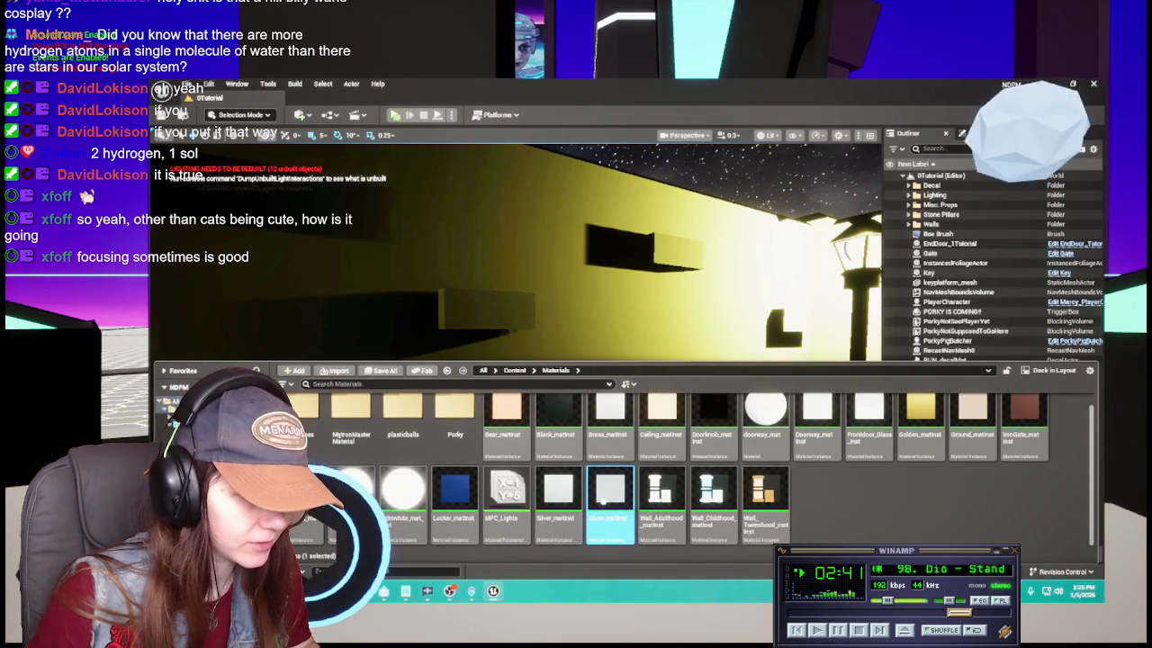
double_click(611, 495)
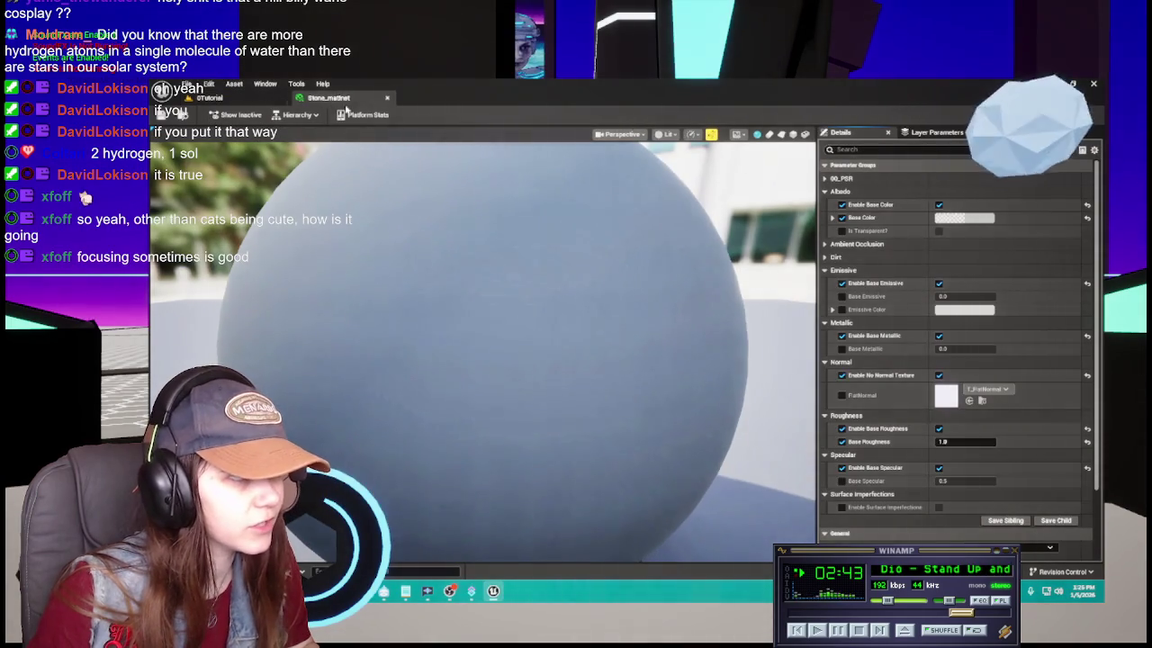
click(335, 103)
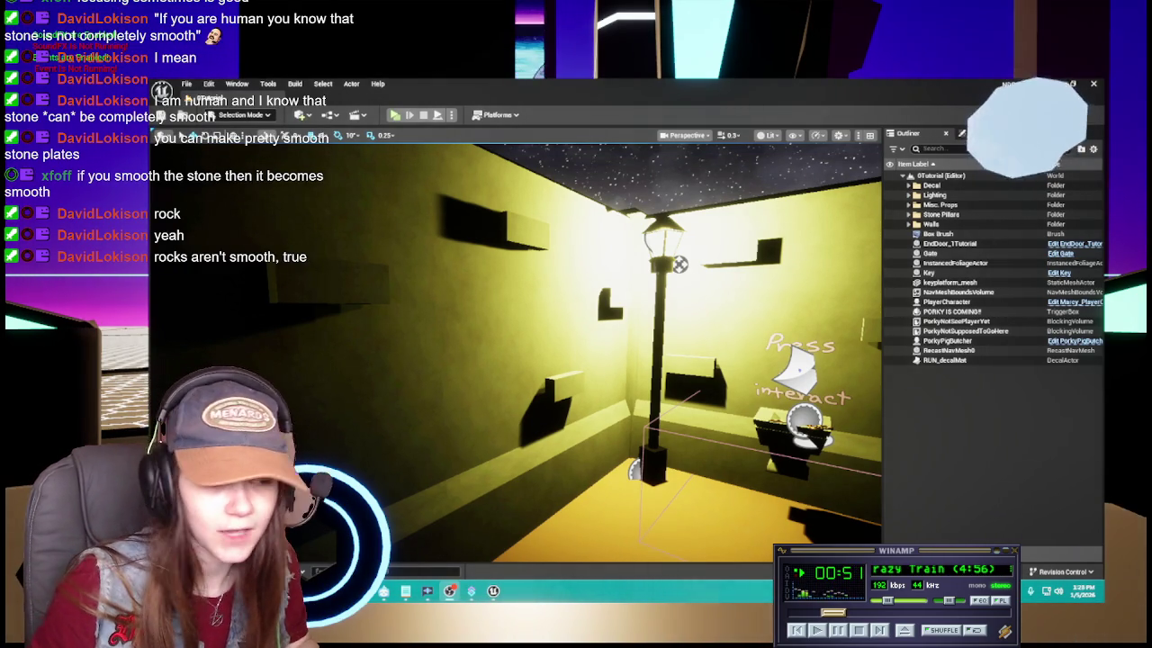
mouse_move(513, 378)
mouse_down()
mouse_move(585, 342)
mouse_move(644, 333)
mouse_move(587, 339)
mouse_up()
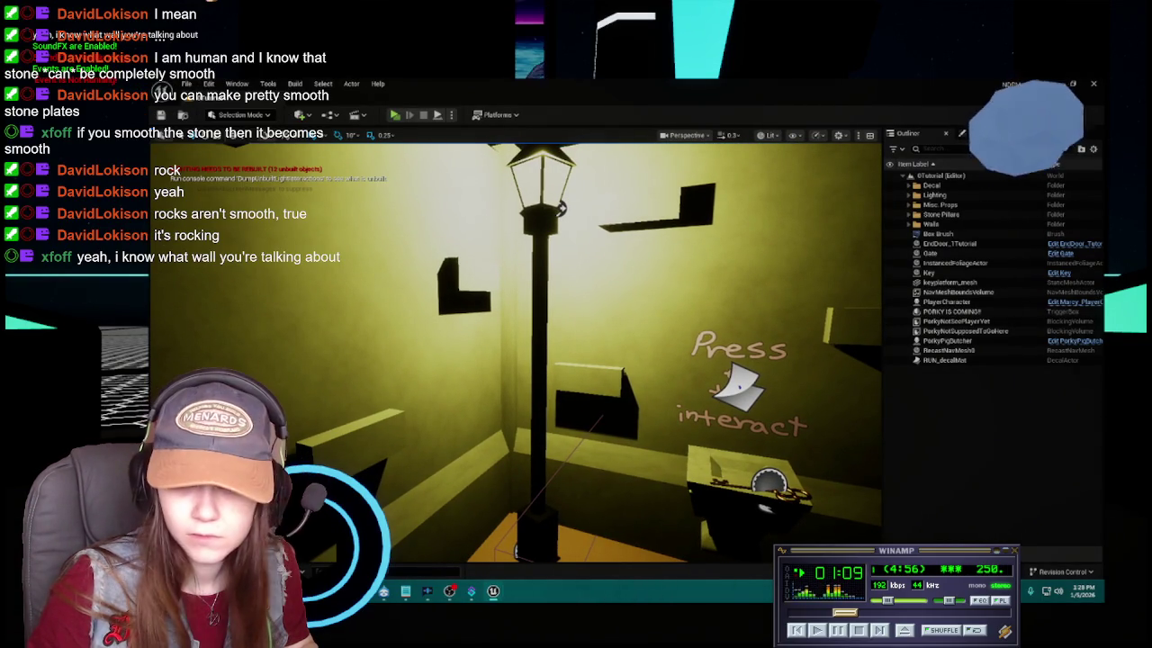
scroll(912, 291, down, 1)
scroll(911, 291, up, 1)
drag(630, 342, 657, 368)
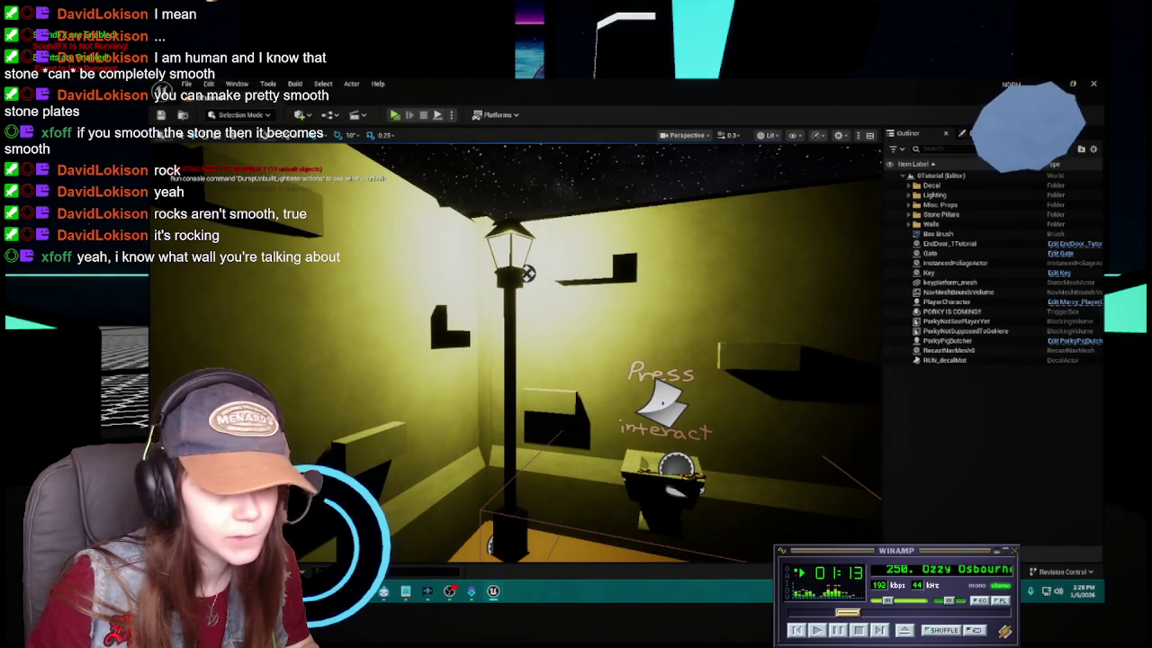
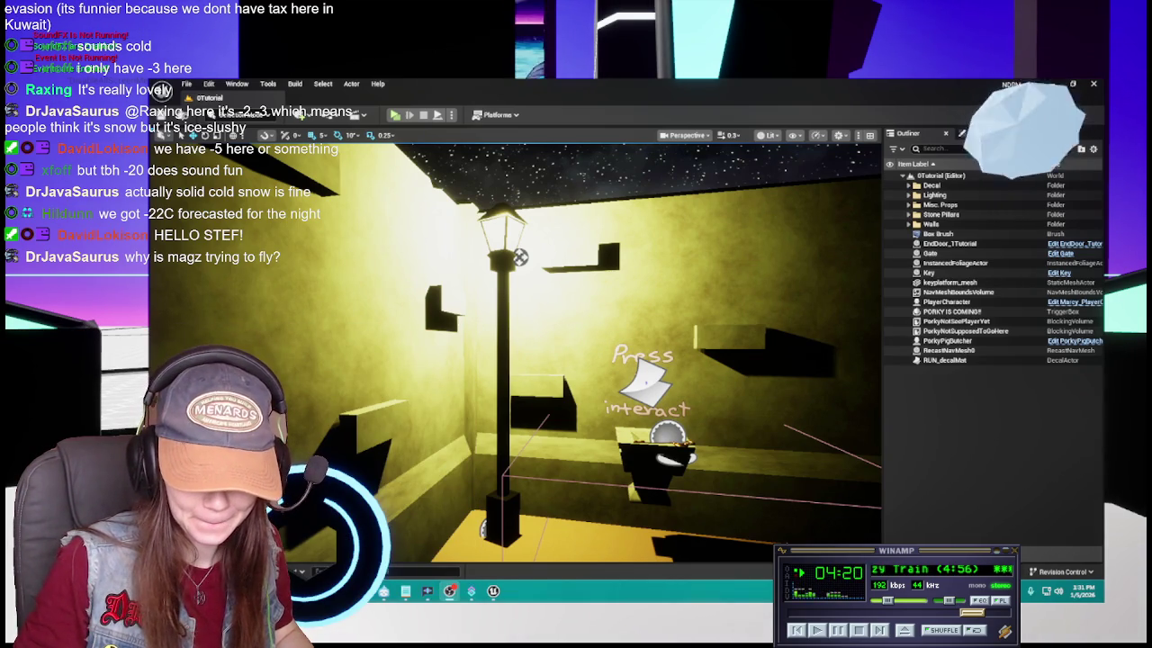
Fly the camera from the lamp post past the sign to the key platform, with the Content Drawer open
scroll(898, 604, down, 2)
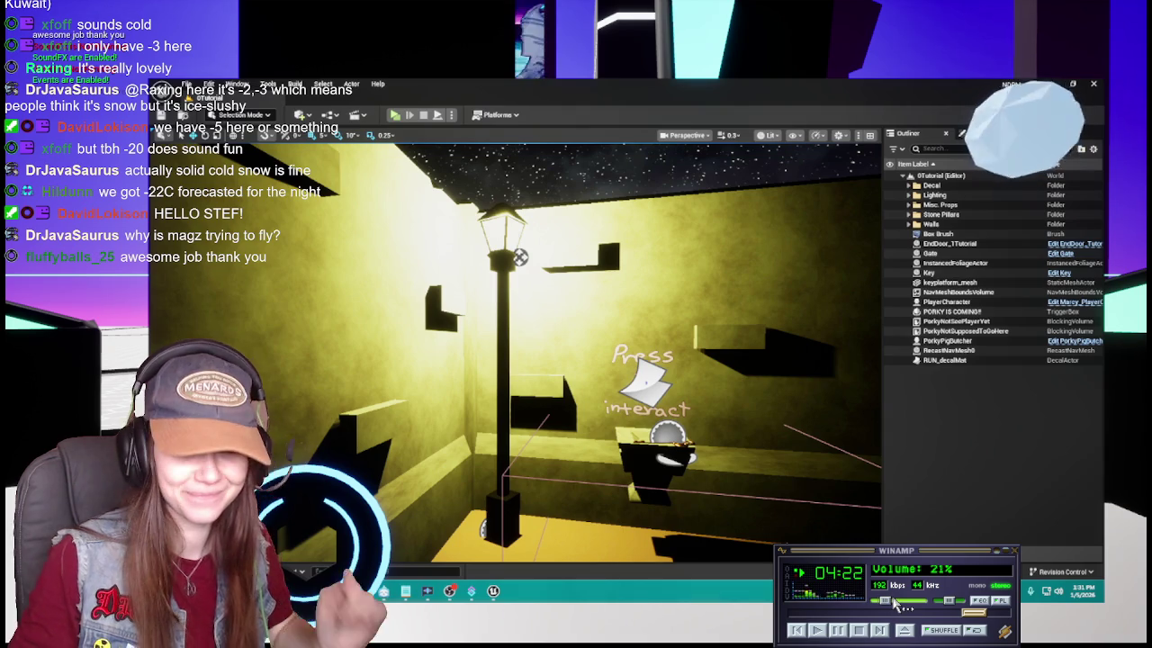
scroll(897, 605, down, 3)
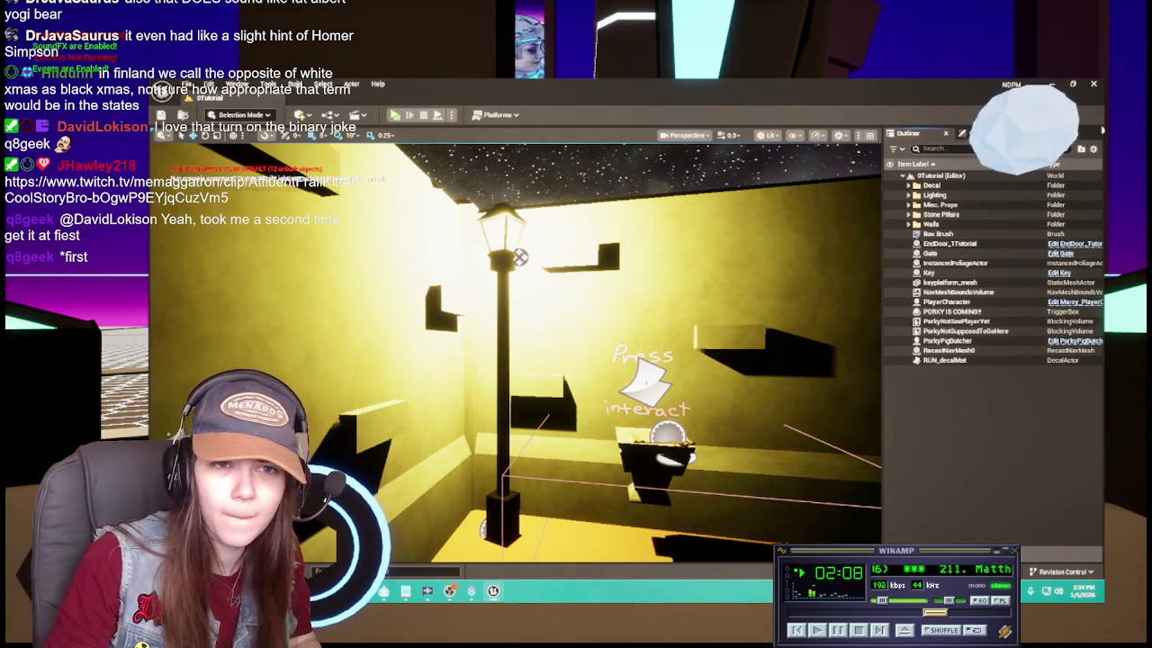
mouse_move(513, 351)
mouse_down()
mouse_move(423, 351)
mouse_move(522, 351)
mouse_move(513, 279)
mouse_move(513, 362)
mouse_up()
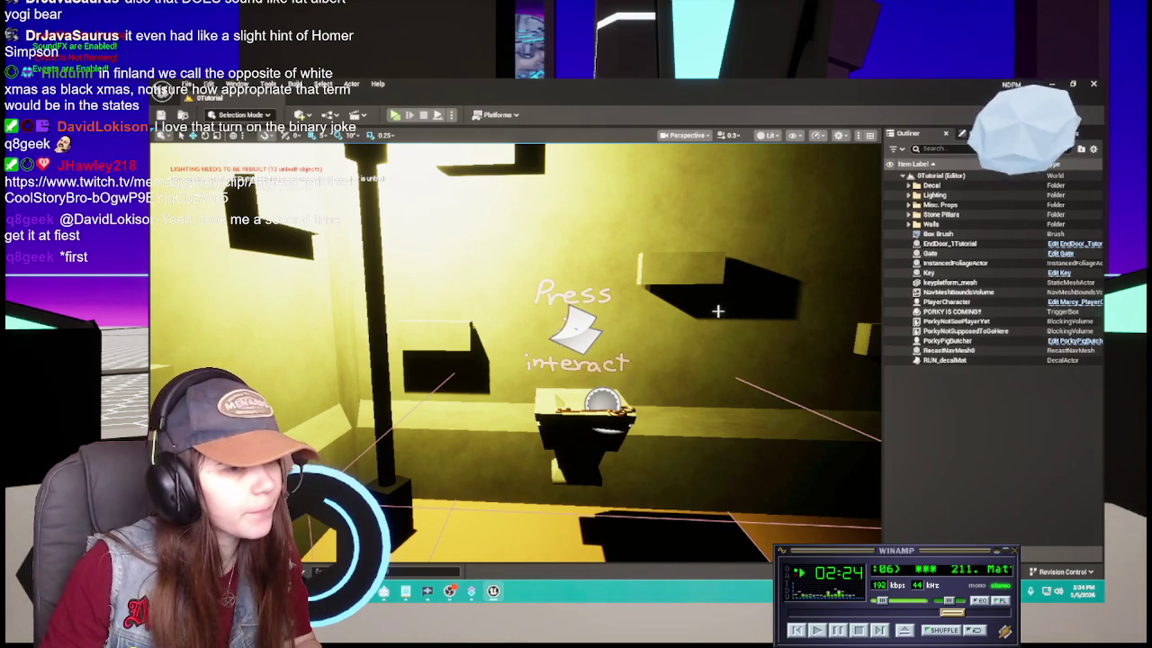
drag(652, 300, 689, 334)
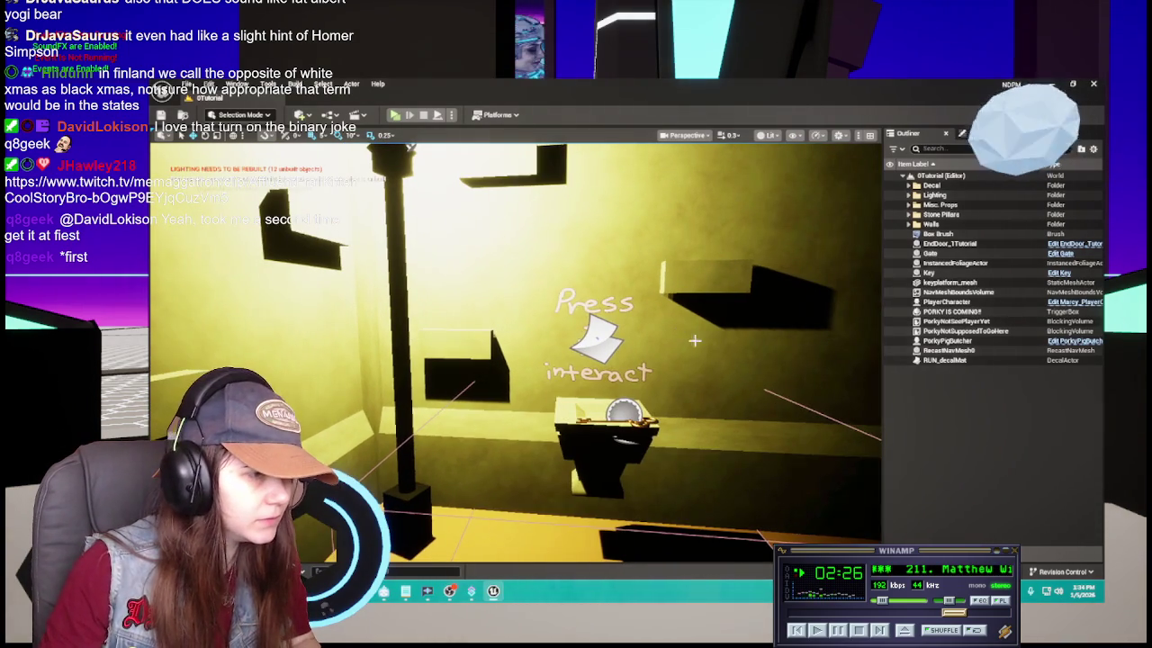
key(ctrl+space)
mouse_move(410, 146)
mouse_down()
mouse_move(422, 295)
mouse_move(441, 200)
mouse_up()
Fly into the yellow corridor, inspect the Stone Pillars from the Outliner, then face the dark wall
click(875, 510)
drag(875, 510, 832, 465)
click(635, 330)
drag(789, 306, 763, 321)
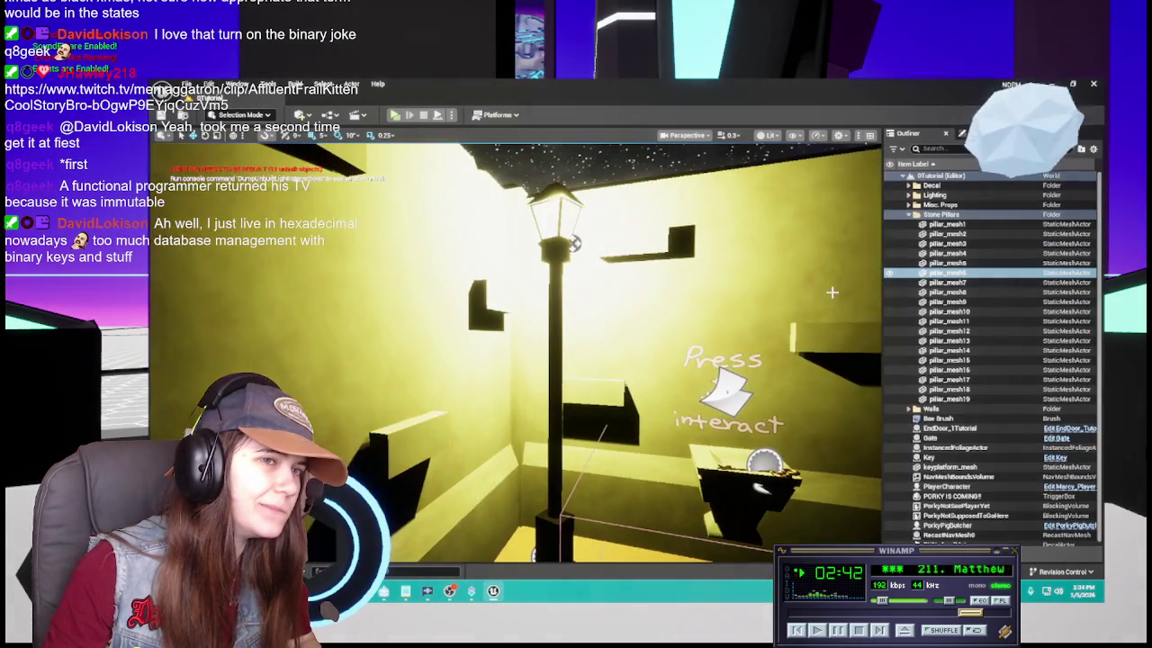
click(911, 214)
mouse_move(752, 370)
mouse_down()
mouse_move(742, 377)
mouse_move(783, 511)
mouse_up()
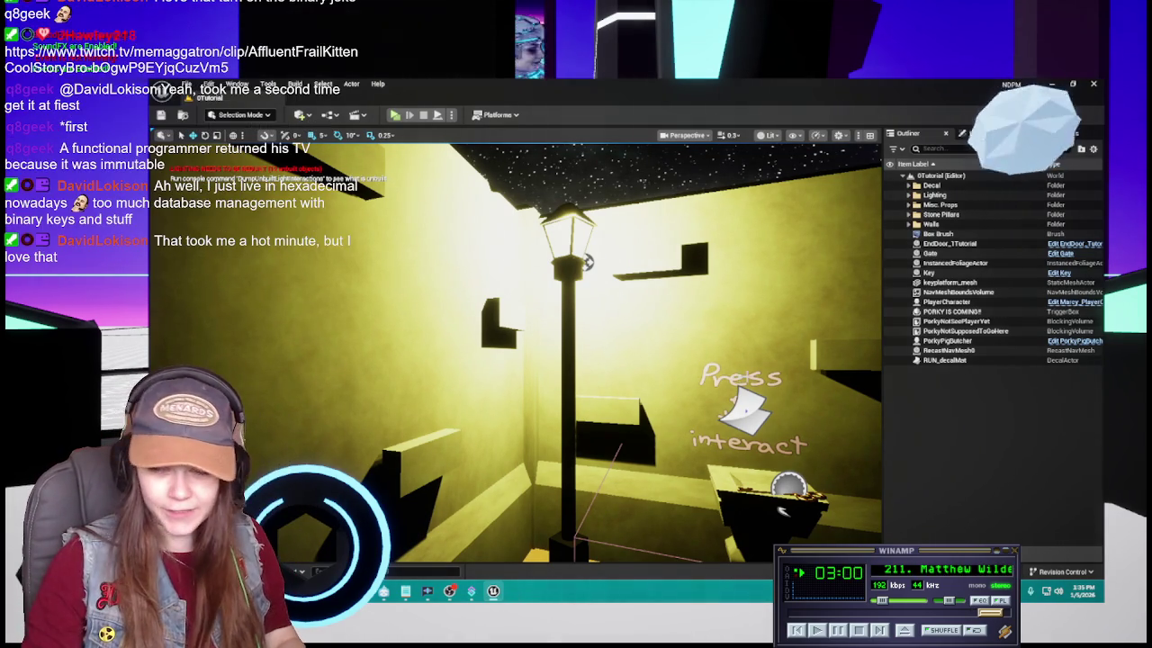
drag(622, 385, 402, 396)
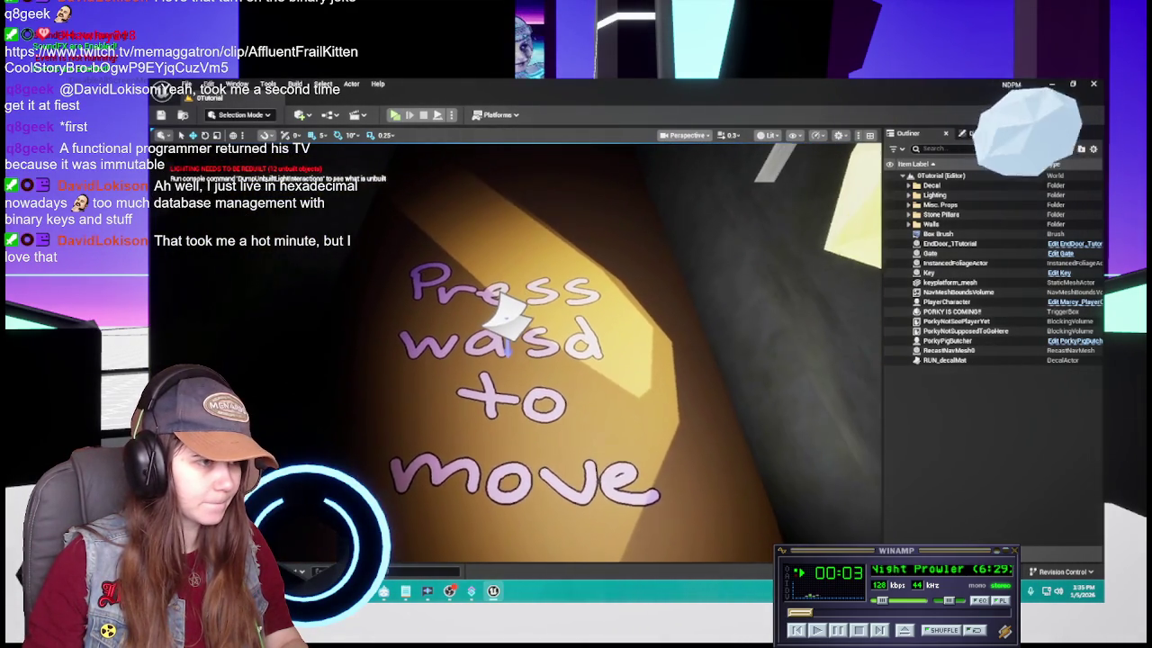
Open and close the Ground_matInst material instance, then start Play in Editor with Alt+P
key(ctrl+space)
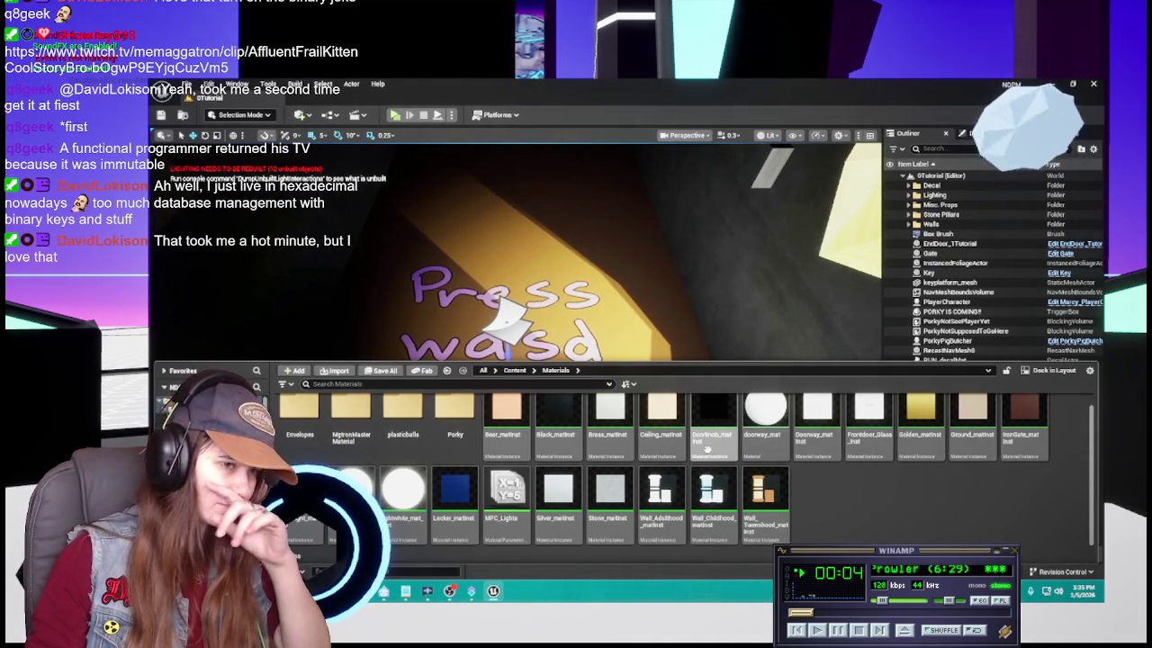
double_click(970, 421)
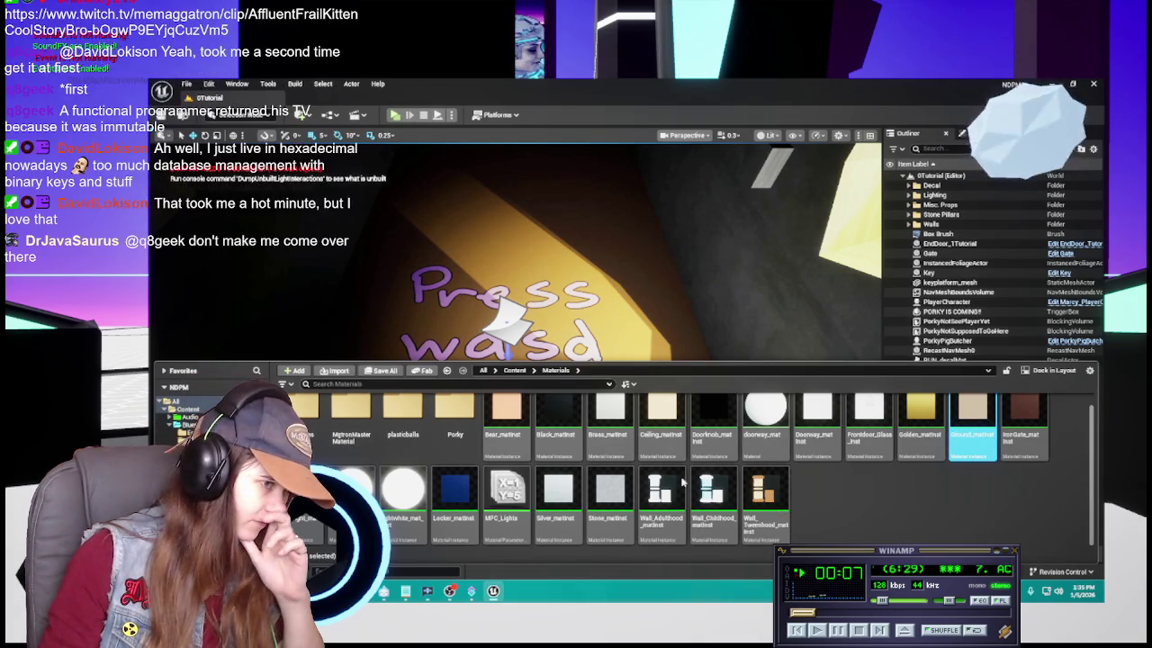
middle_click(327, 104)
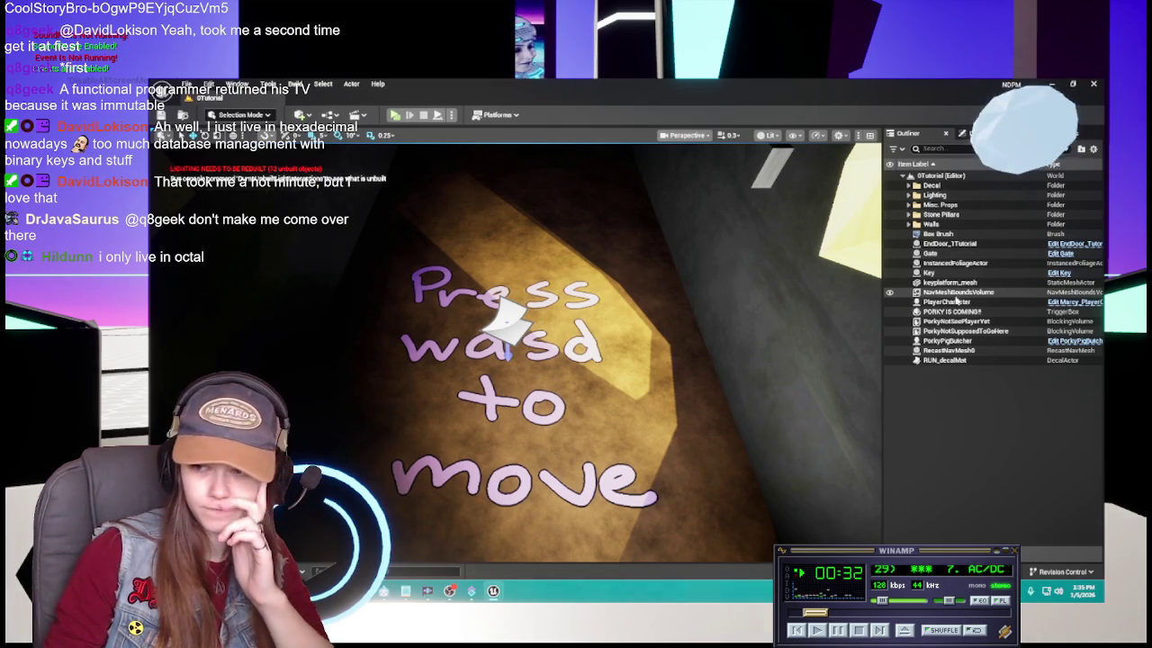
key(alt+p)
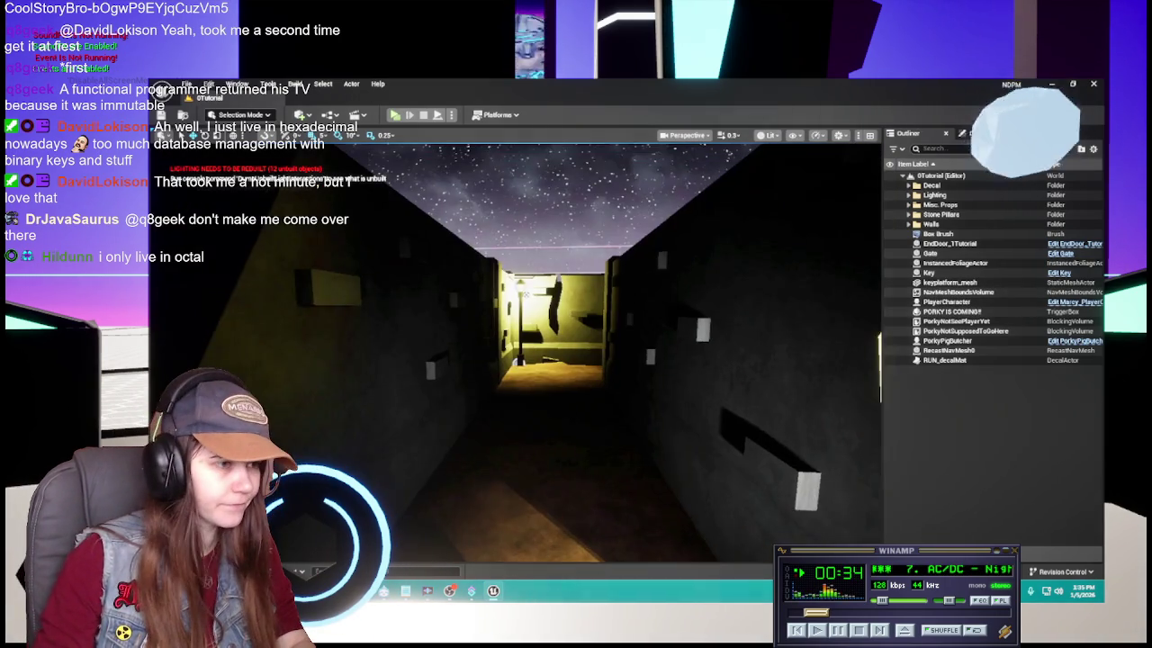
Walk down the corridor toward the lamp post in play mode, then exit play
key(w)
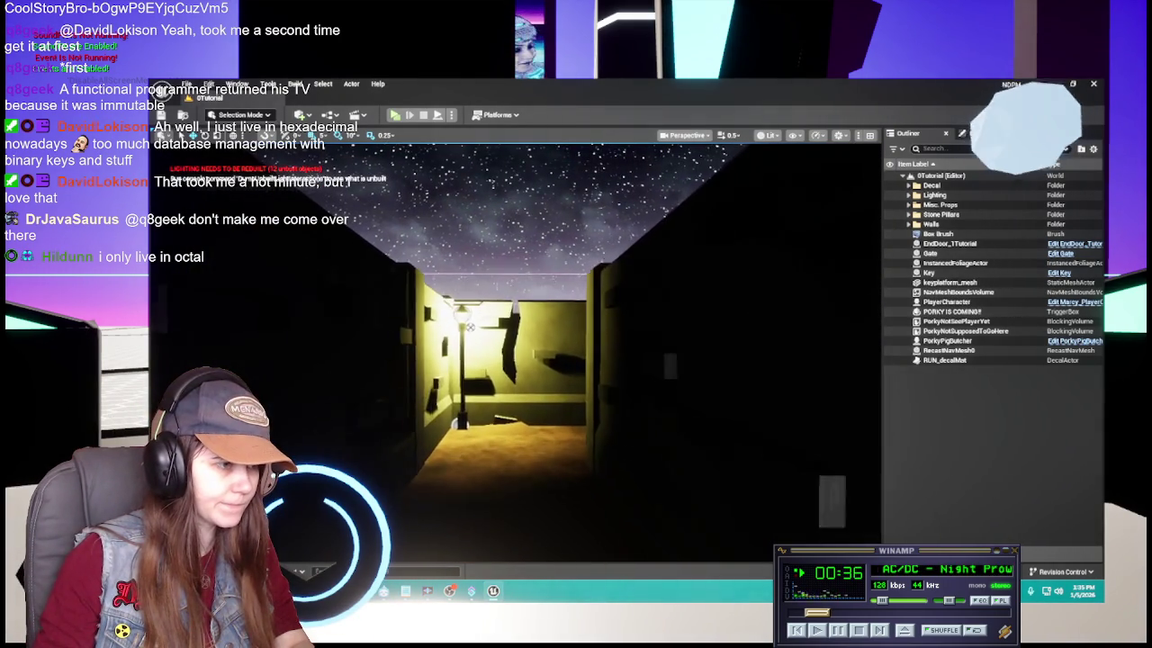
key(w)
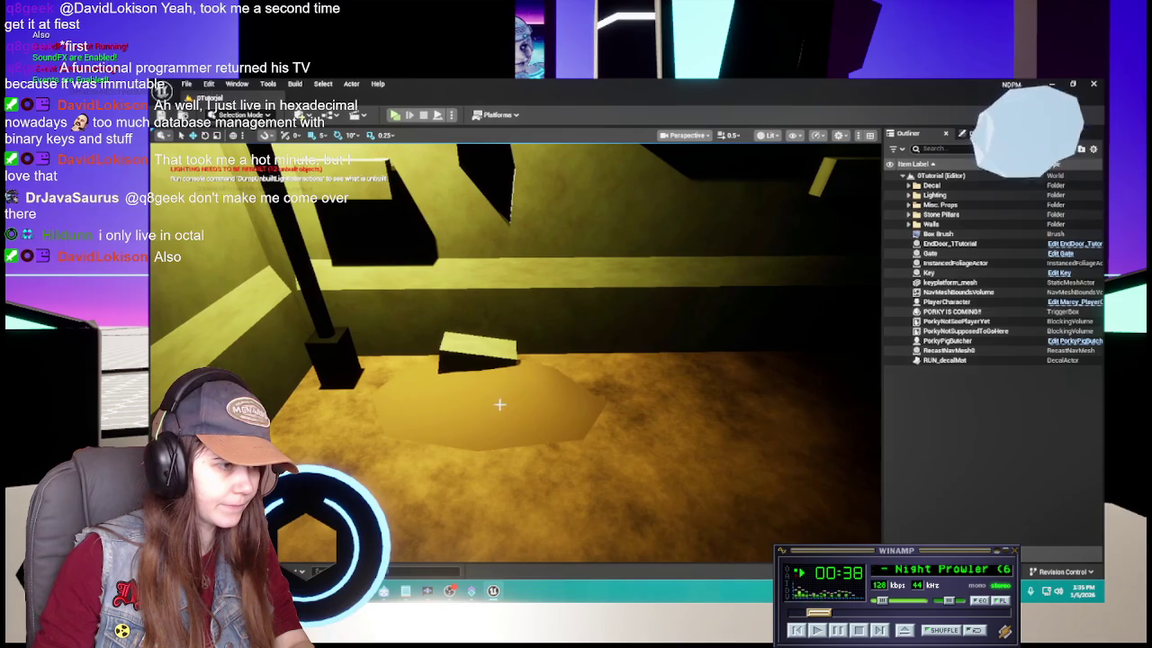
click(500, 405)
key(Escape)
Fly the viewport camera up to the gate and open then close IronGate_matInst
drag(684, 368, 684, 368)
drag(513, 351, 513, 351)
drag(398, 366, 398, 366)
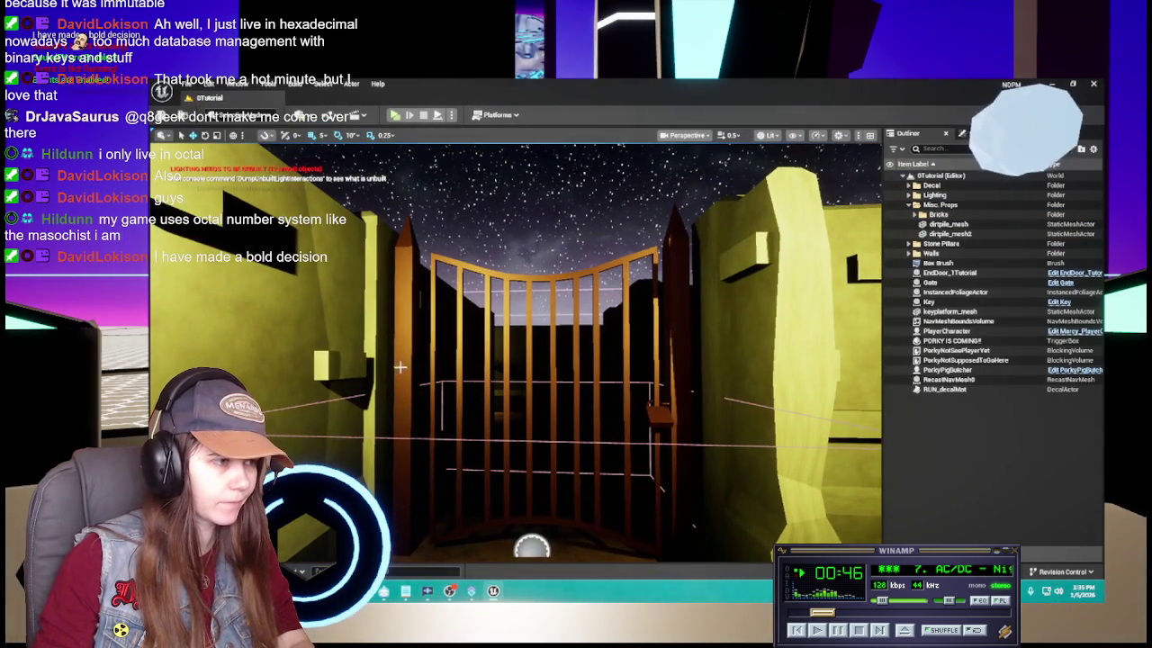
key(ctrl+space)
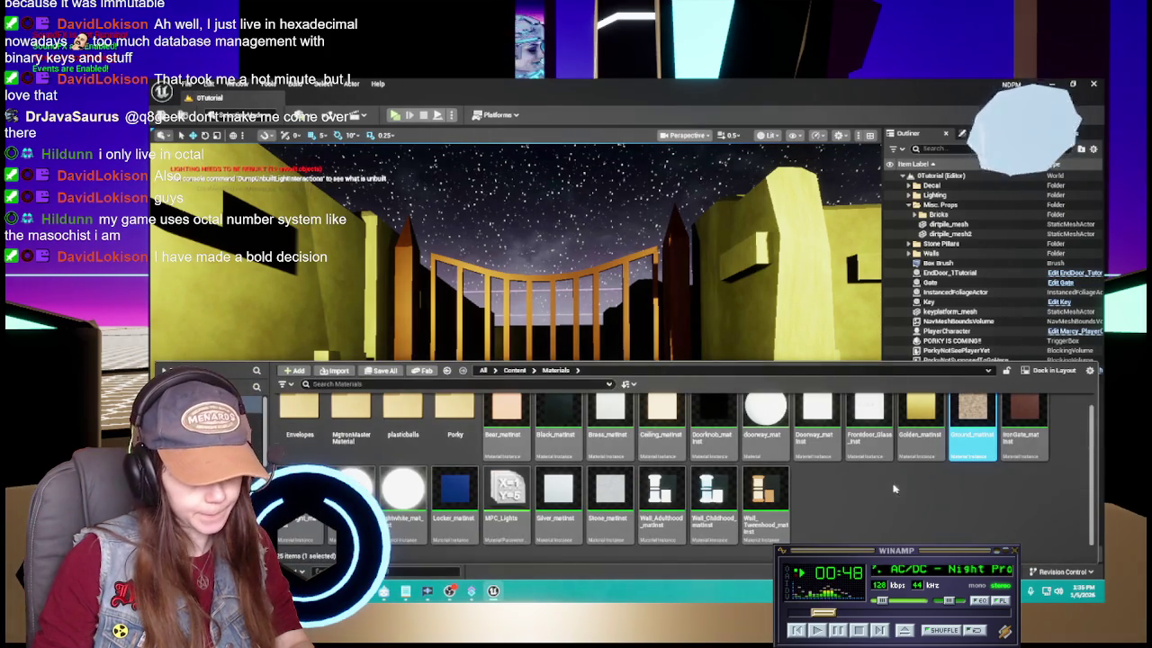
double_click(1024, 415)
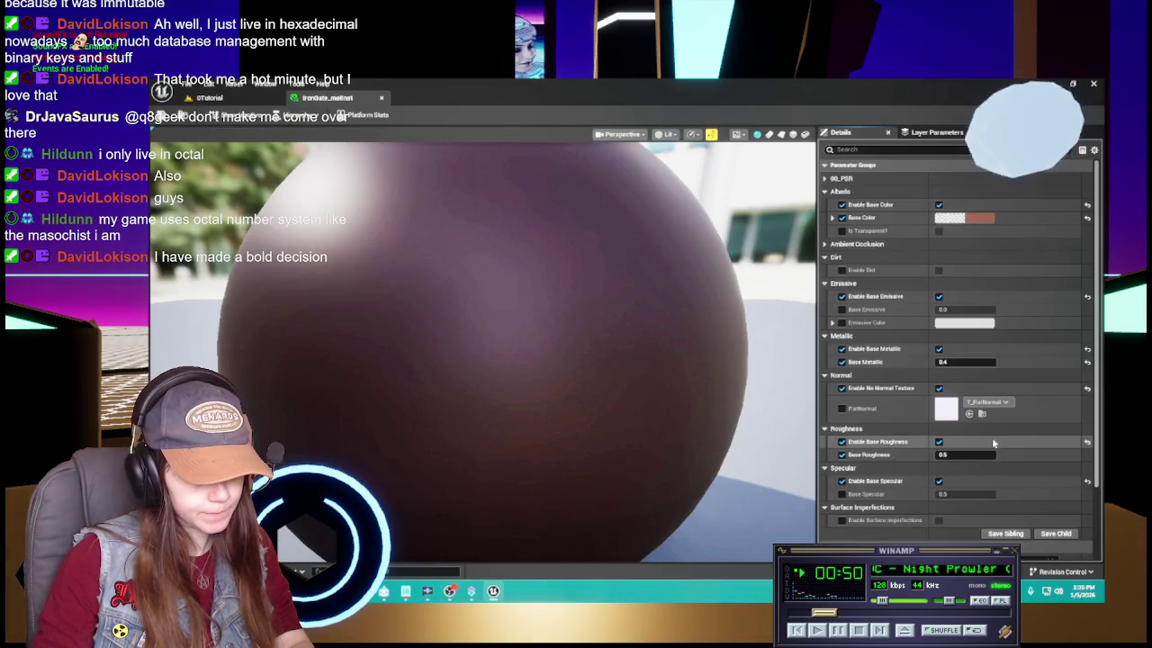
click(381, 97)
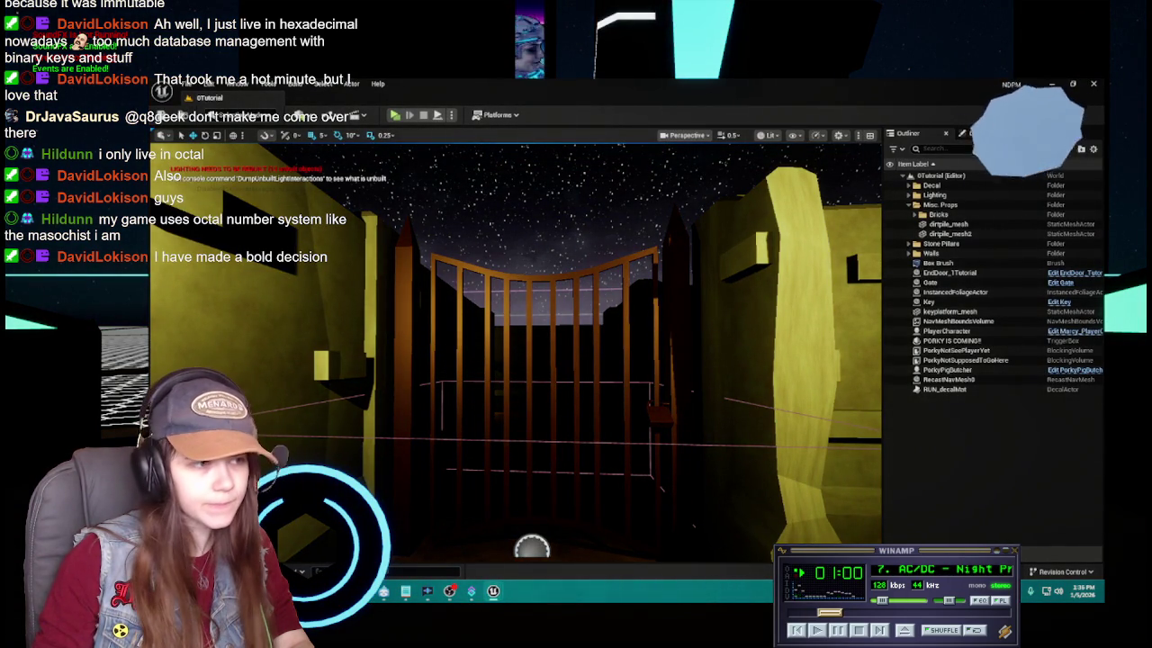
Save the level and select the Gate actor in the scene
scroll(515, 351, up, 5)
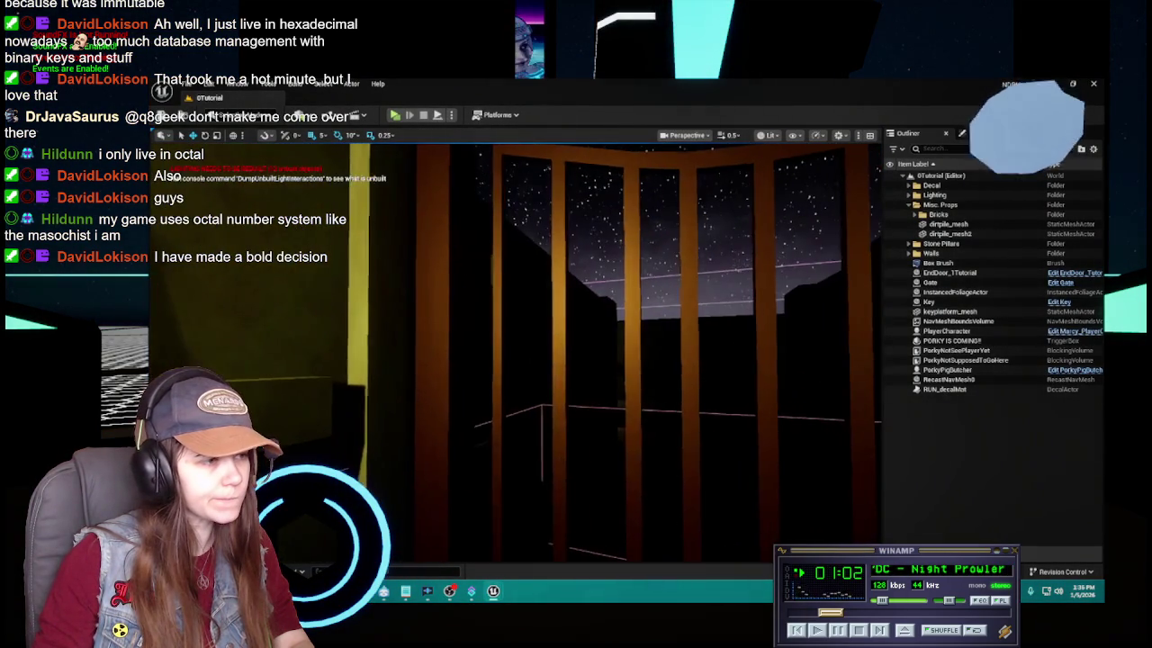
scroll(515, 351, up, 3)
scroll(581, 356, up, 4)
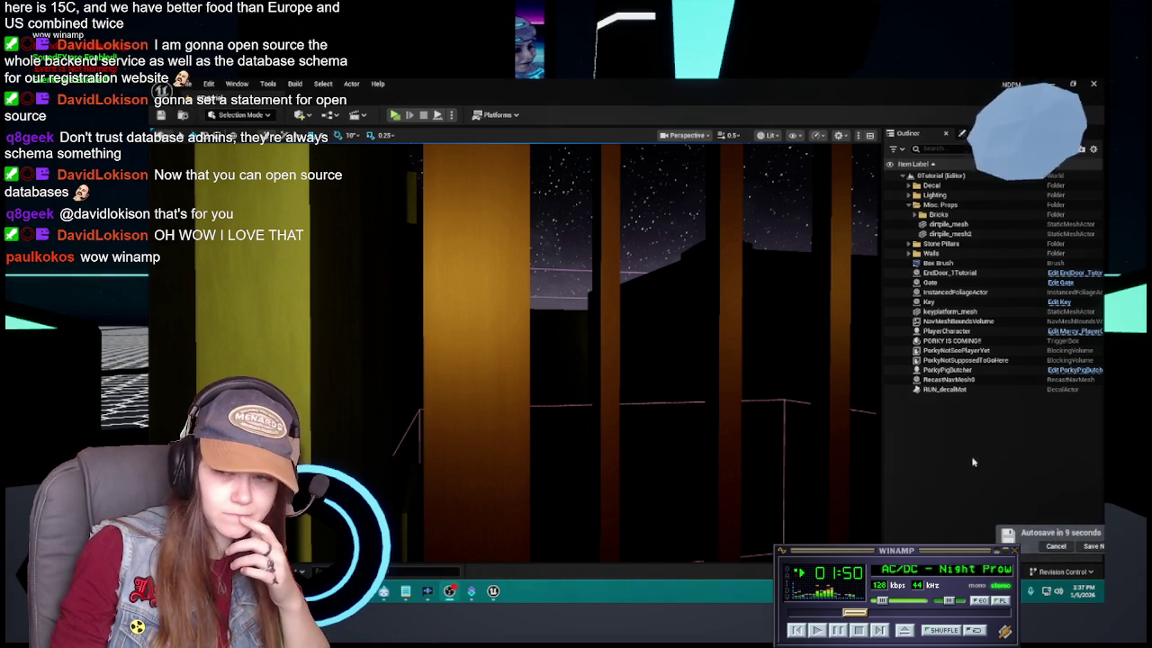
click(1060, 548)
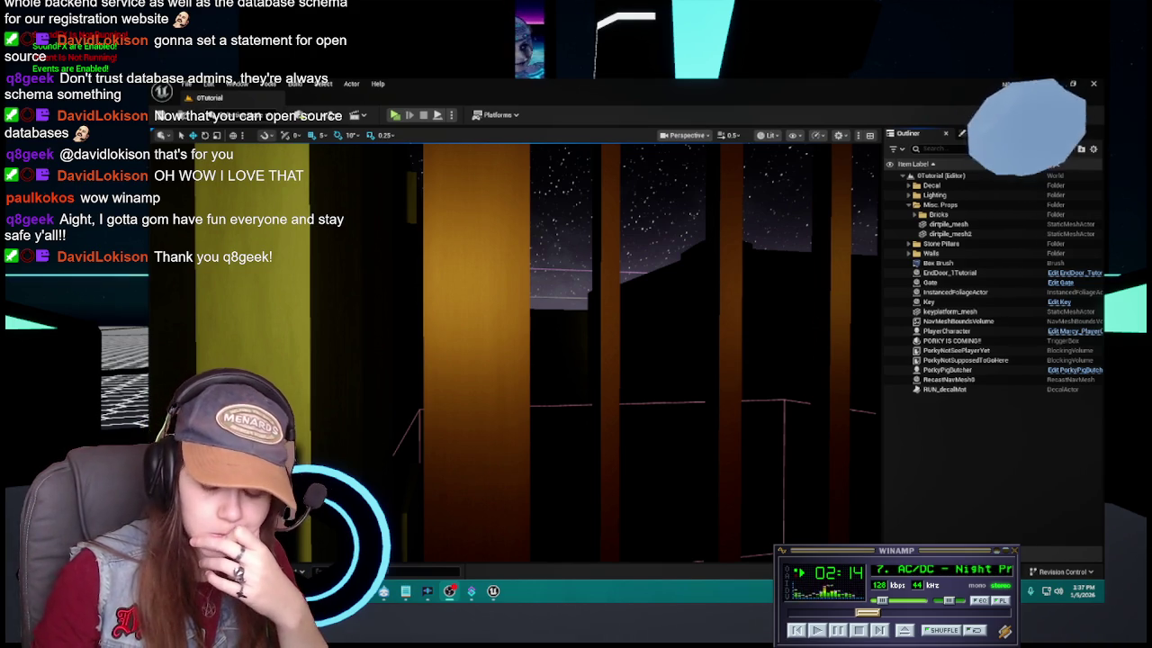
click(478, 418)
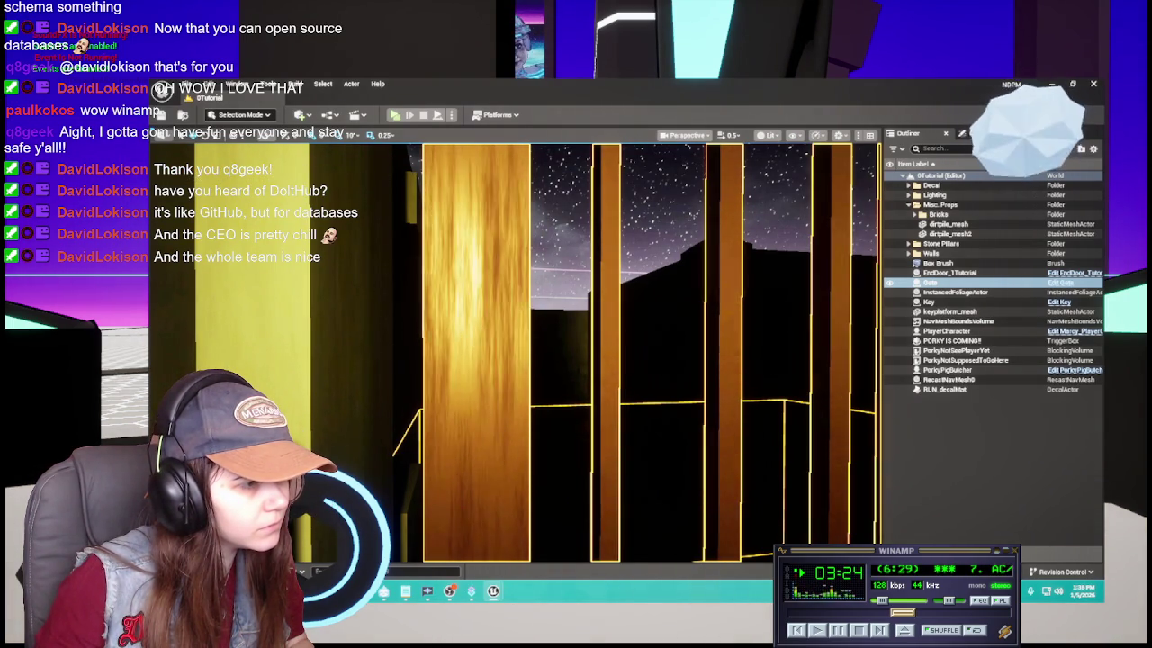
Orbit the curved gate, then look down the corridor and rise to an overhead view
mouse_move(784, 317)
mouse_down()
mouse_move(774, 360)
mouse_move(779, 306)
mouse_move(737, 297)
mouse_move(765, 278)
mouse_up()
drag(617, 289, 623, 289)
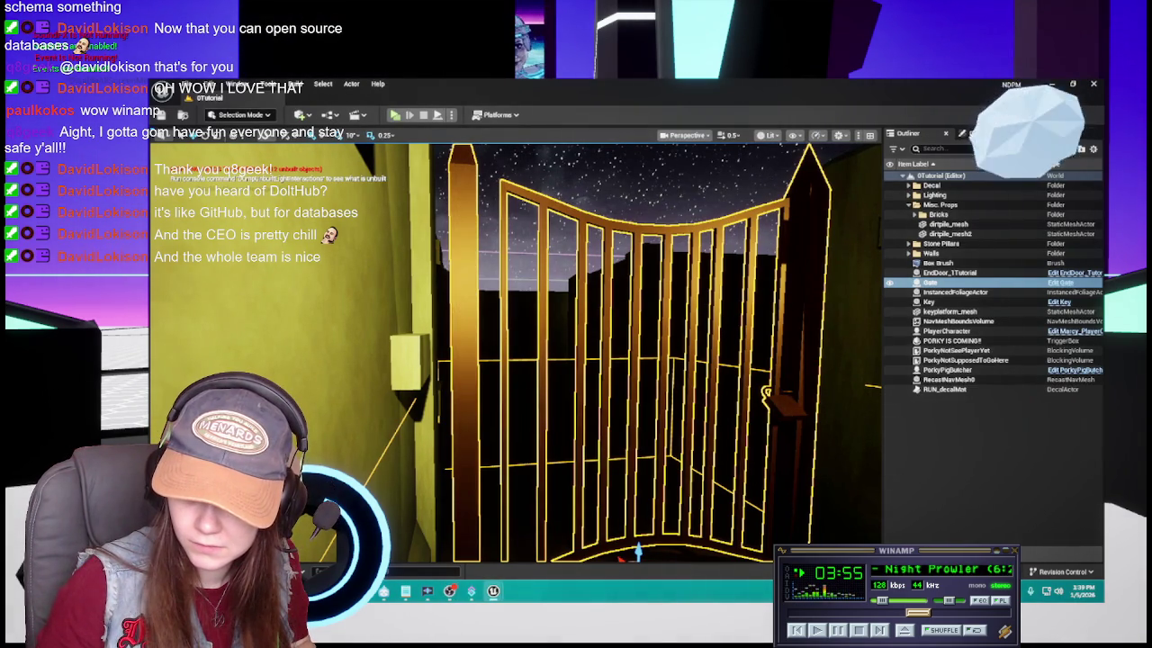
drag(790, 380, 791, 380)
drag(897, 444, 897, 445)
drag(811, 490, 811, 490)
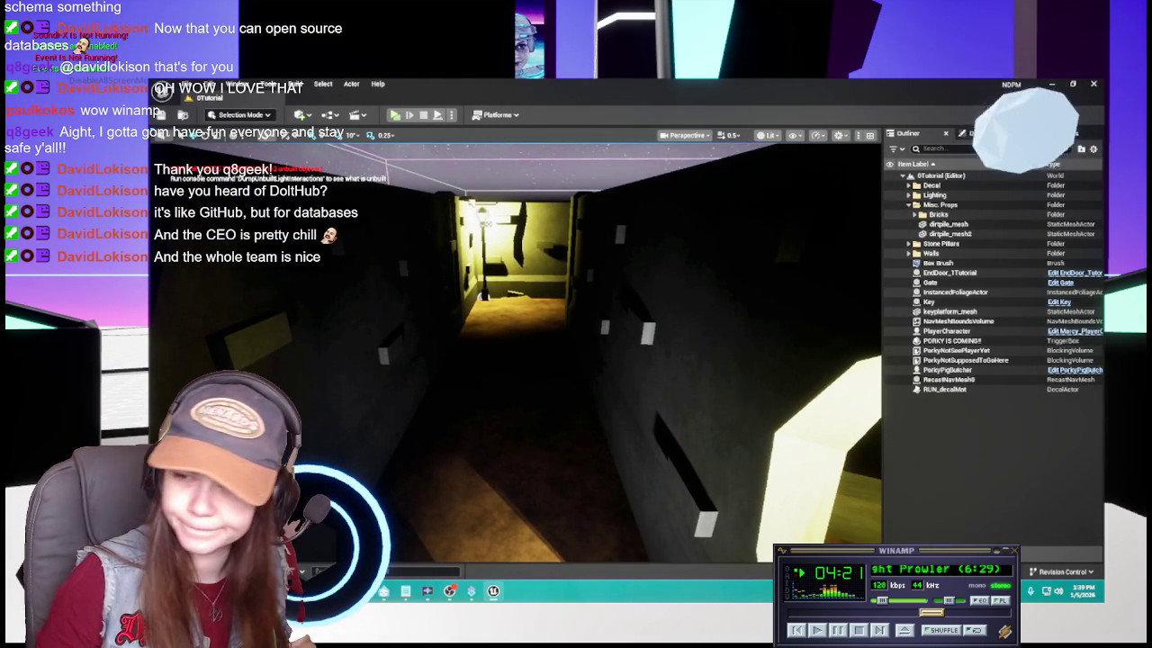
Fly out of the dark corridor to an outside view of the level walls
drag(546, 368, 537, 368)
drag(606, 417, 605, 418)
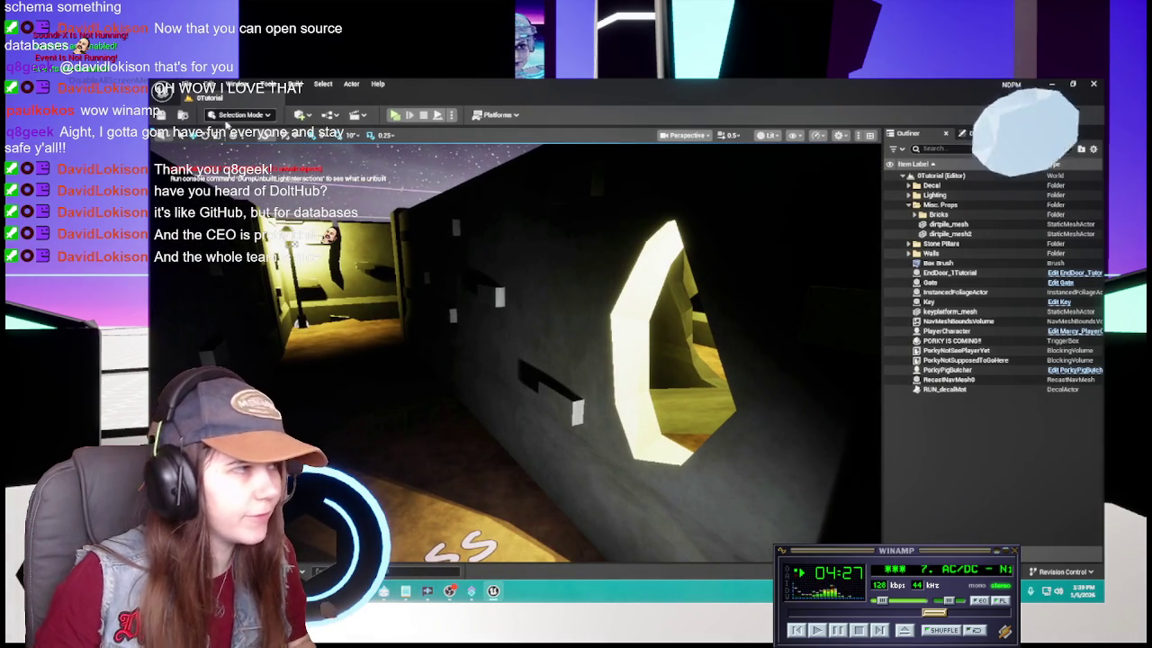
click(792, 136)
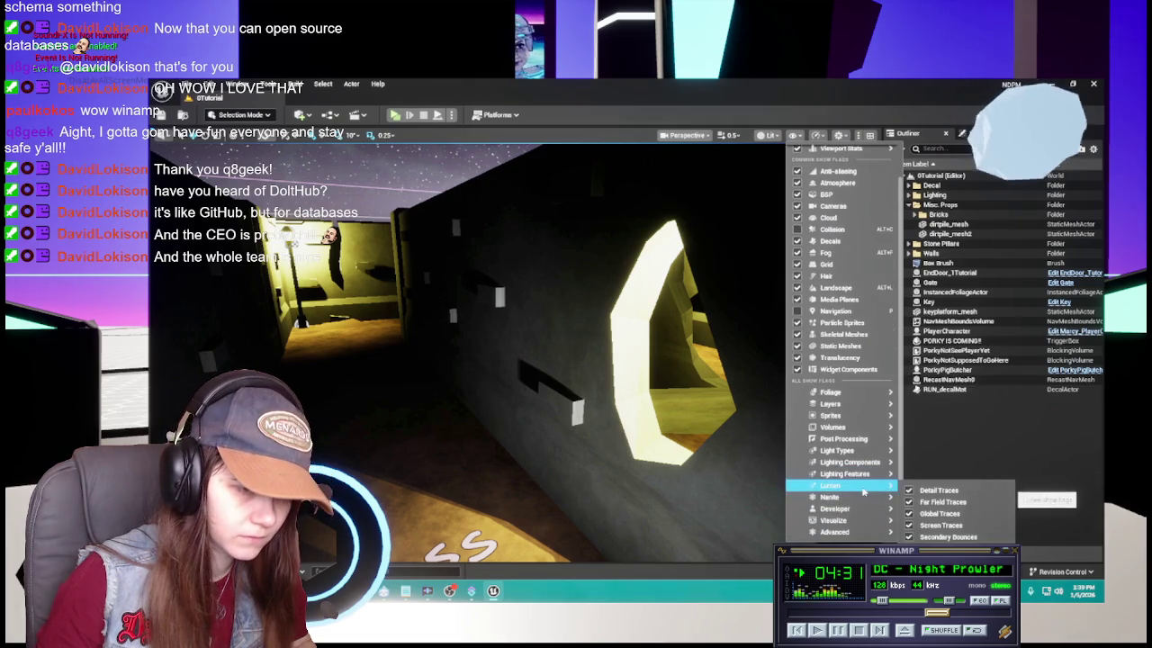
Close the viewport's Show display options list and bring up the View Mode list
scroll(859, 508, down, 1)
mouse_move(855, 522)
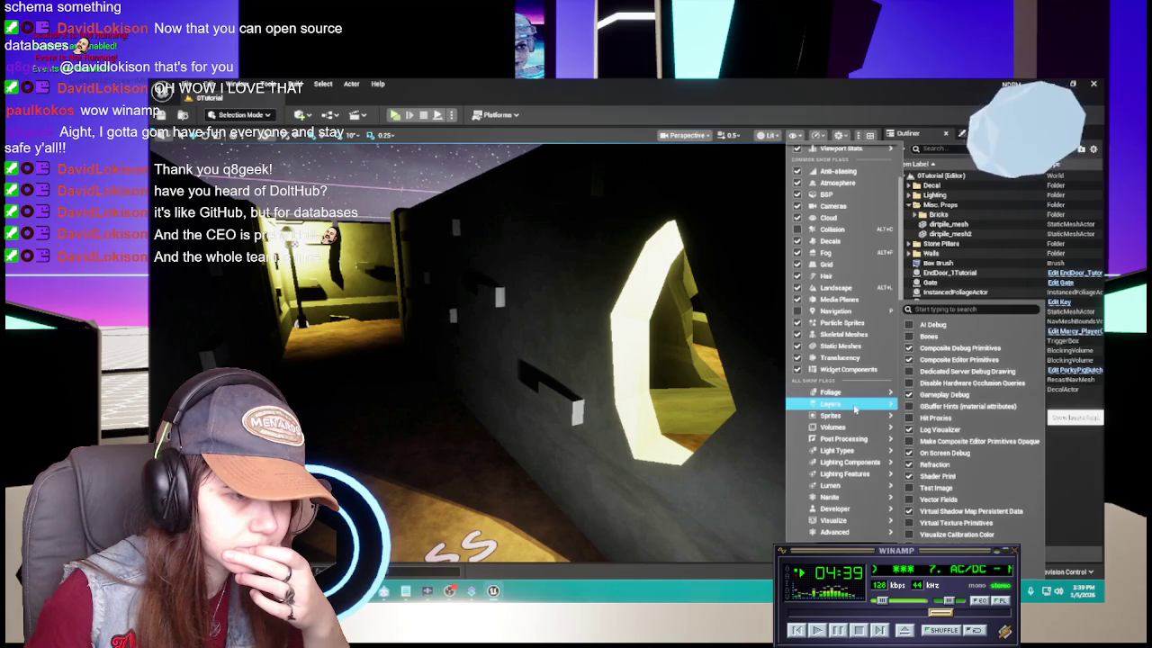
mouse_move(854, 407)
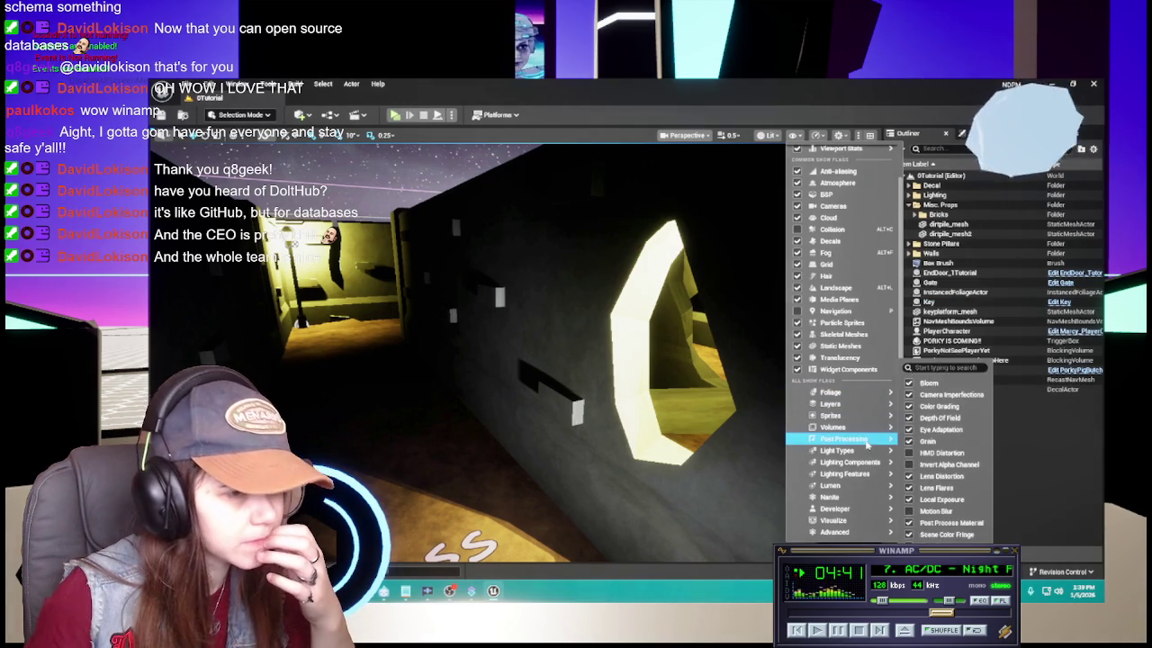
mouse_move(863, 467)
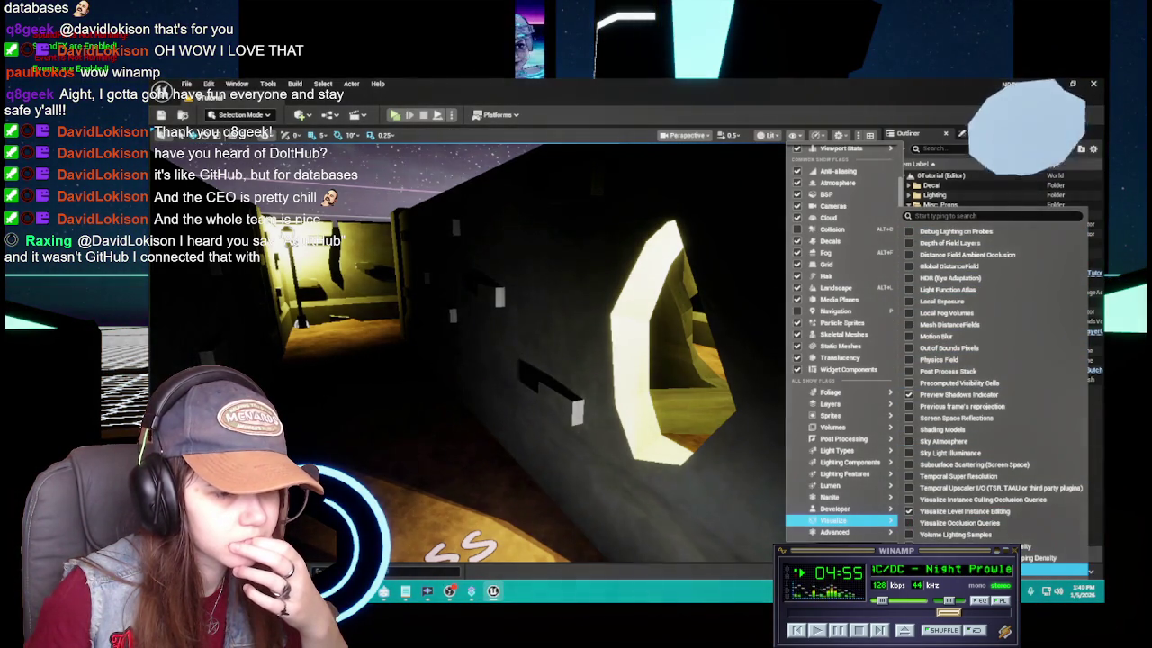
click(795, 135)
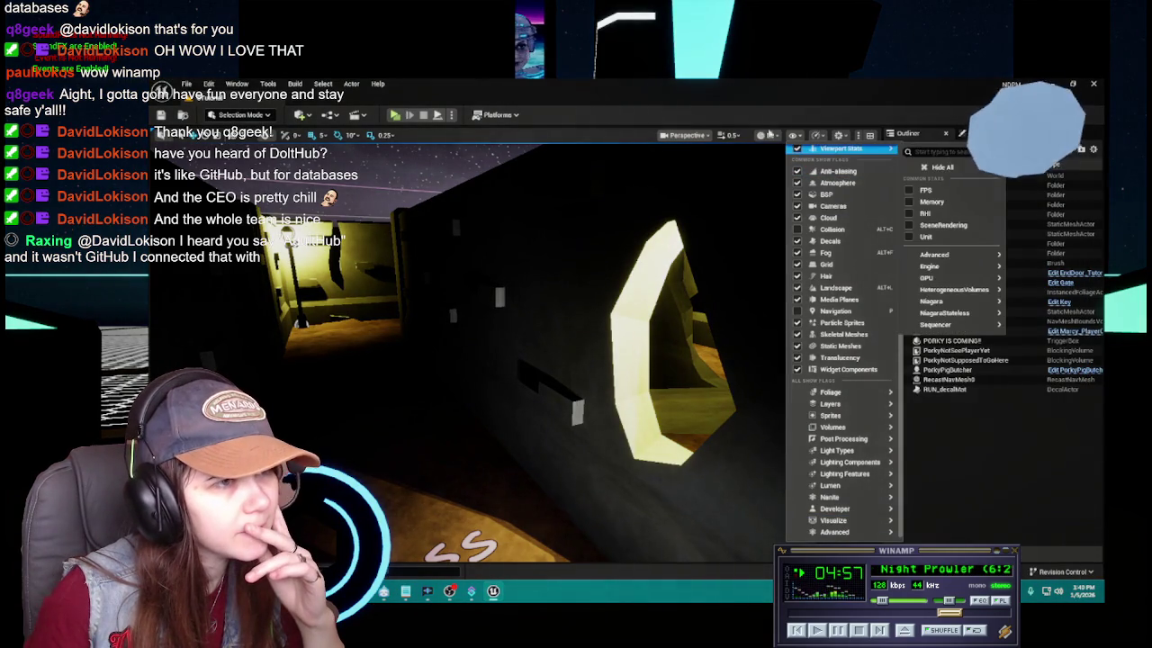
click(774, 135)
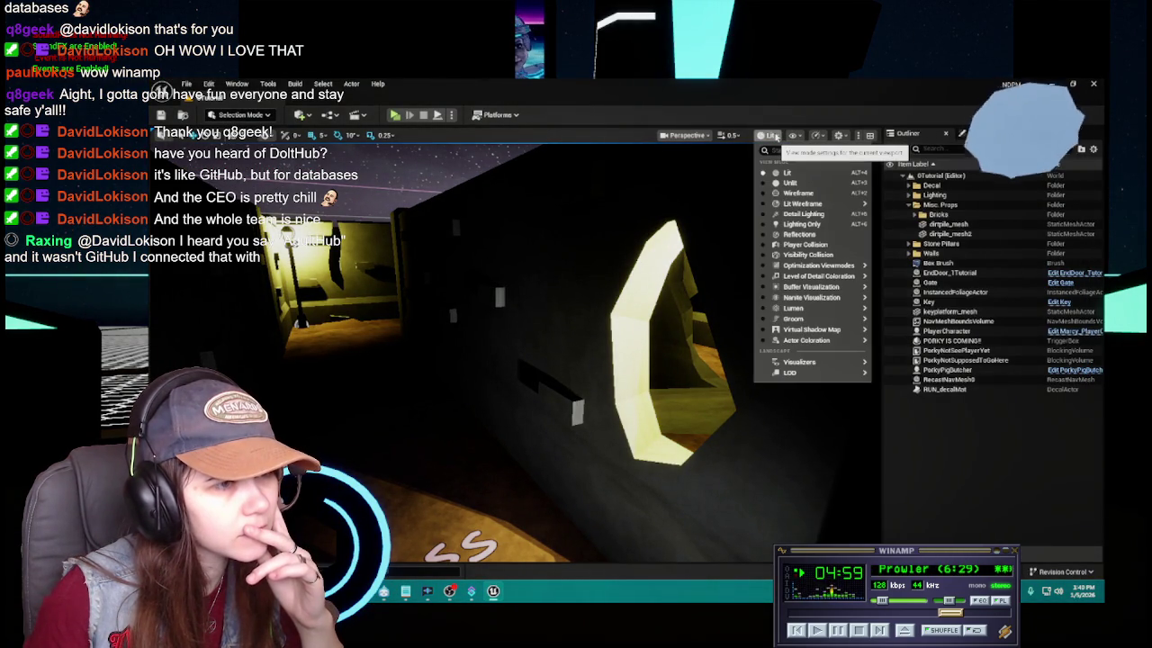
Set the viewport view mode to Optimization Viewmodes > Shader Complexity
mouse_move(818, 265)
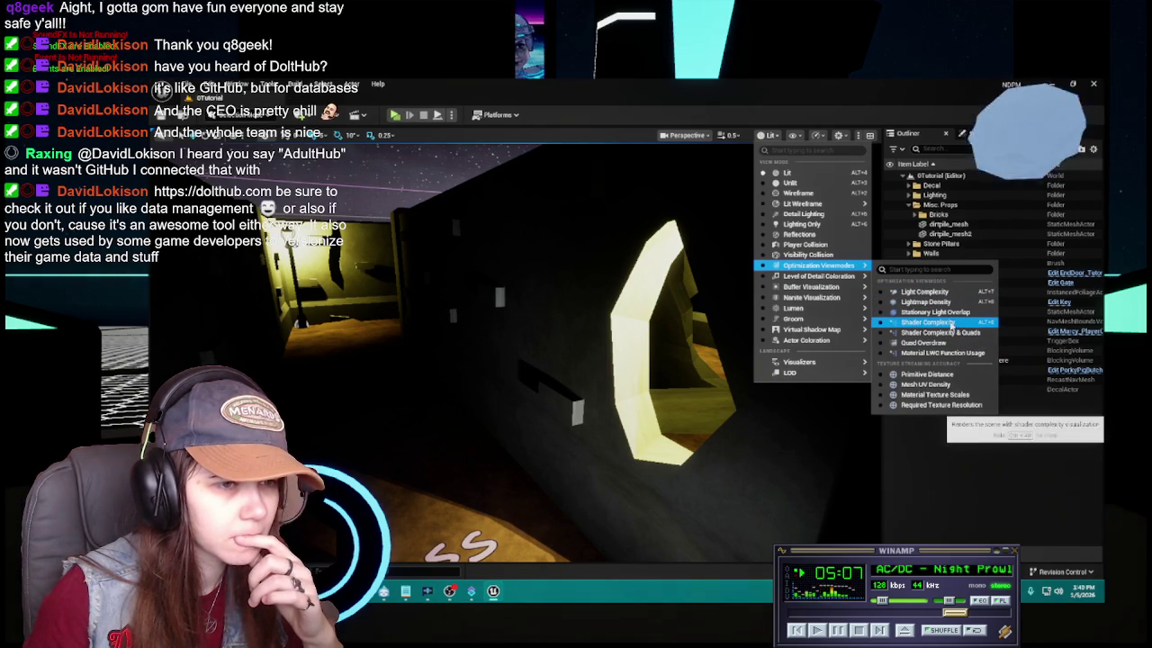
click(950, 323)
scroll(514, 351, down, 5)
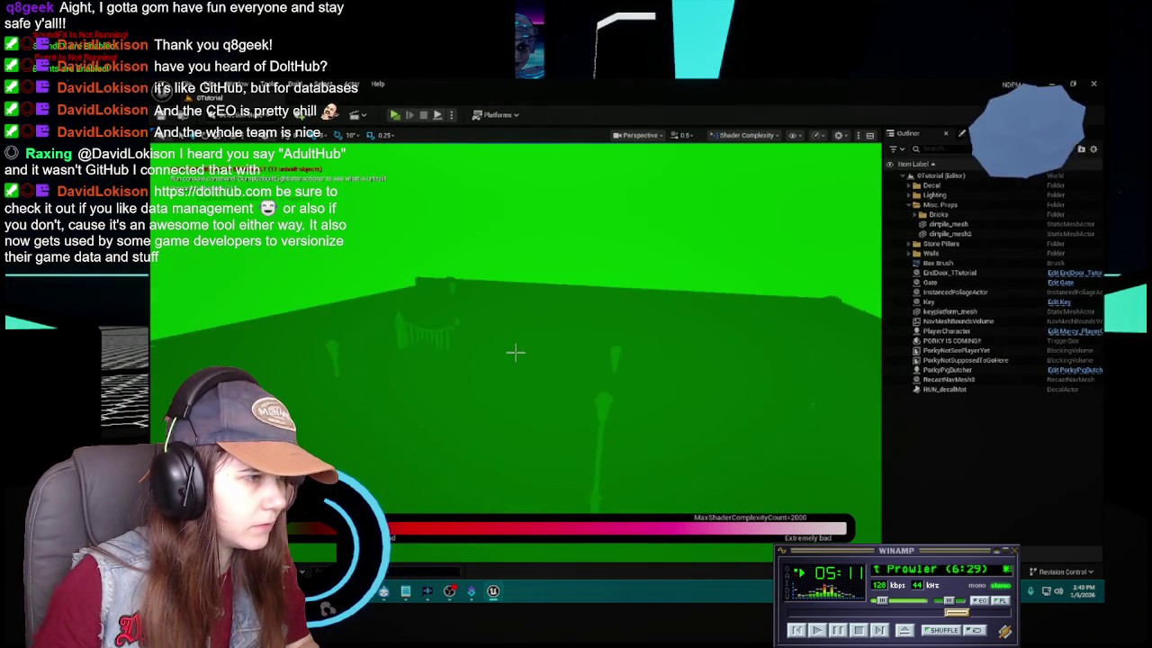
Switch the viewport back to Lit, select the Gate, and open its Blueprint with Edit Gate
scroll(515, 351, up, 8)
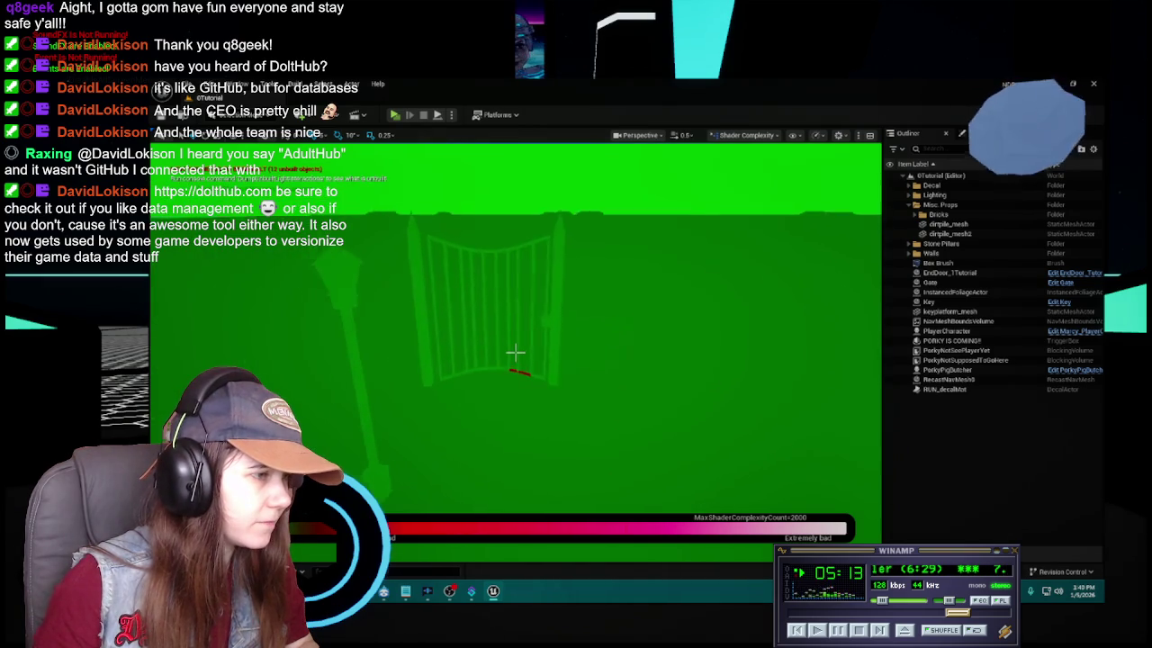
scroll(514, 351, up, 8)
drag(515, 351, 514, 351)
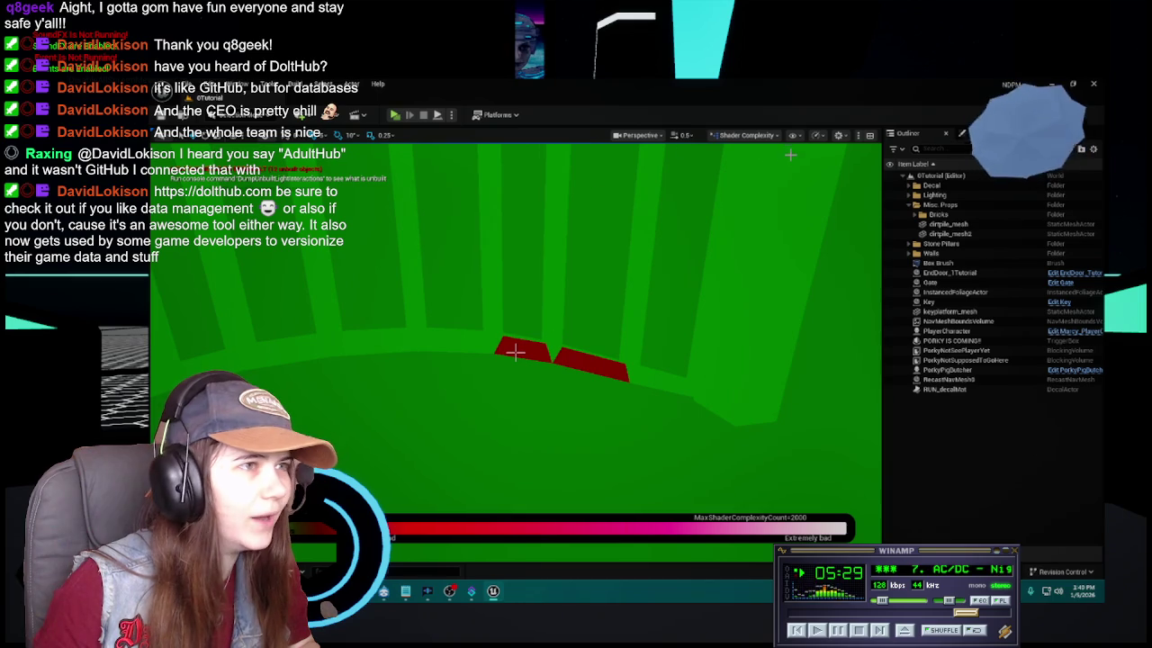
click(762, 136)
click(760, 174)
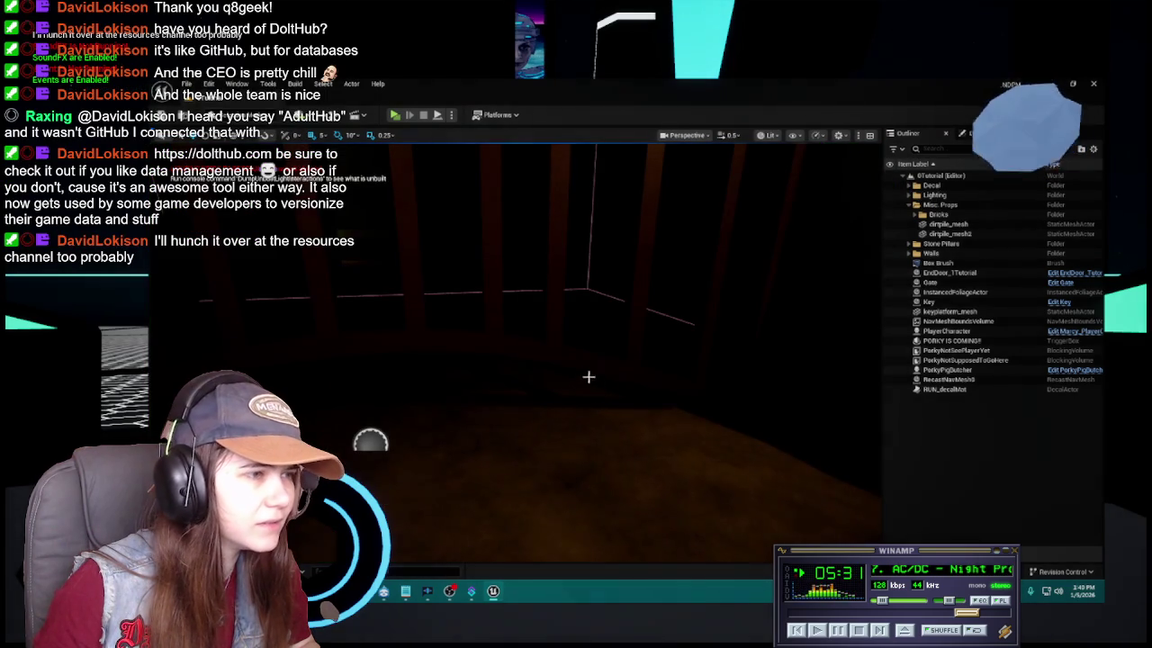
click(594, 378)
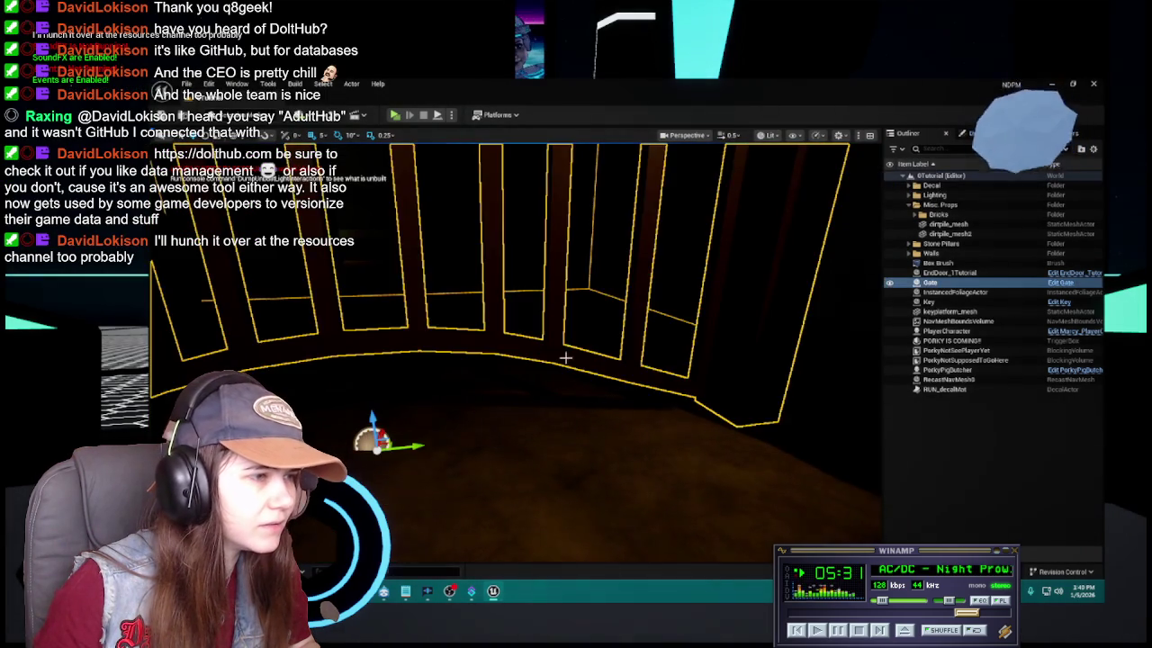
click(1061, 281)
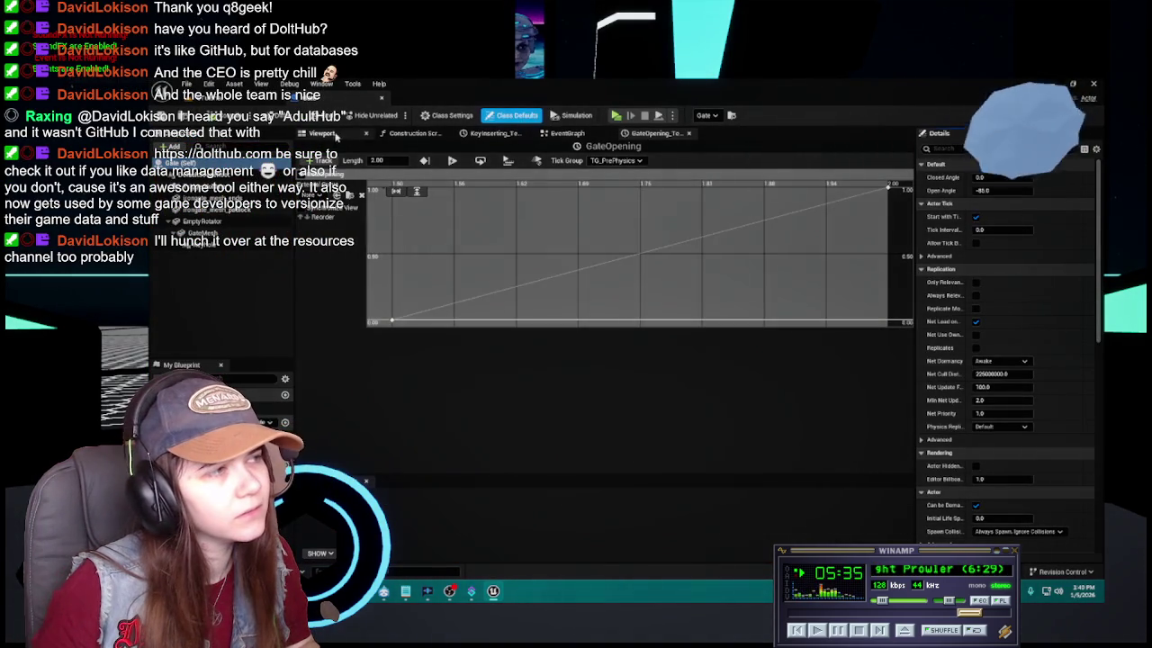
In the Gate Blueprint's Viewport, frame the gate mesh with F and set Unlit view mode
click(321, 133)
drag(594, 379, 593, 379)
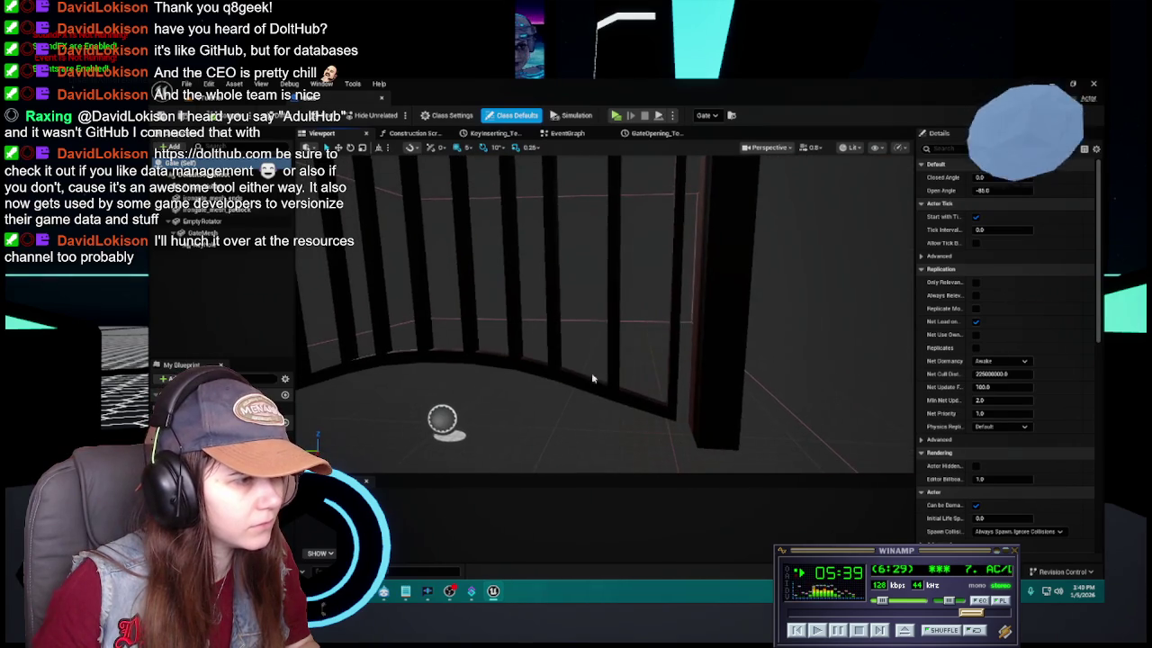
click(594, 379)
key(f)
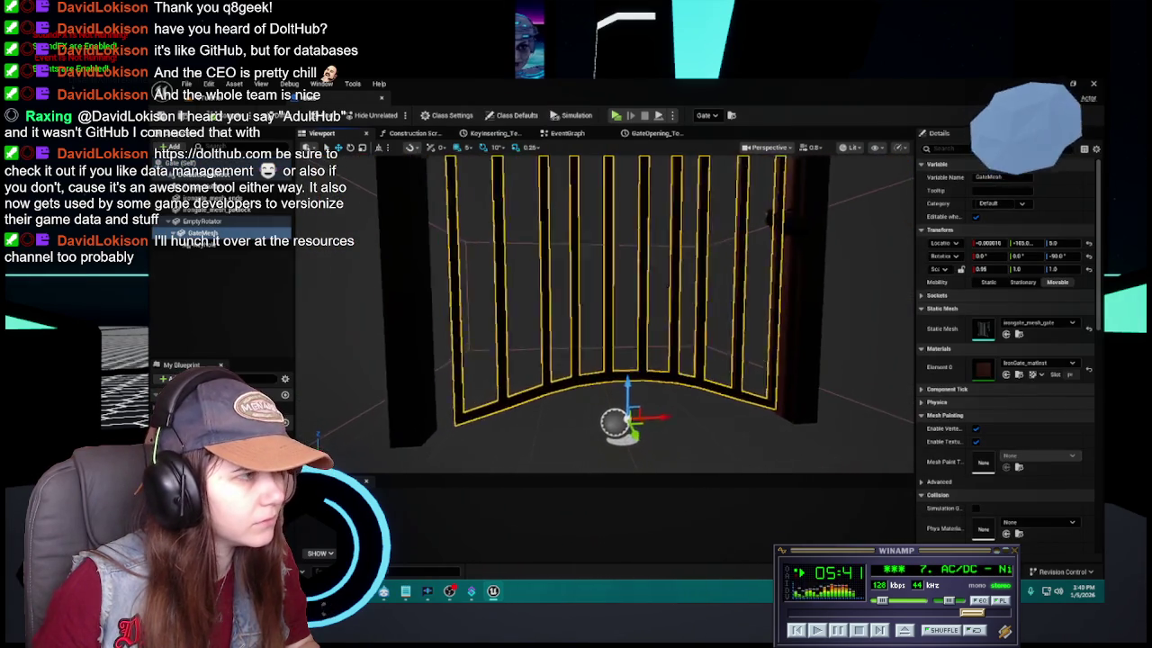
click(843, 150)
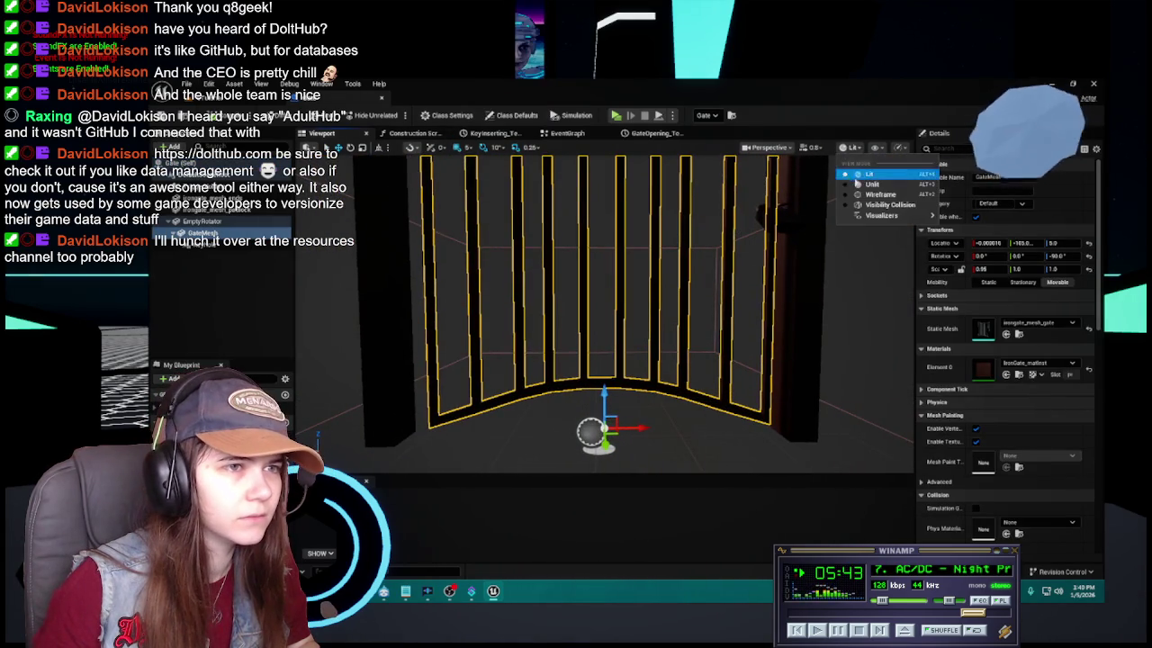
click(864, 176)
key(f)
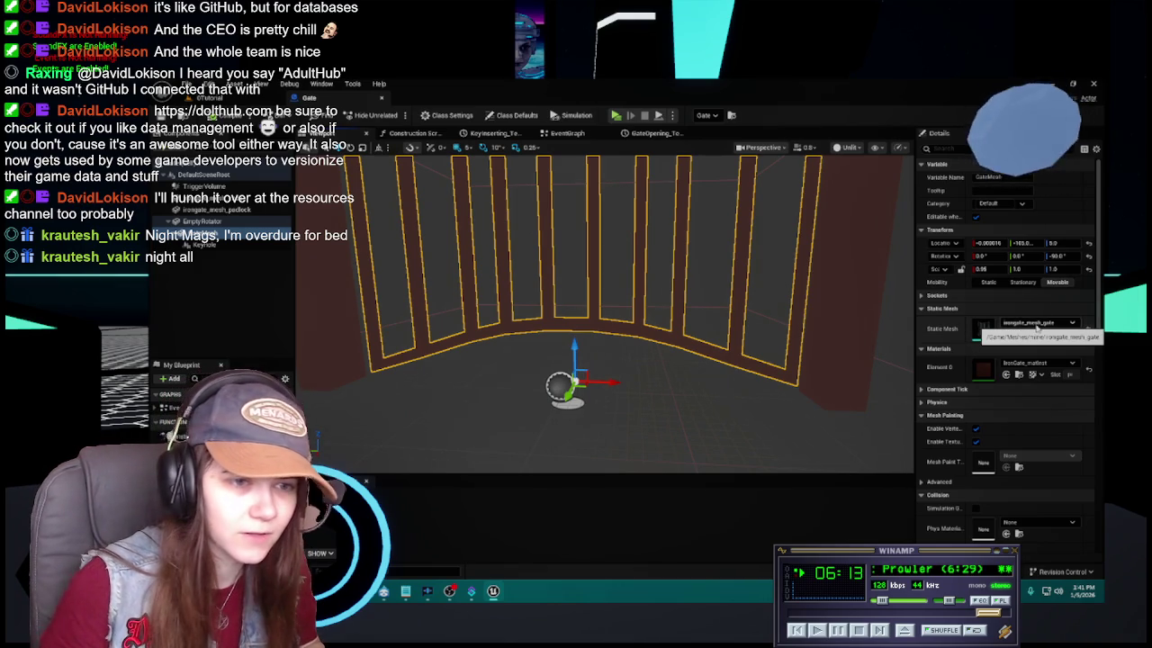
Browse the preview's View Mode and Visualizer menus without changes, then deselect the gate mesh
click(850, 149)
click(877, 148)
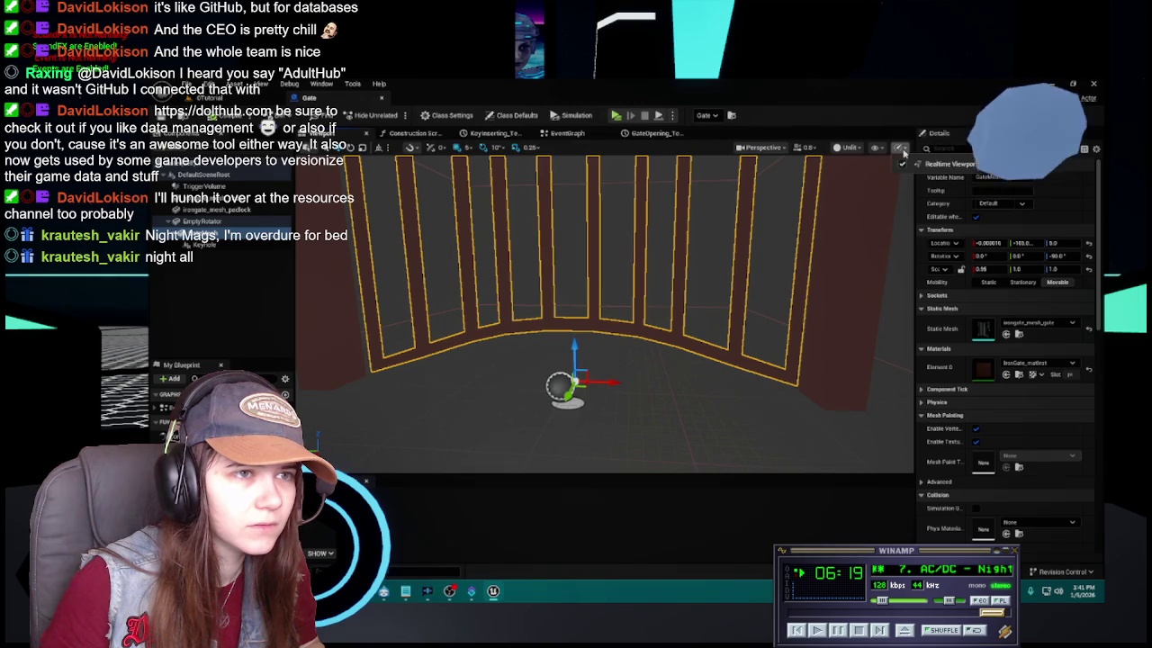
click(854, 150)
key(Escape)
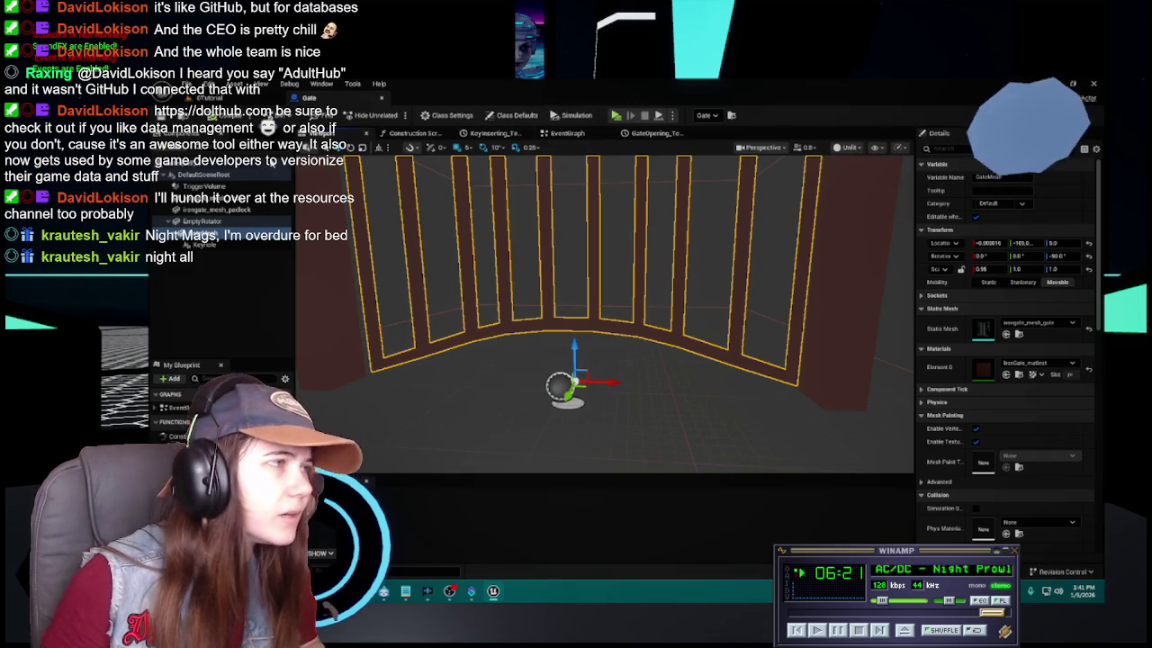
click(850, 150)
mouse_move(895, 217)
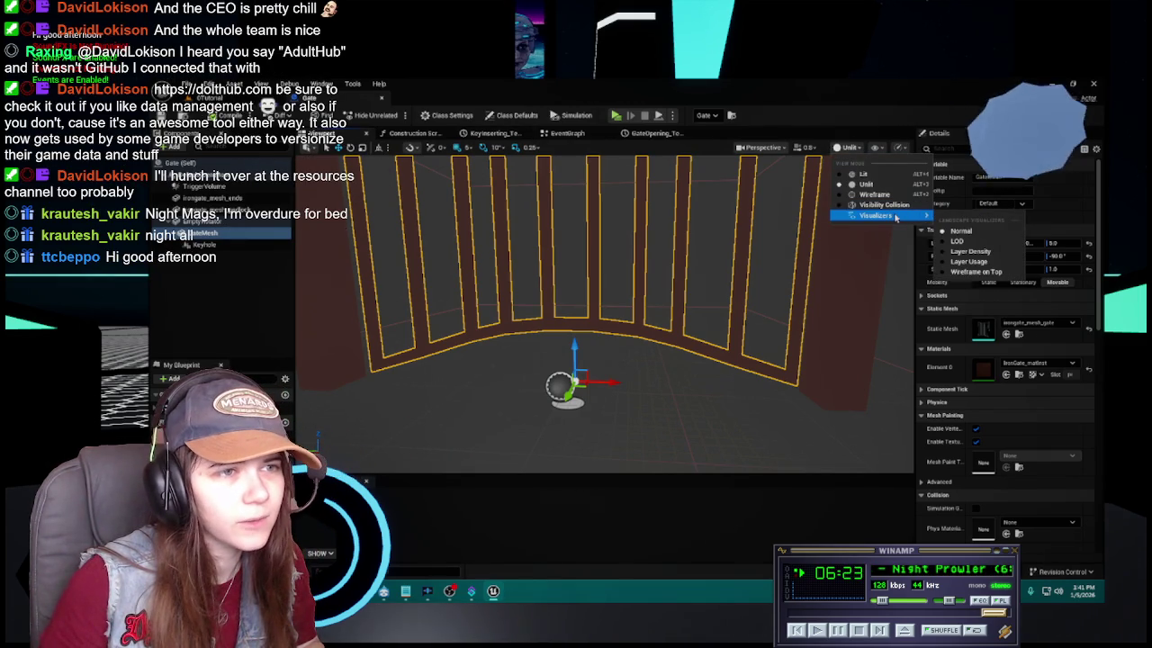
click(649, 286)
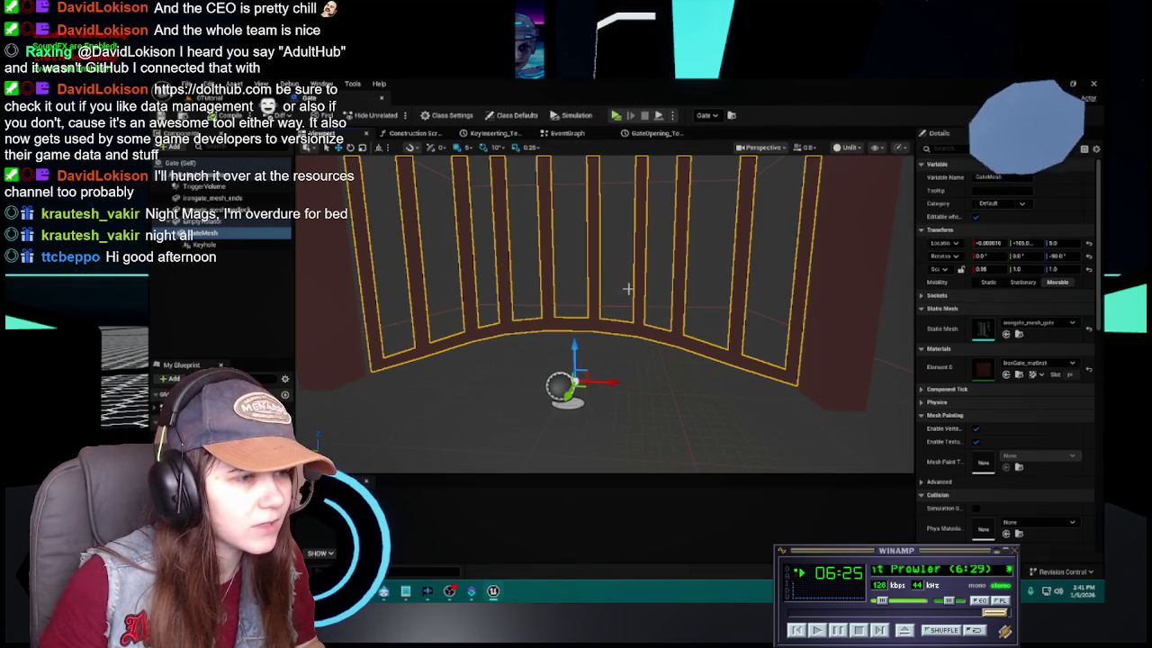
click(851, 150)
mouse_move(891, 216)
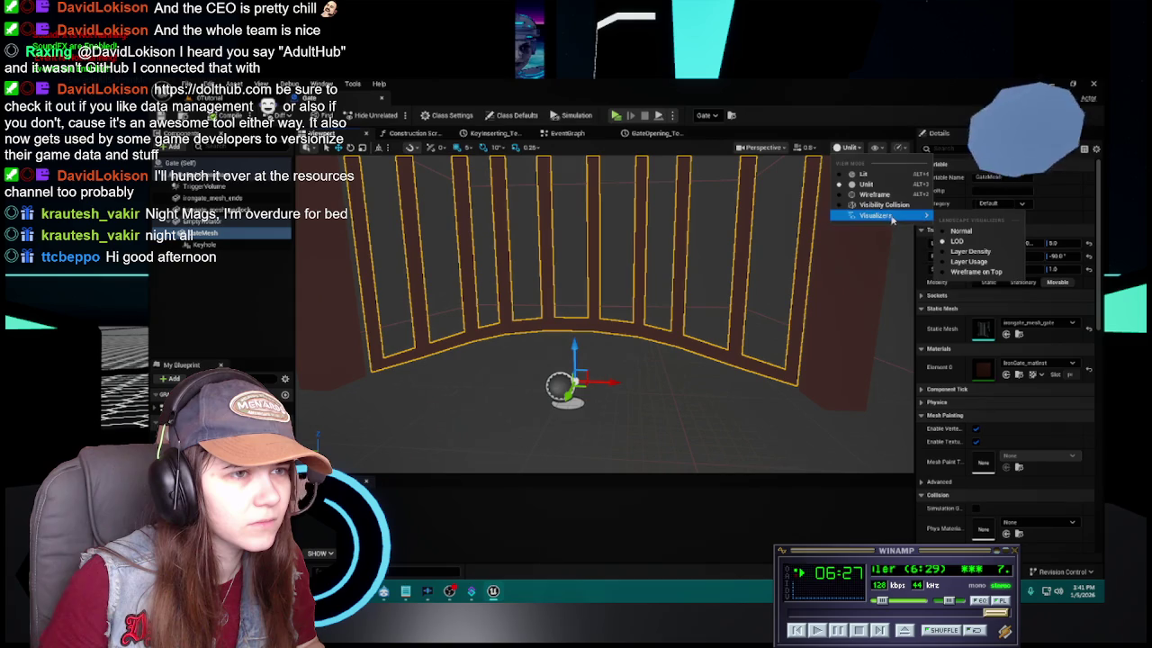
key(Escape)
click(169, 290)
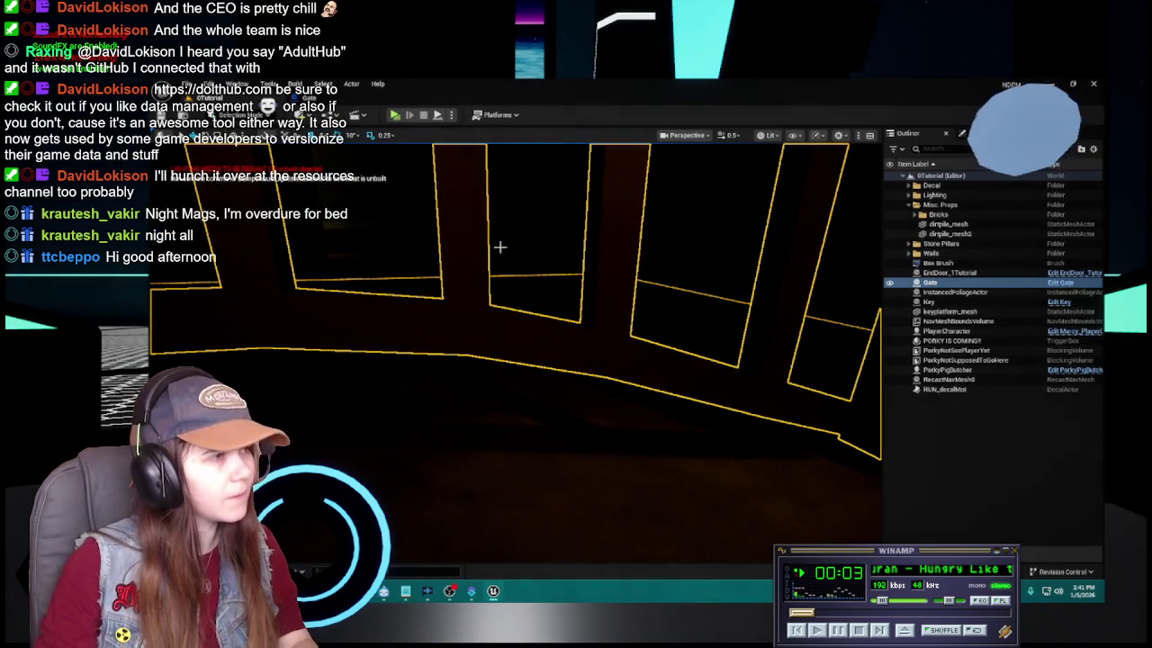
Glance at the Gate Blueprint, then fly the level camera into the lamp-post alley
key(ctrl+e)
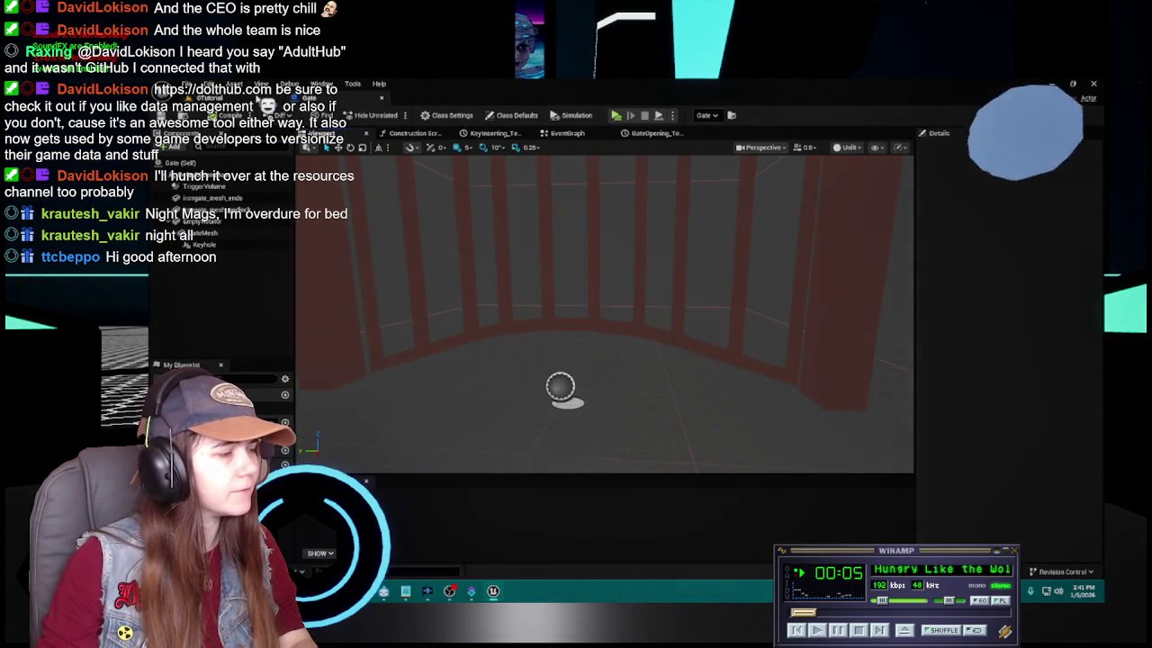
click(274, 104)
mouse_move(576, 351)
mouse_down()
mouse_move(544, 291)
mouse_move(471, 246)
mouse_move(494, 260)
mouse_up()
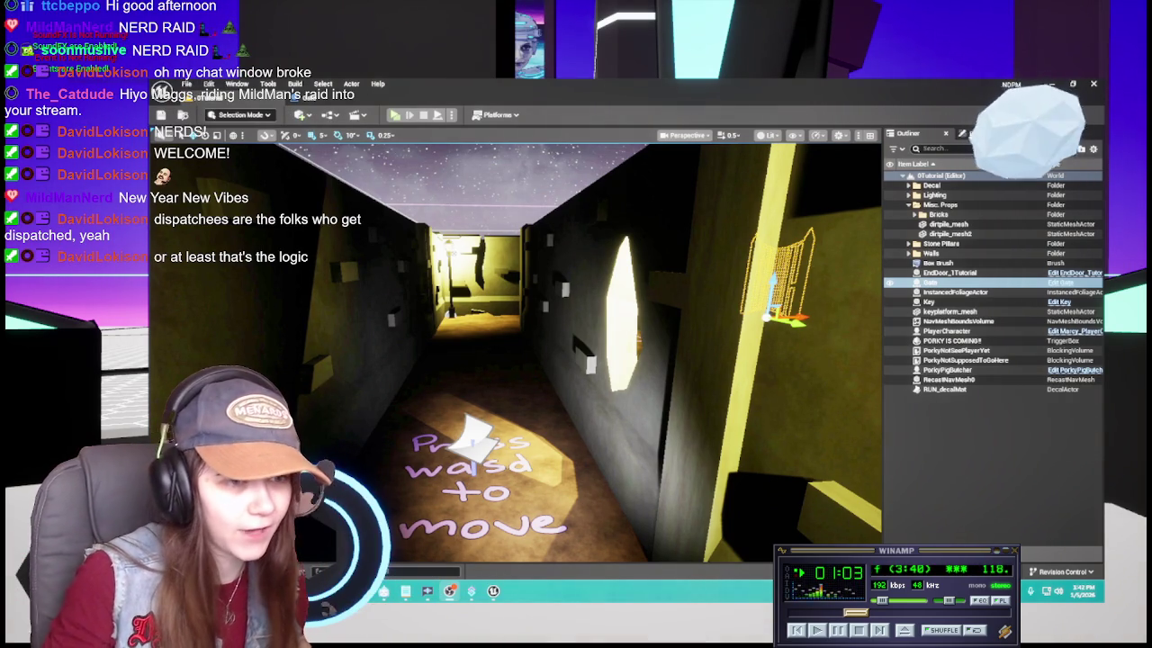
Fly the camera down the corridor past the key pedestal and up to the barred gate
mouse_move(597, 396)
mouse_down()
mouse_move(702, 387)
mouse_move(630, 378)
mouse_move(612, 342)
mouse_move(576, 342)
mouse_move(585, 360)
mouse_move(590, 331)
mouse_move(566, 344)
mouse_up()
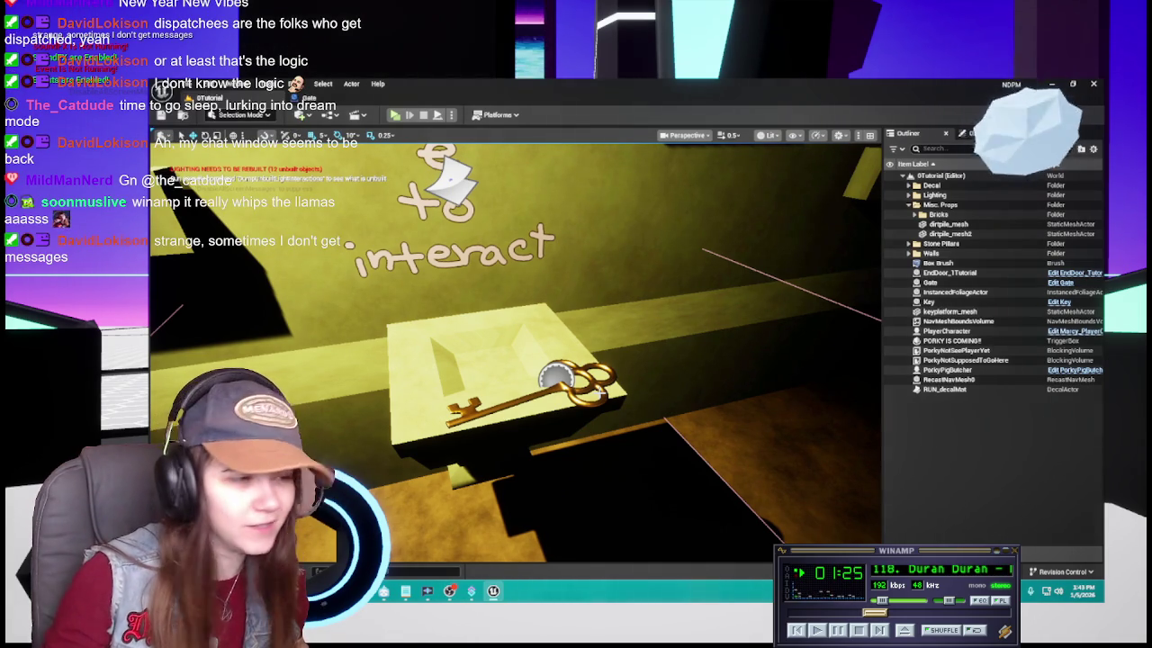
mouse_move(514, 351)
mouse_down()
mouse_move(504, 360)
mouse_move(531, 351)
mouse_move(504, 369)
mouse_move(540, 351)
mouse_move(526, 360)
mouse_up()
mouse_move(671, 498)
mouse_down()
mouse_move(657, 416)
mouse_move(621, 396)
mouse_move(633, 398)
mouse_up()
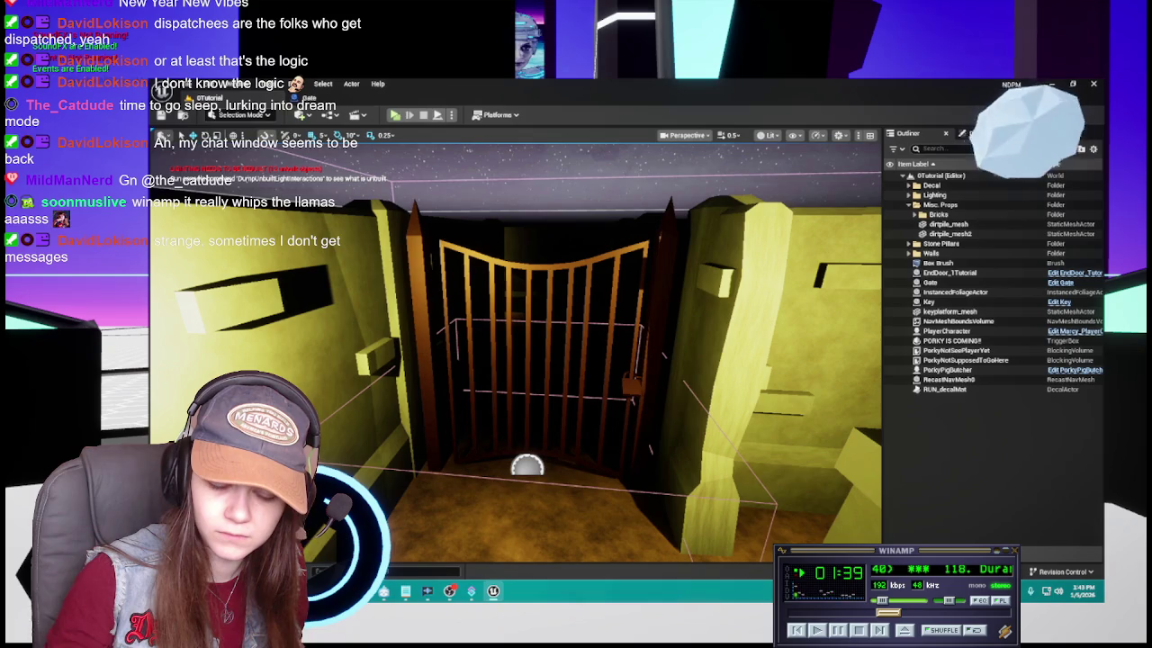
mouse_move(633, 398)
mouse_down()
mouse_move(590, 396)
mouse_move(593, 423)
mouse_move(580, 412)
mouse_up()
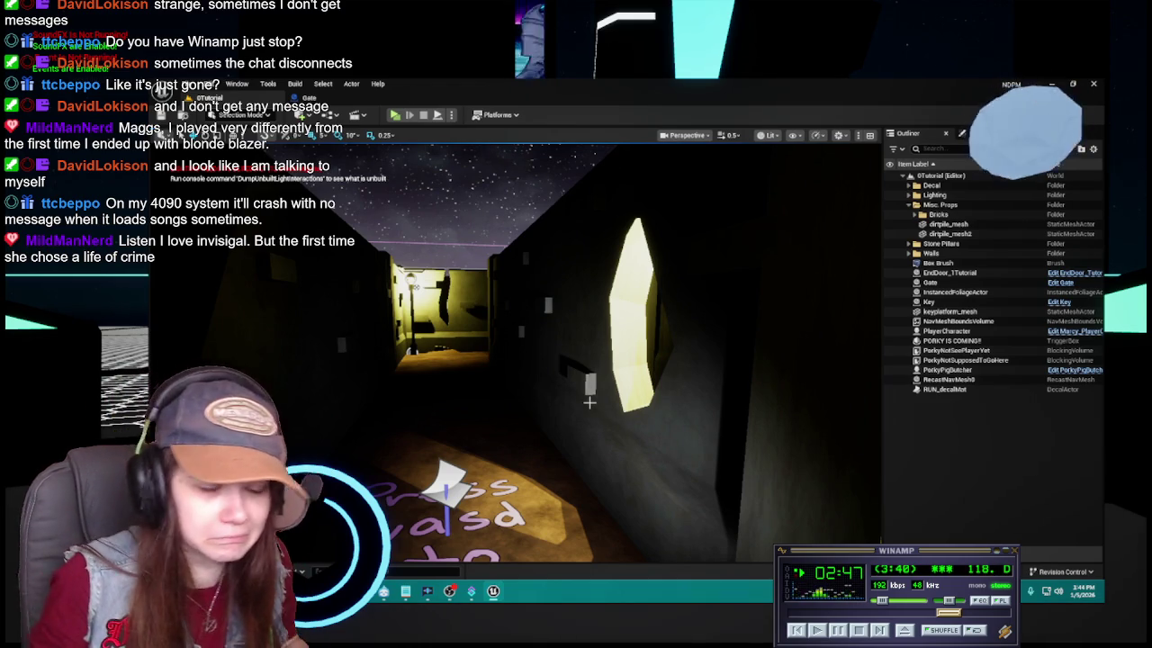
Walk down the corridor to the lamp post and open the Content Drawer's Materials folder
key(w)
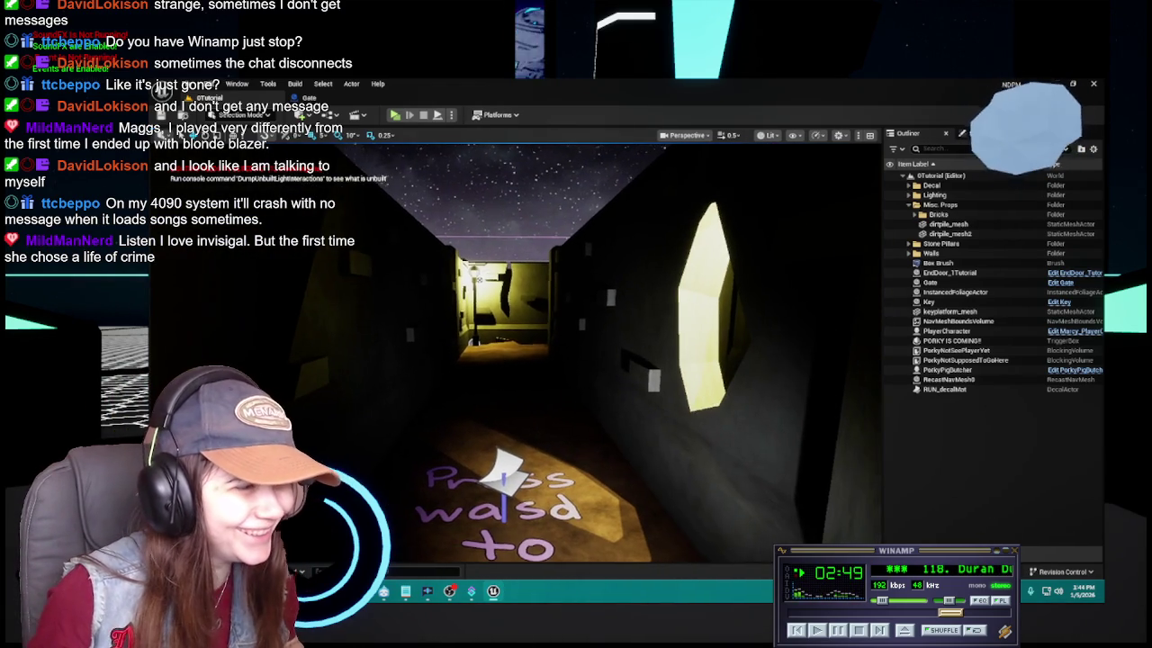
key(w)
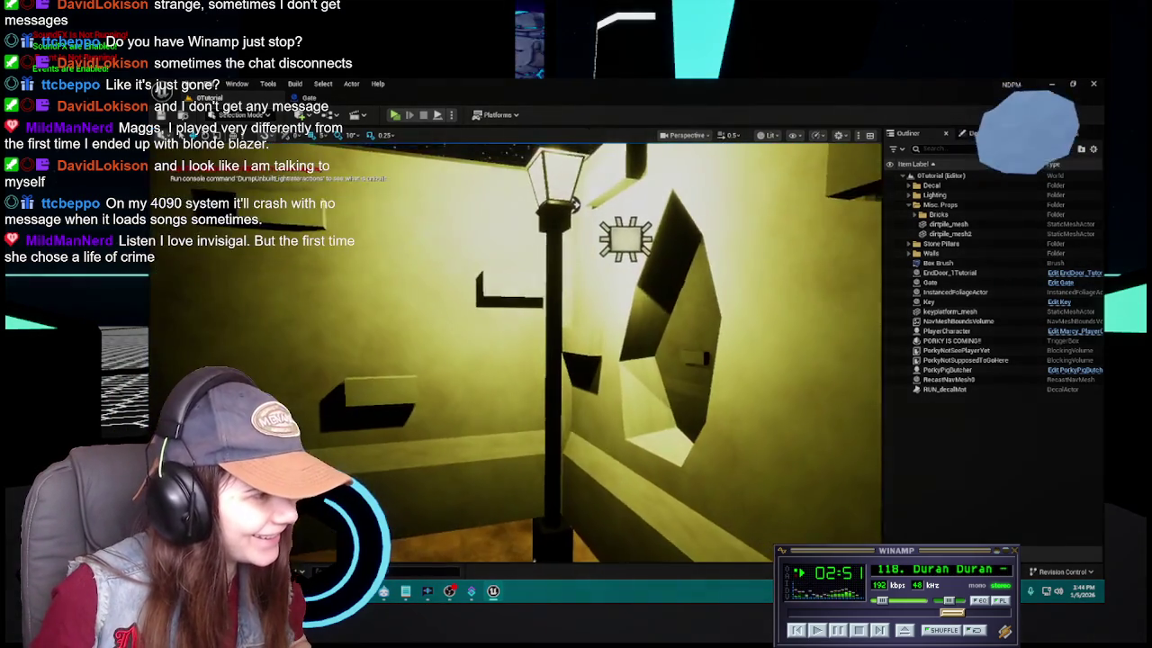
key(w)
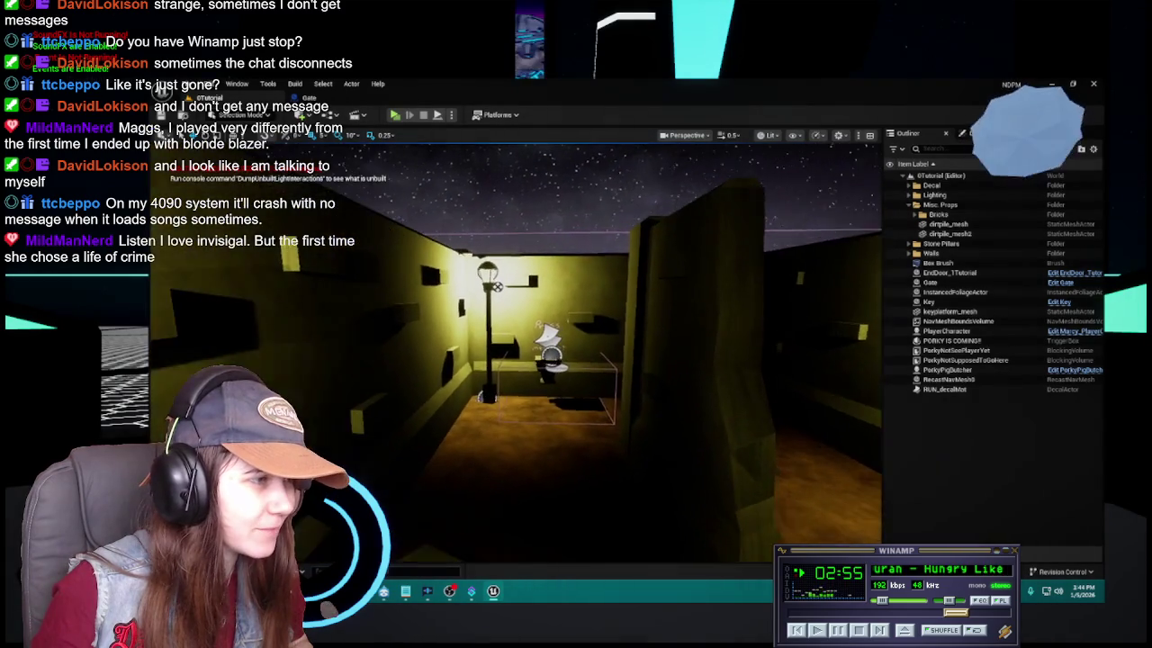
key(w)
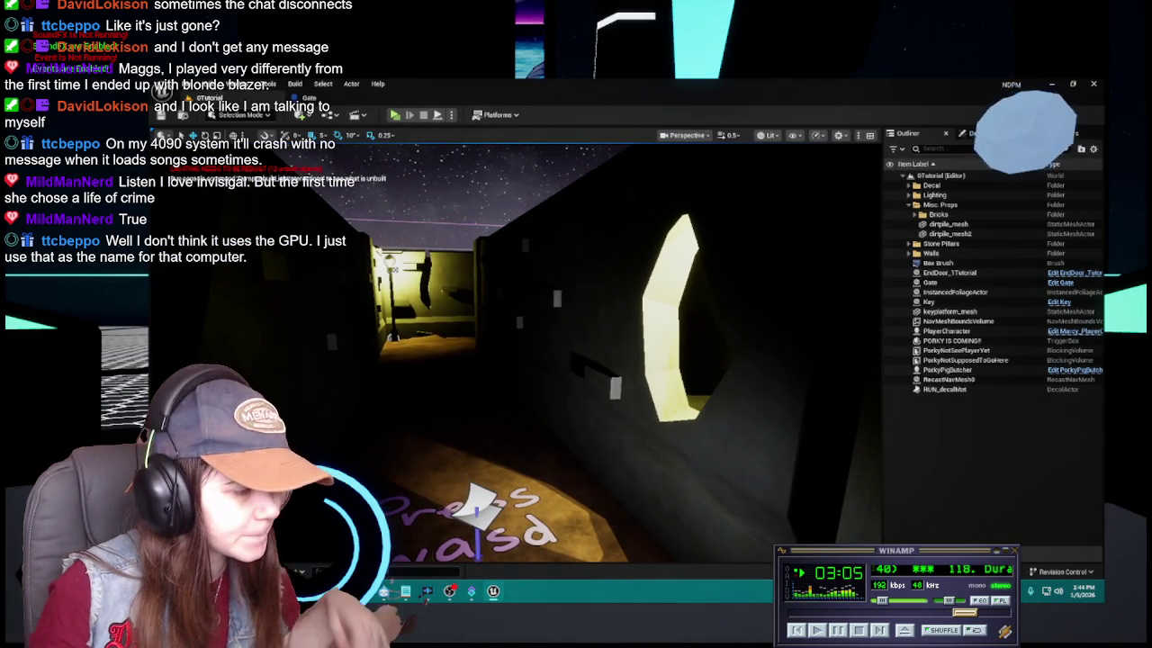
key(ctrl+space)
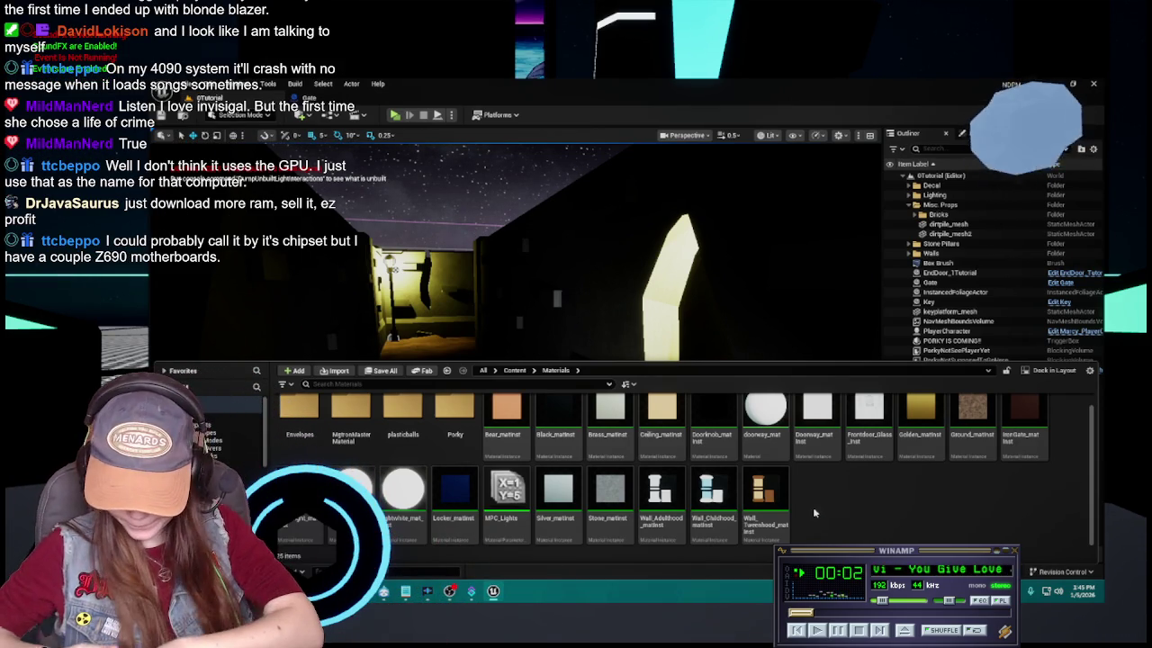
Dismiss the Content Drawer and move the viewpoint further down the lit hallway
mouse_move(792, 434)
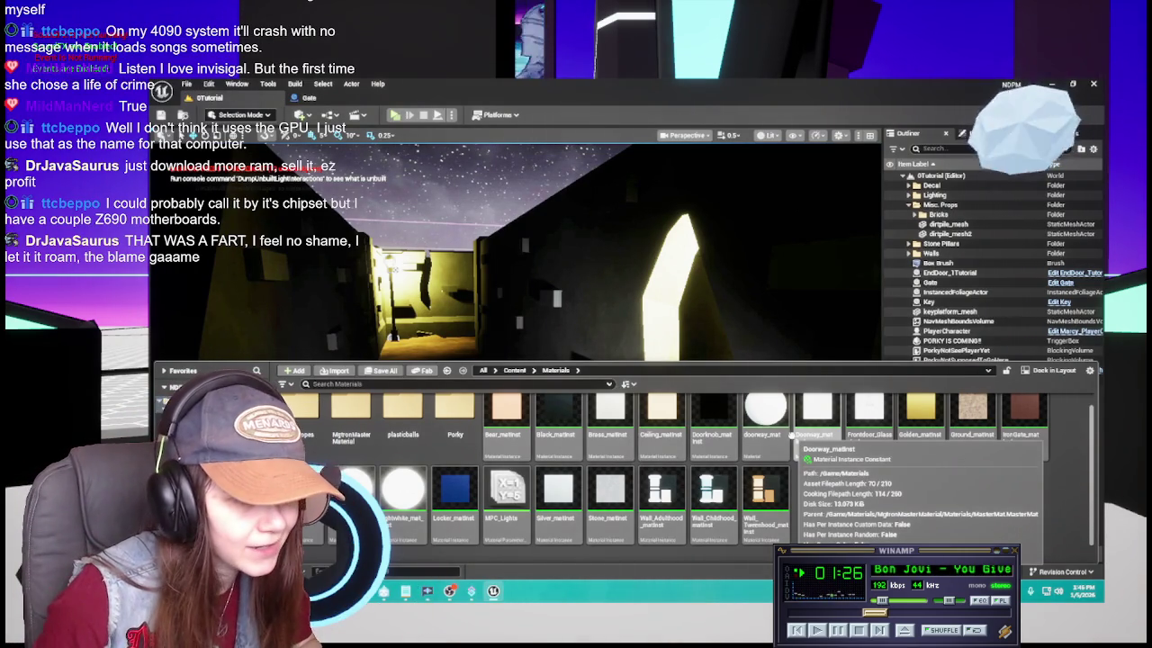
mouse_move(580, 291)
mouse_down()
mouse_move(558, 270)
mouse_move(583, 291)
mouse_up()
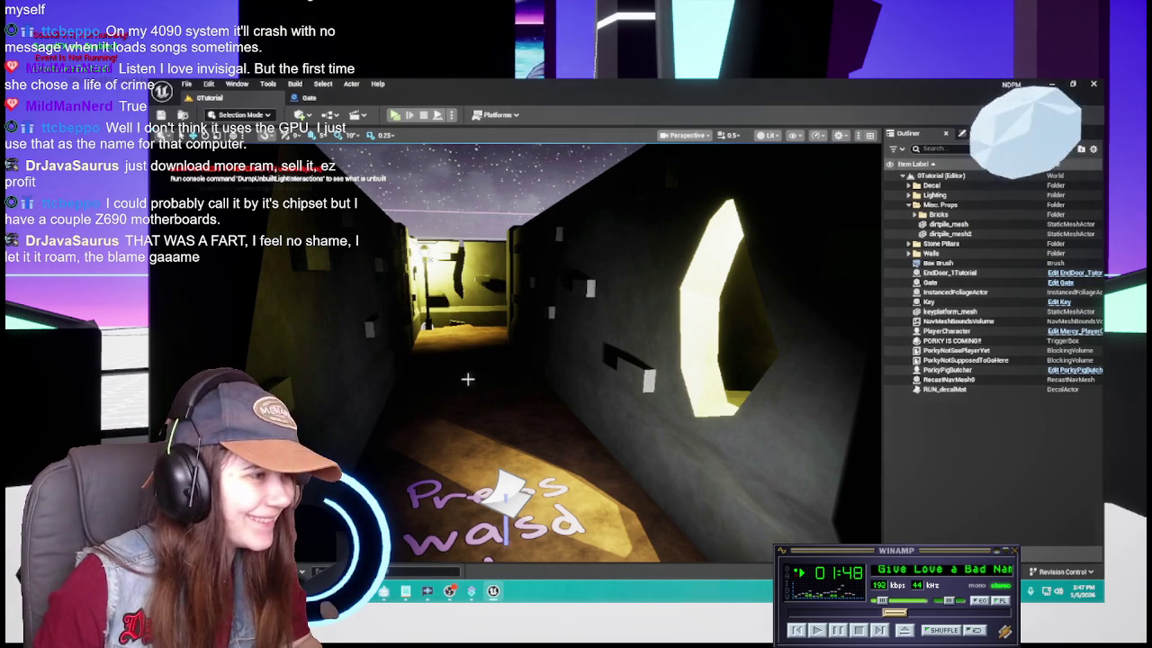
Check the Gate Blueprint, fly along the corridor once more, and close Unreal Editor
drag(460, 379, 475, 379)
click(306, 98)
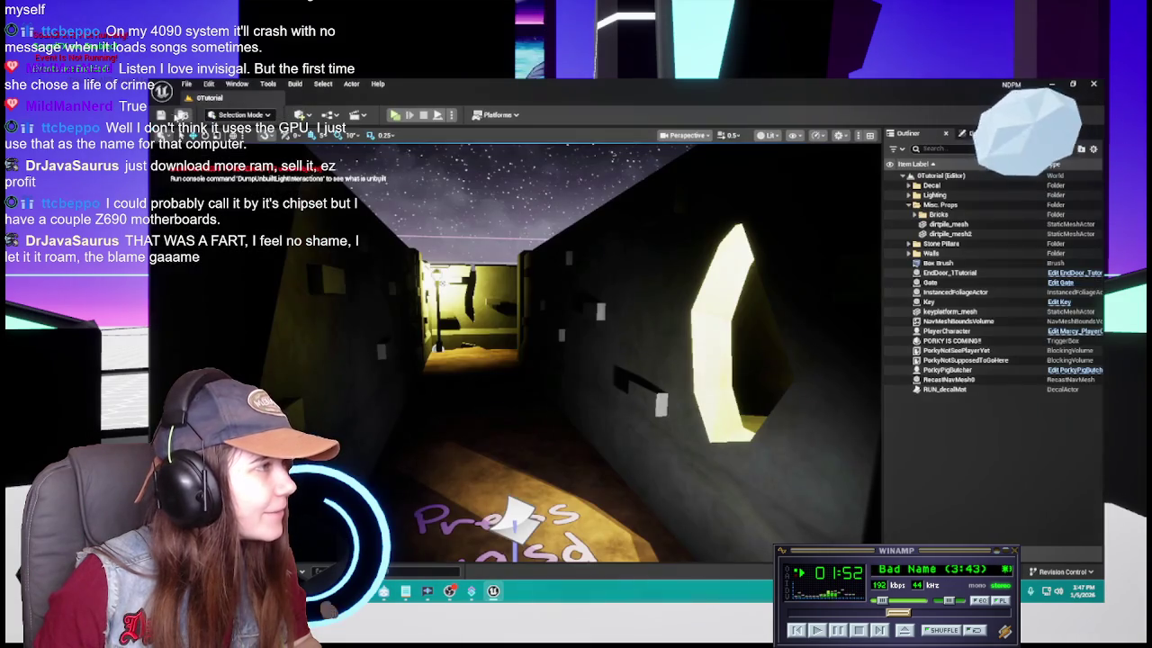
drag(599, 295, 599, 296)
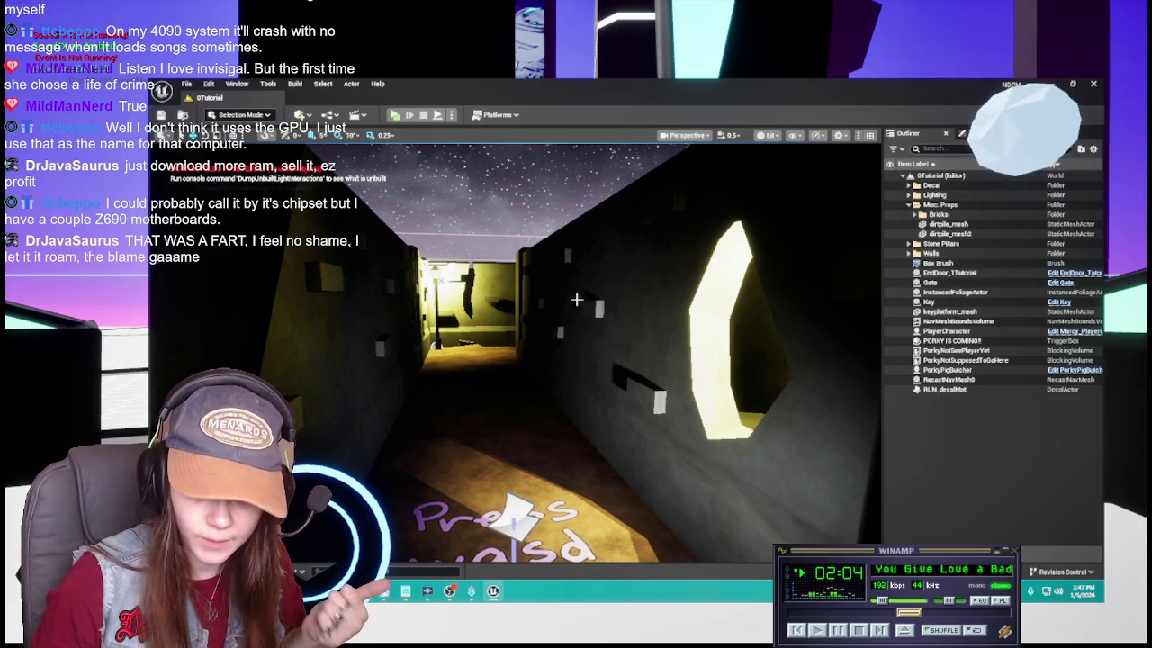
drag(604, 358, 601, 352)
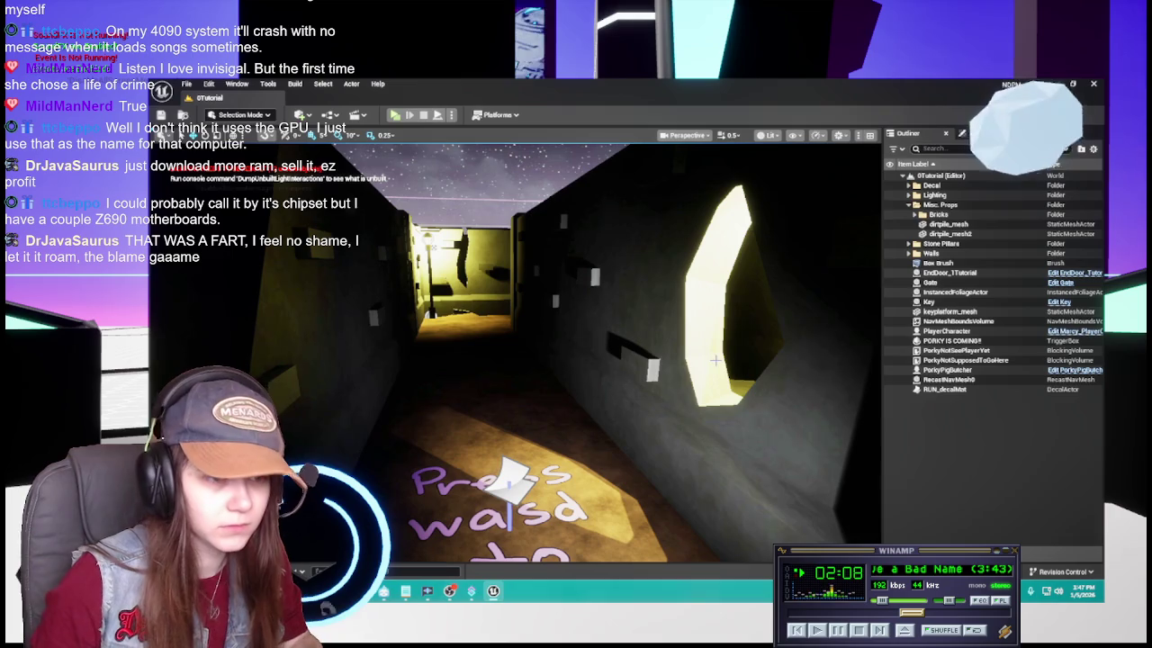
click(1091, 86)
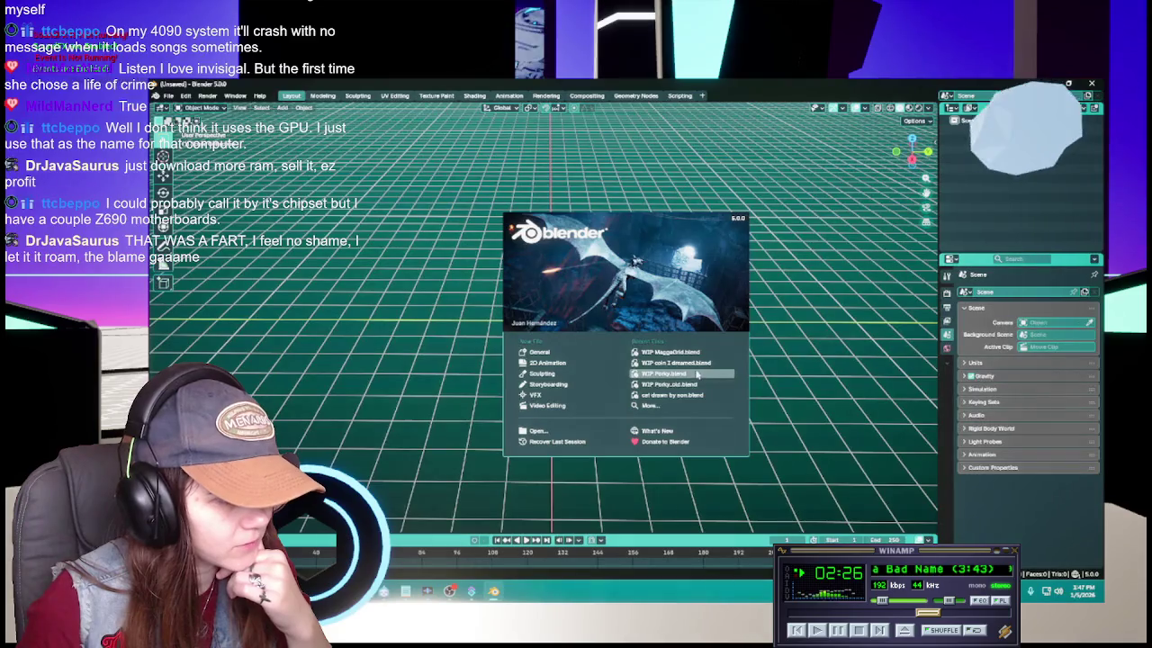
Open WIP Porky.blend from Recent Files and inspect the body mesh in Edit Mode
click(650, 358)
mouse_move(762, 341)
mouse_down()
mouse_move(735, 366)
mouse_move(641, 362)
mouse_move(740, 503)
mouse_move(683, 476)
mouse_move(612, 369)
mouse_up()
click(540, 360)
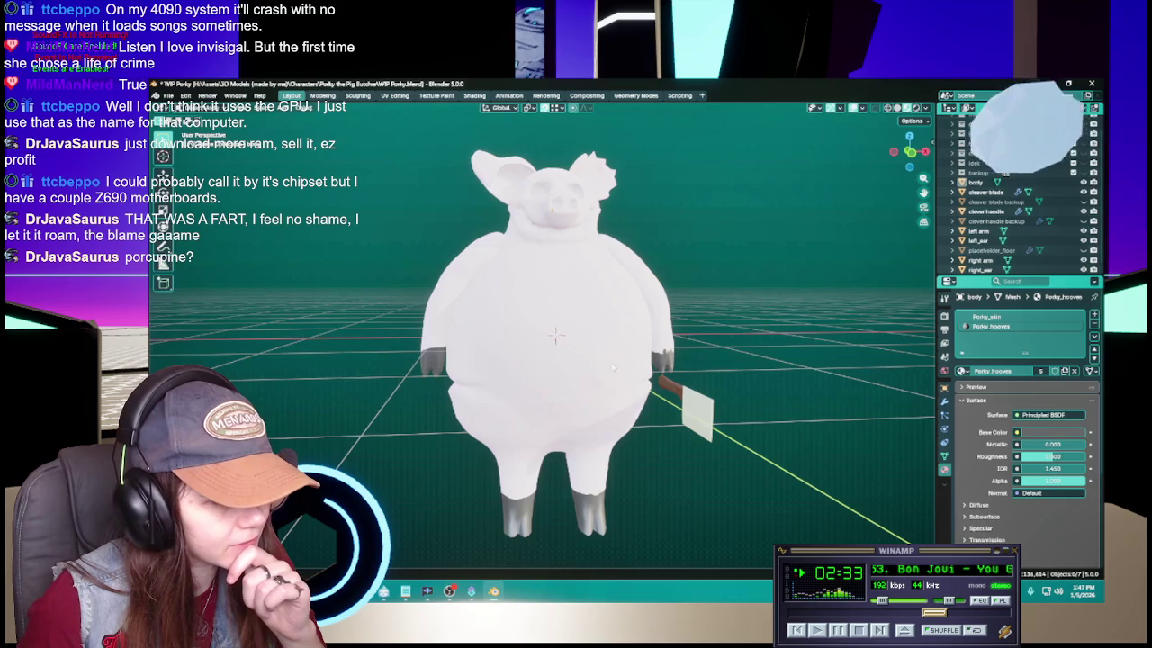
click(612, 369)
key(Tab)
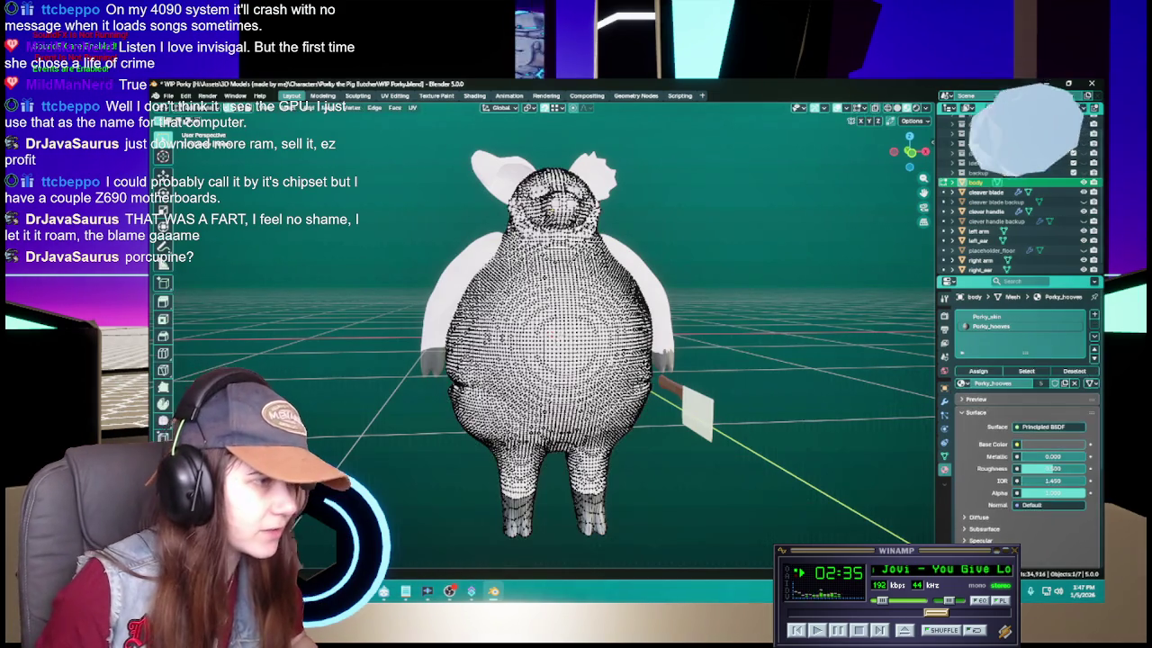
key(Tab)
Inspect the left and right arm meshes in Edit Mode
click(664, 324)
key(Tab)
drag(664, 324, 629, 351)
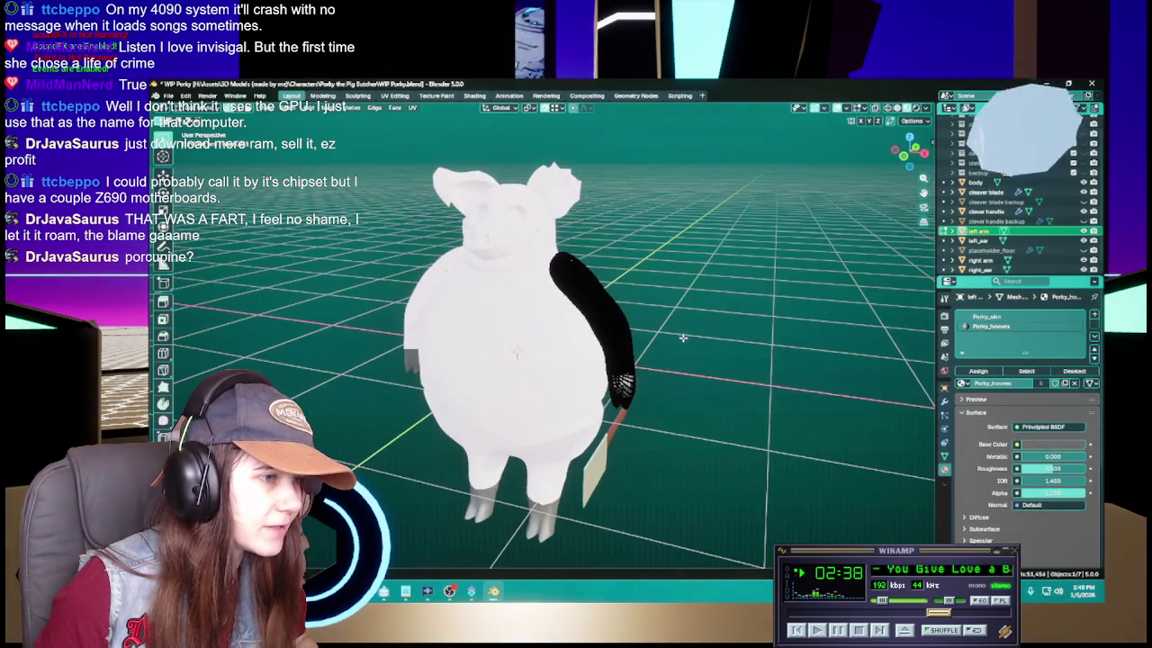
key(Tab)
click(981, 260)
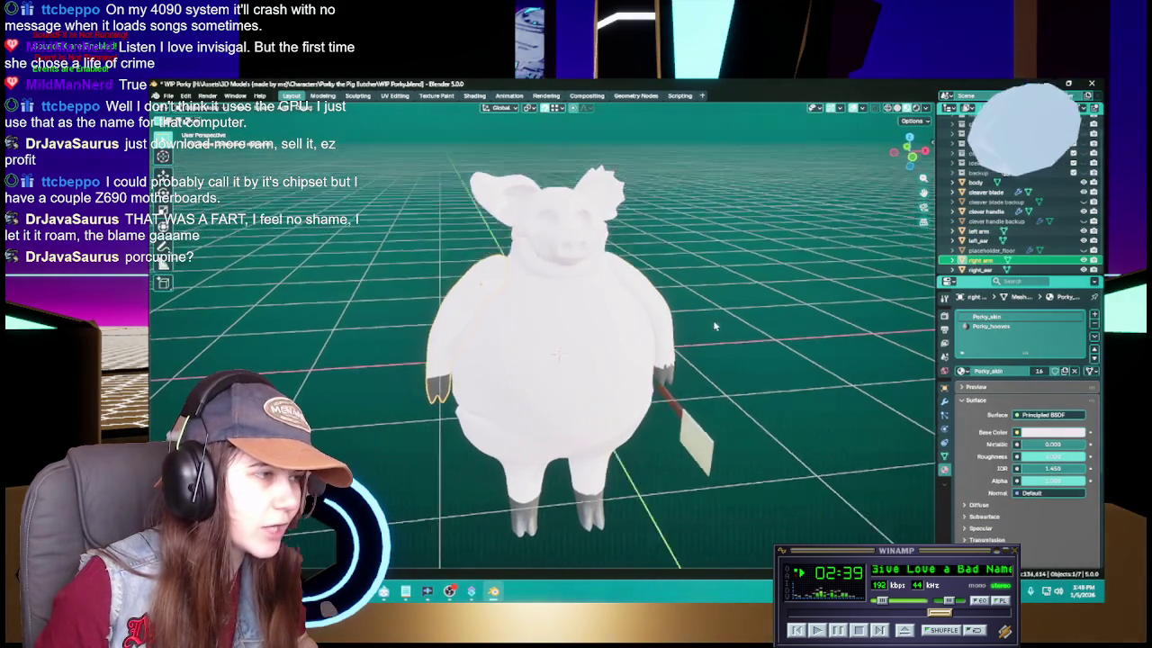
key(Tab)
key(Tab)
drag(758, 322, 641, 315)
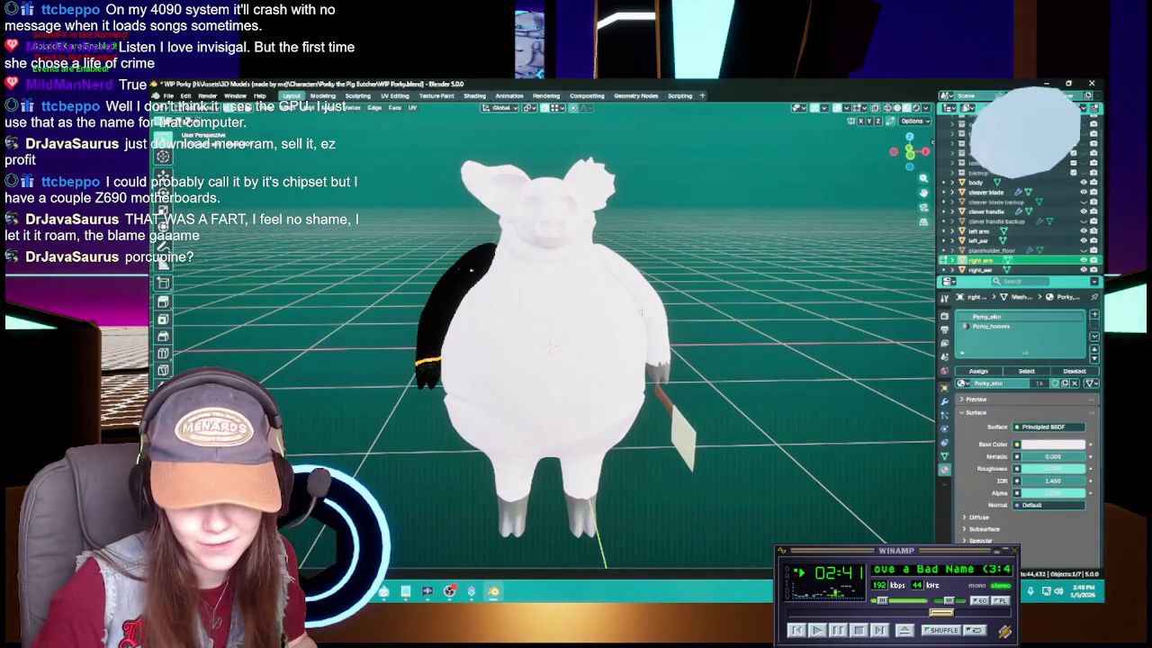
Save WIP Porky.blend, recheck the body mesh, and select the left ear
key(ctrl+s)
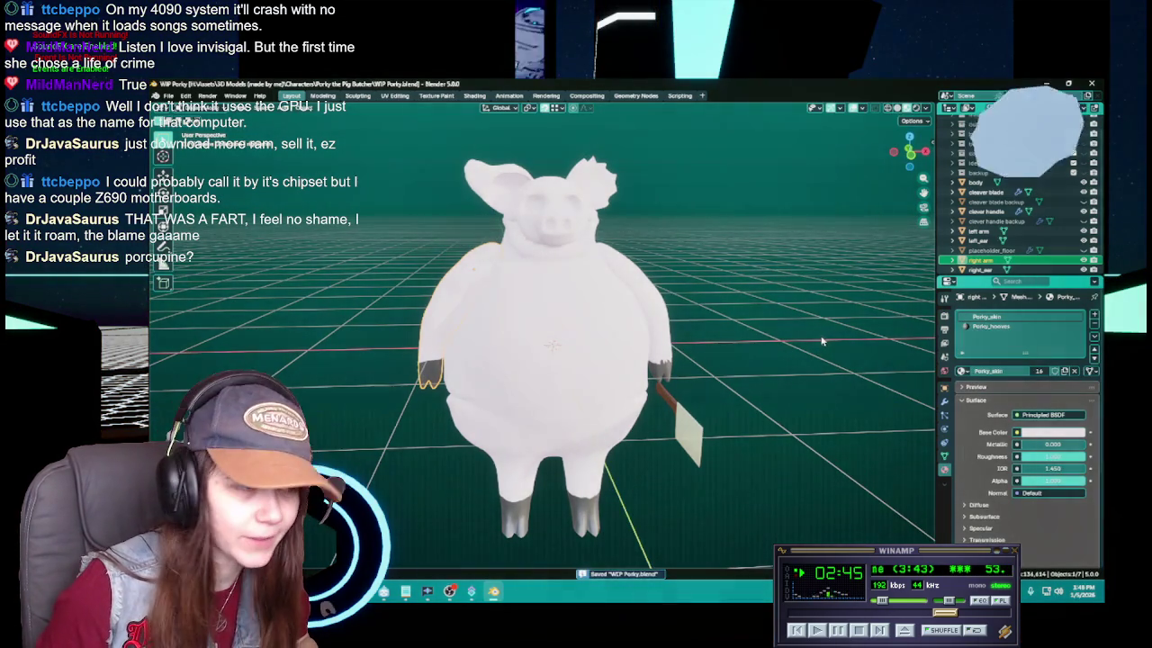
click(571, 335)
key(Tab)
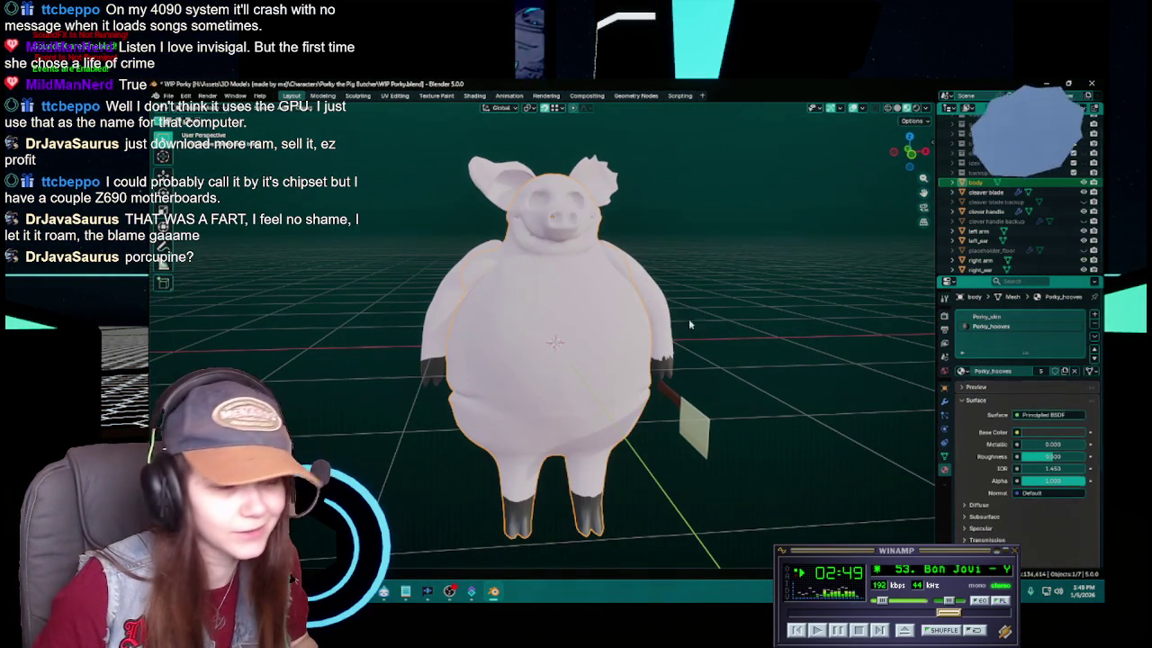
key(Tab)
click(588, 171)
Zoom in on the head and inspect the right ear mesh in Edit Mode
mouse_move(589, 171)
mouse_down()
mouse_move(643, 296)
mouse_move(727, 293)
mouse_move(499, 197)
mouse_up()
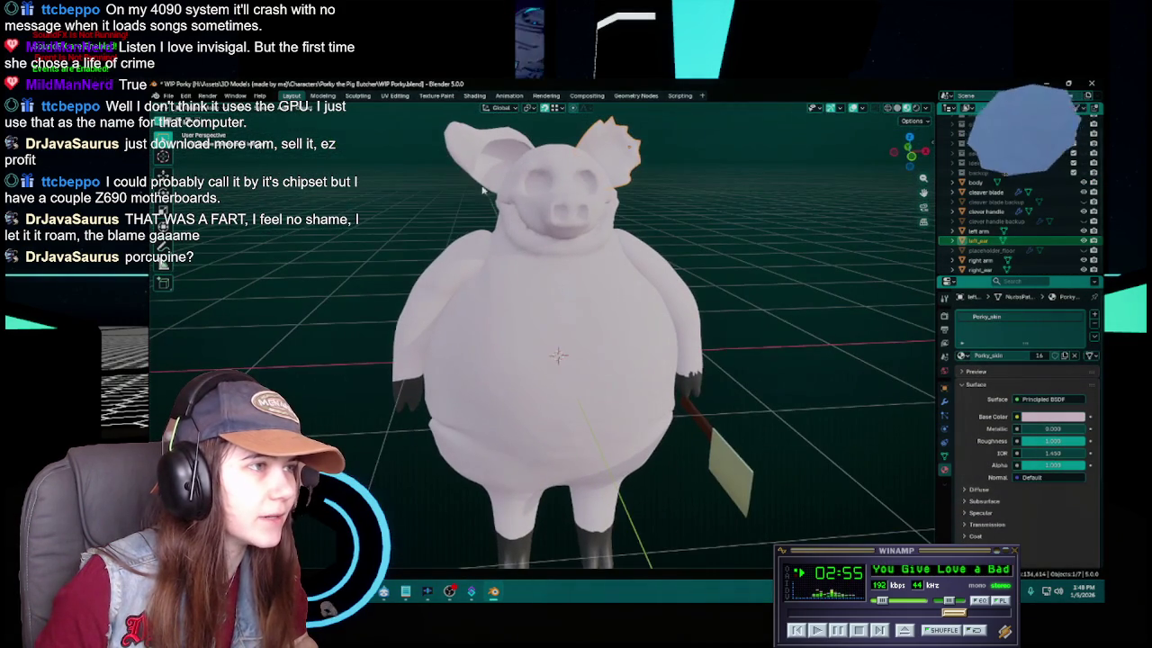
click(467, 164)
mouse_move(730, 225)
mouse_down()
mouse_move(725, 253)
mouse_move(722, 241)
mouse_up()
key(Tab)
key(Tab)
scroll(722, 238, down, 1)
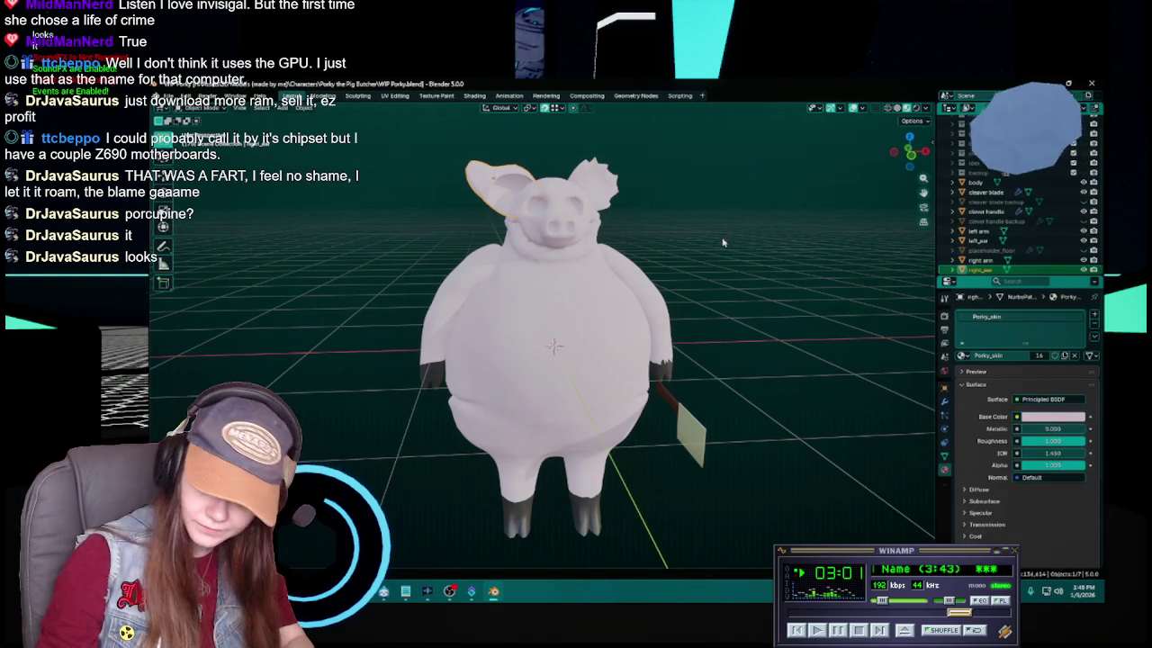
mouse_move(643, 376)
mouse_down()
mouse_move(711, 383)
mouse_move(678, 392)
mouse_move(755, 418)
mouse_move(681, 420)
mouse_up()
Select the body, view it from above, and save WIP Porky.blend again
click(648, 381)
drag(655, 418, 731, 419)
scroll(732, 420, up, 4)
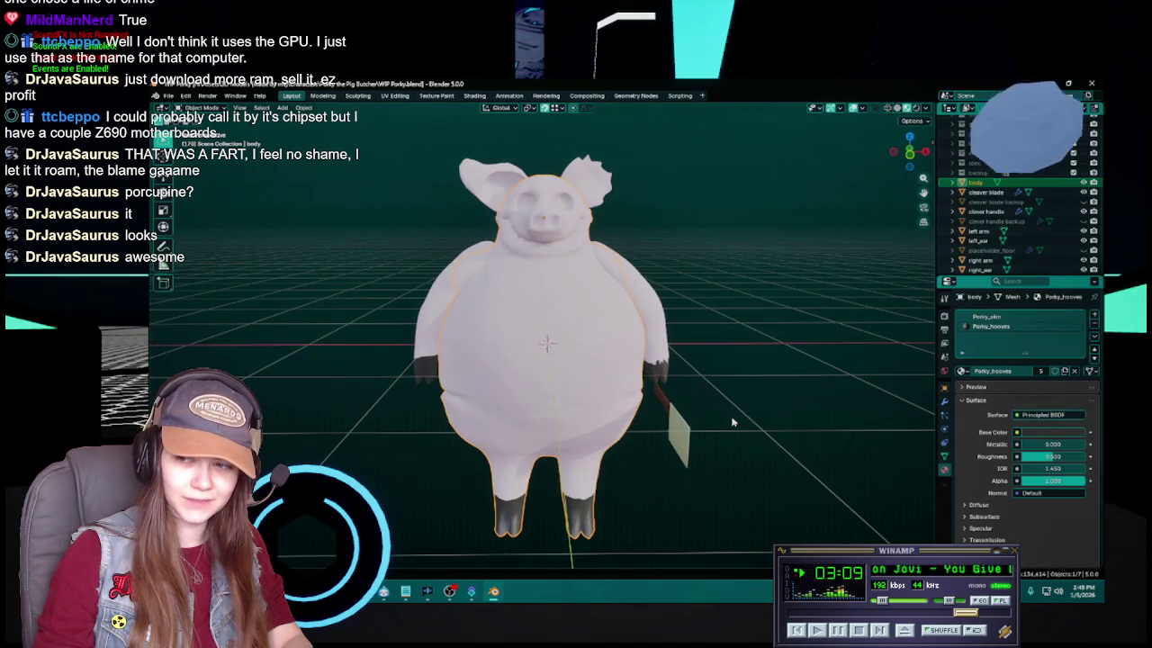
drag(740, 425, 743, 430)
key(ctrl+s)
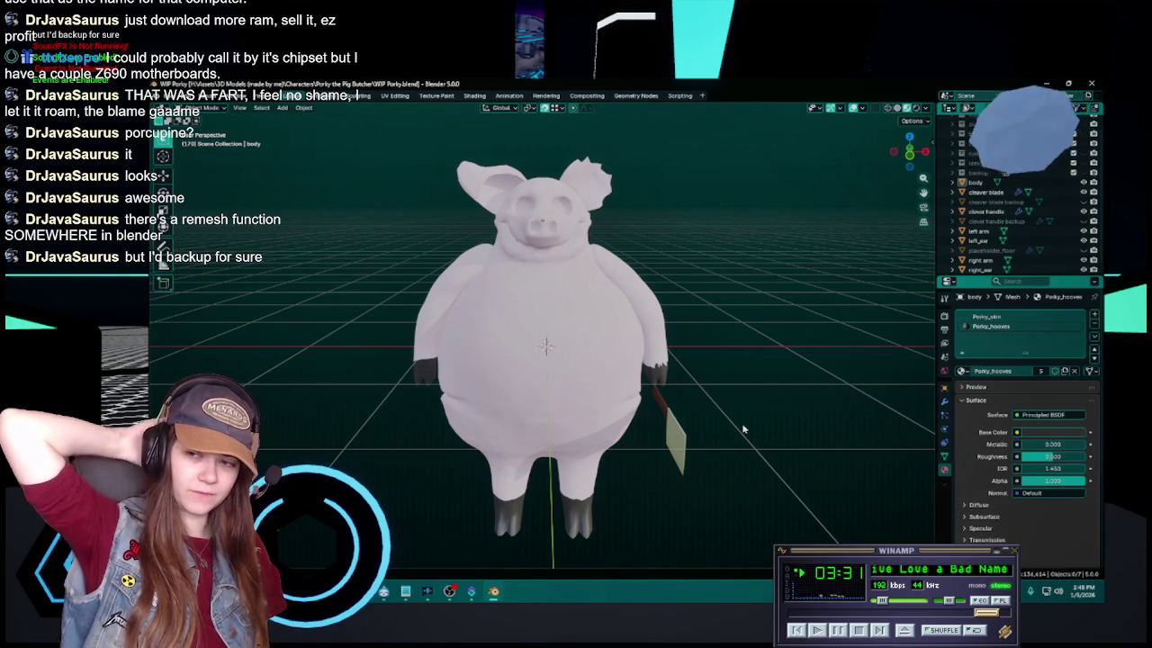
Expand the backup collection and toggle visibility of the backup arm and body meshes
scroll(969, 184, up, 2)
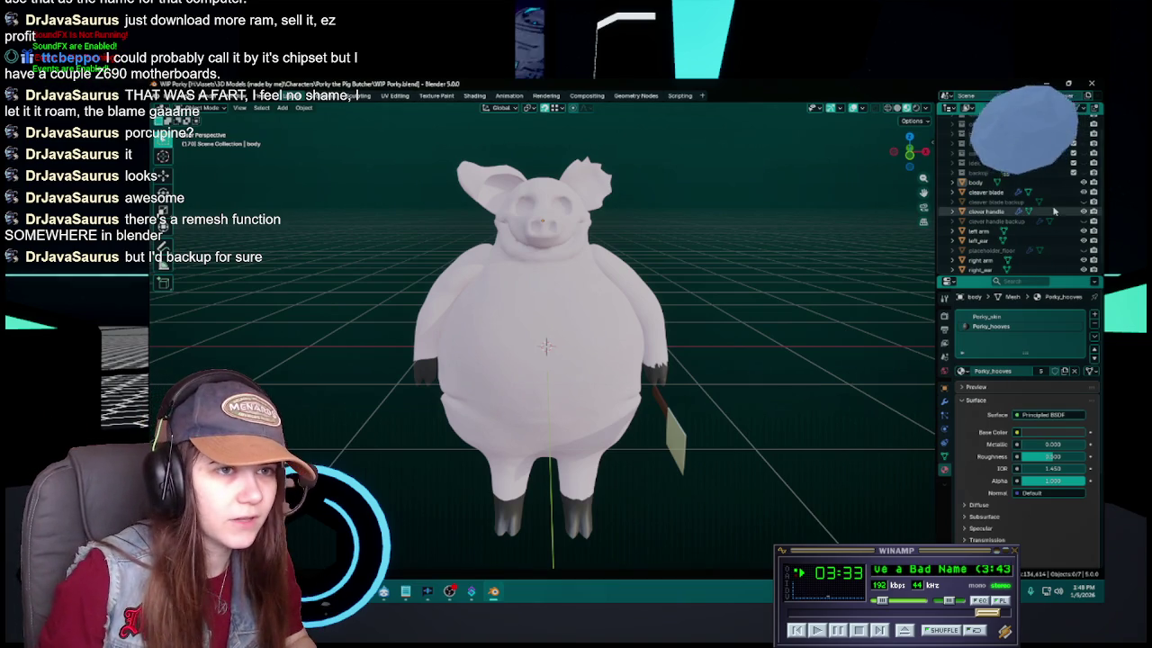
click(952, 189)
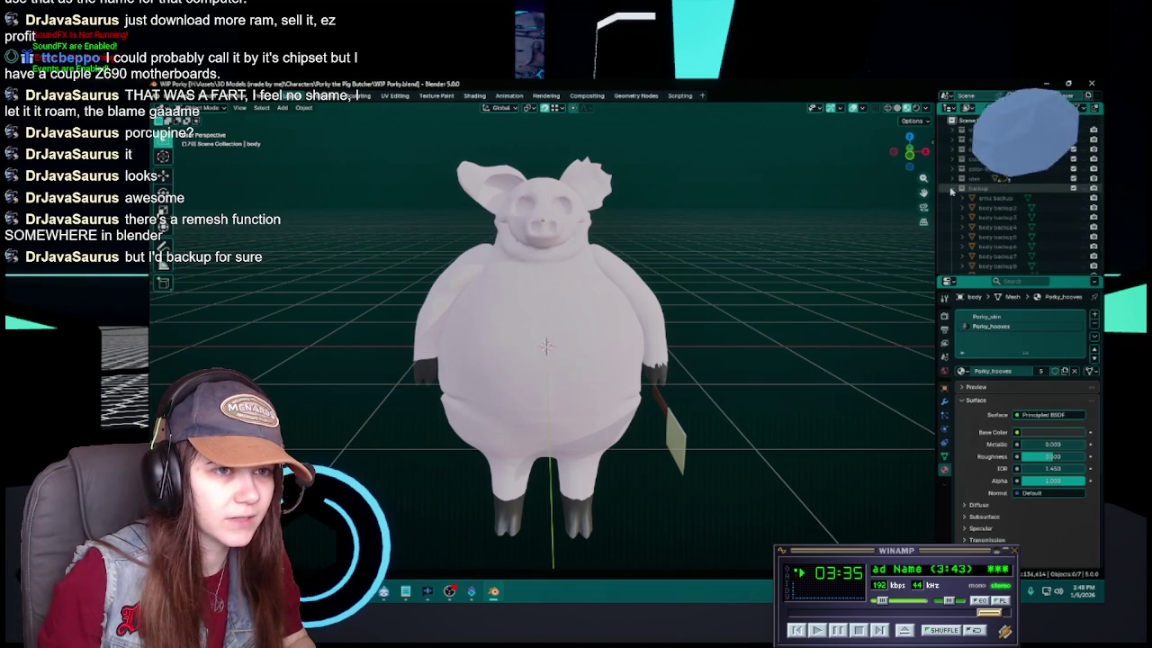
click(1080, 189)
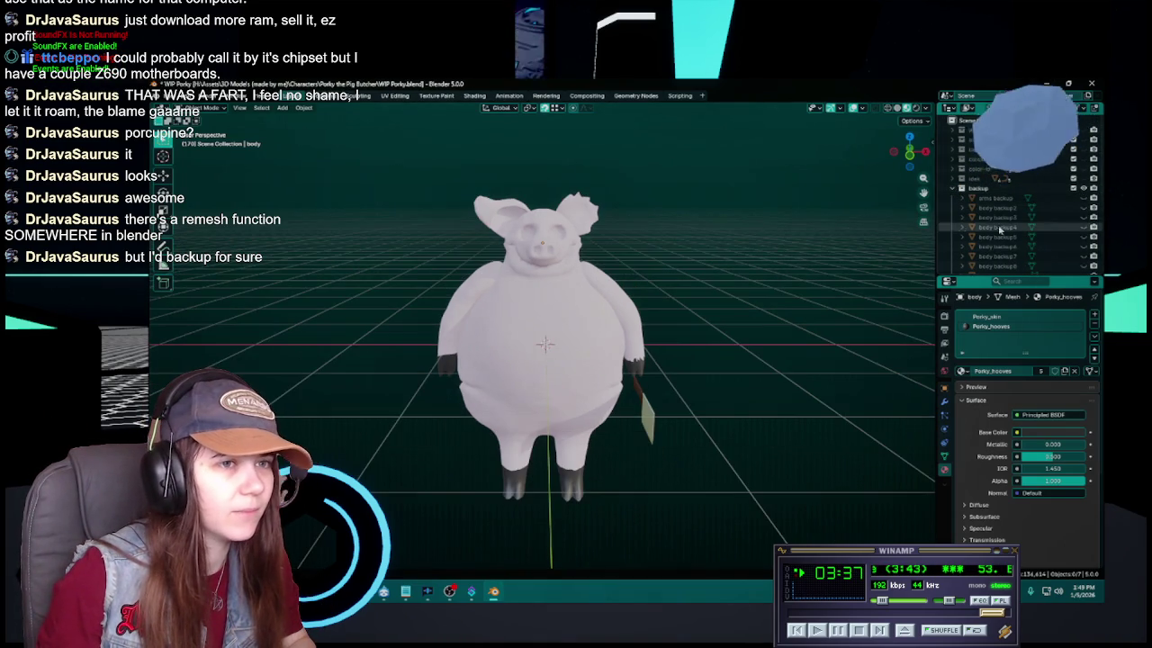
drag(1084, 197, 1084, 228)
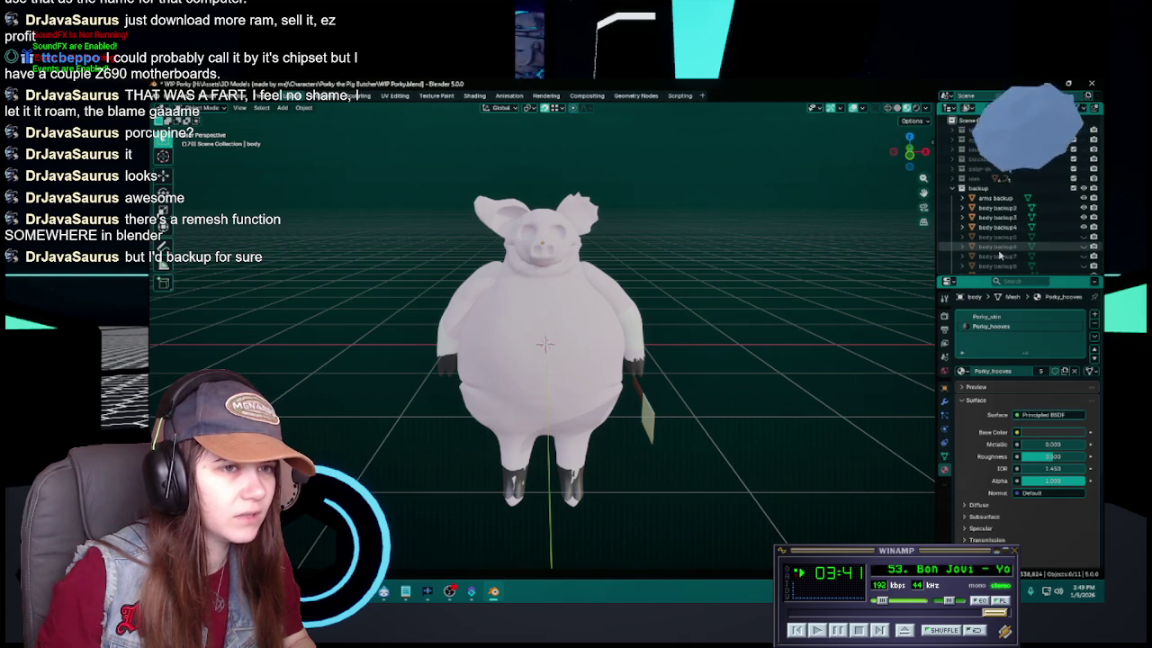
scroll(1083, 240, down, 5)
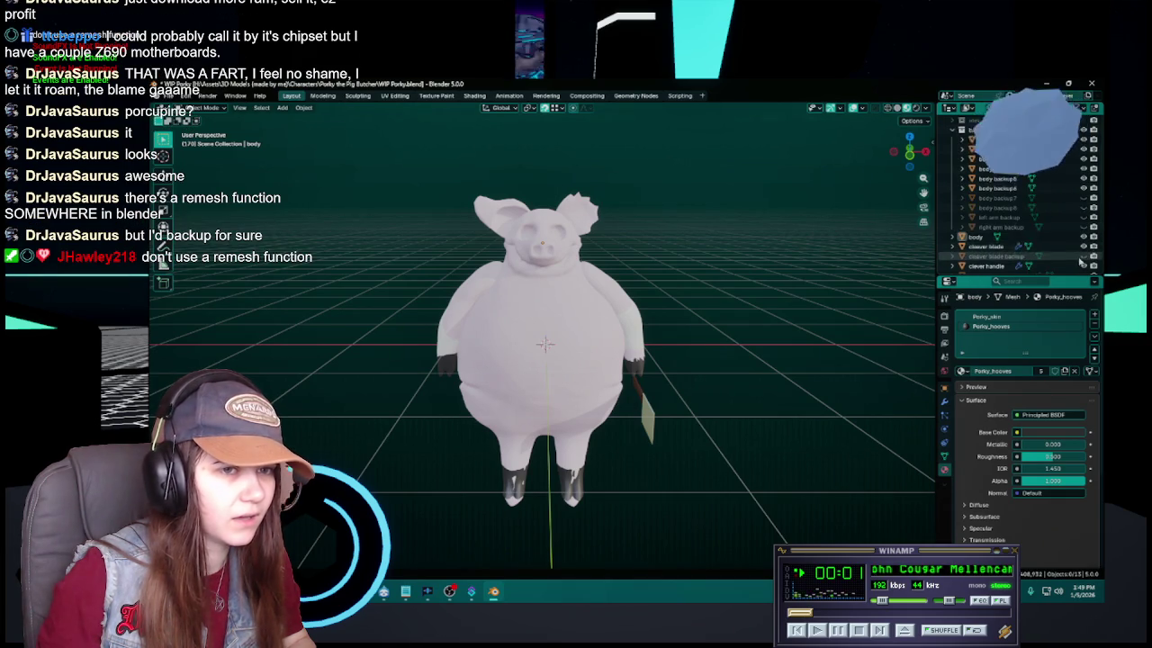
drag(1083, 207, 1083, 227)
click(1017, 227)
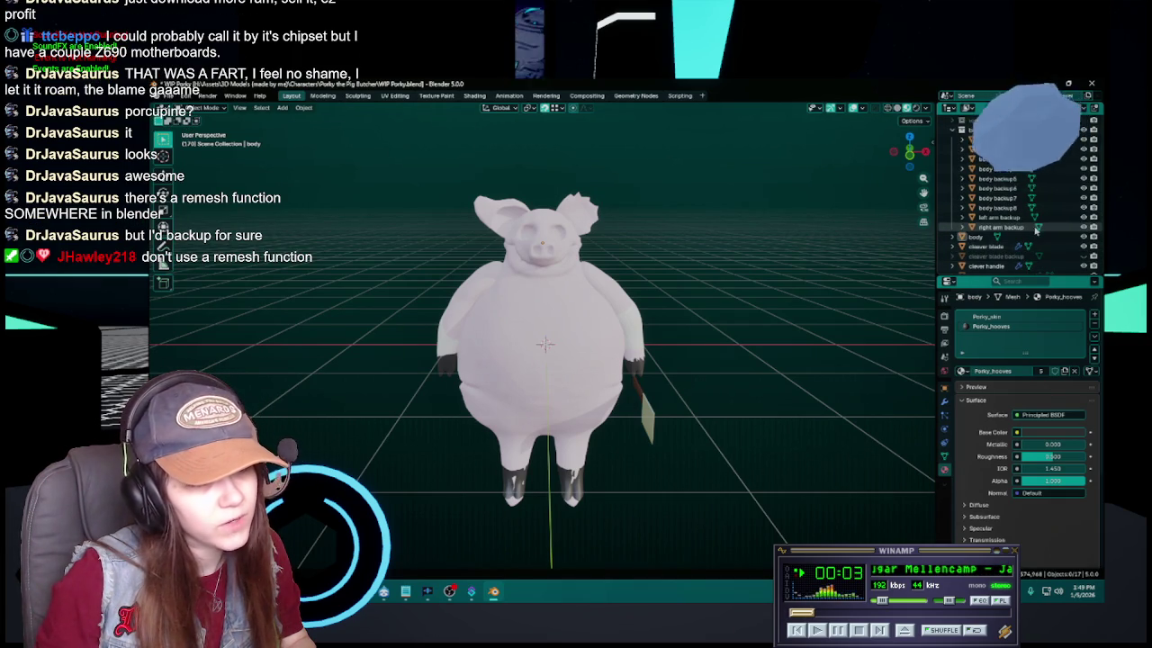
mouse_move(569, 317)
mouse_down()
mouse_move(730, 322)
mouse_move(659, 318)
mouse_move(684, 315)
mouse_up()
Hide the arms backup and body backups 3 through 8, leaving seven visible objects
scroll(1049, 201, up, 3)
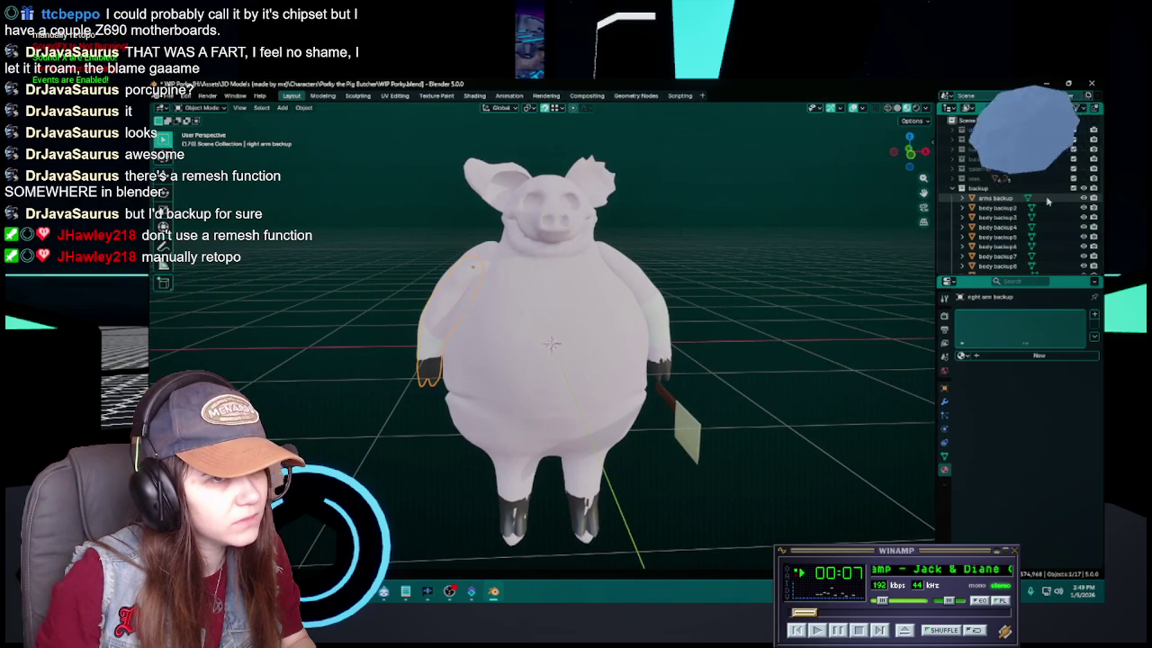
click(1085, 202)
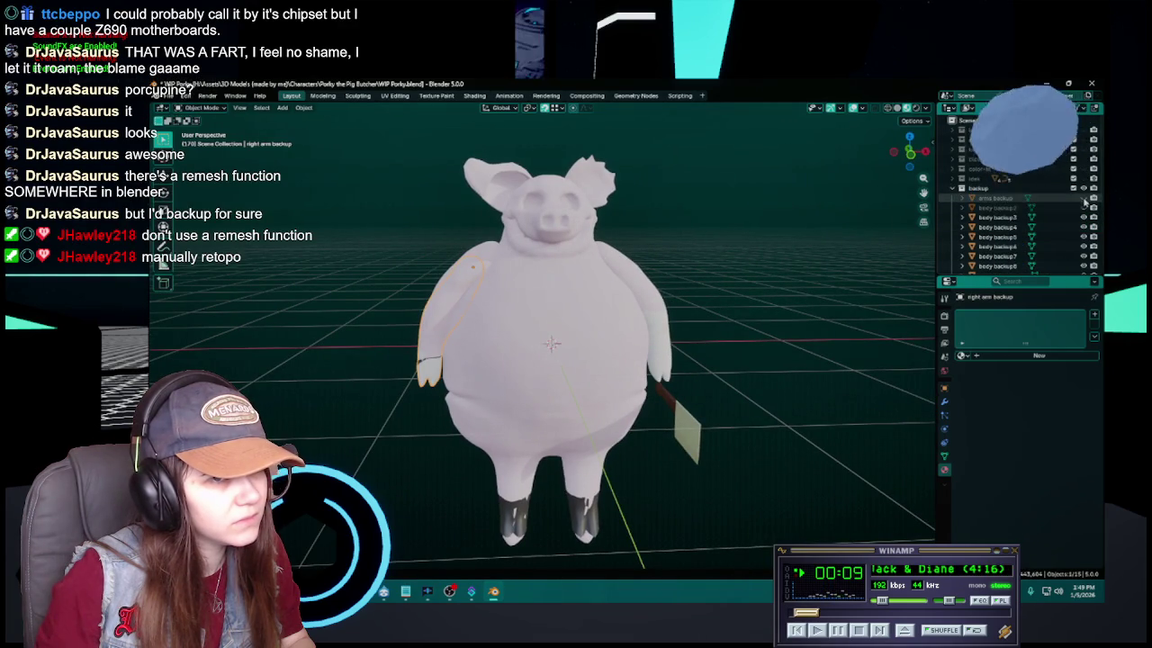
click(1085, 207)
click(1085, 188)
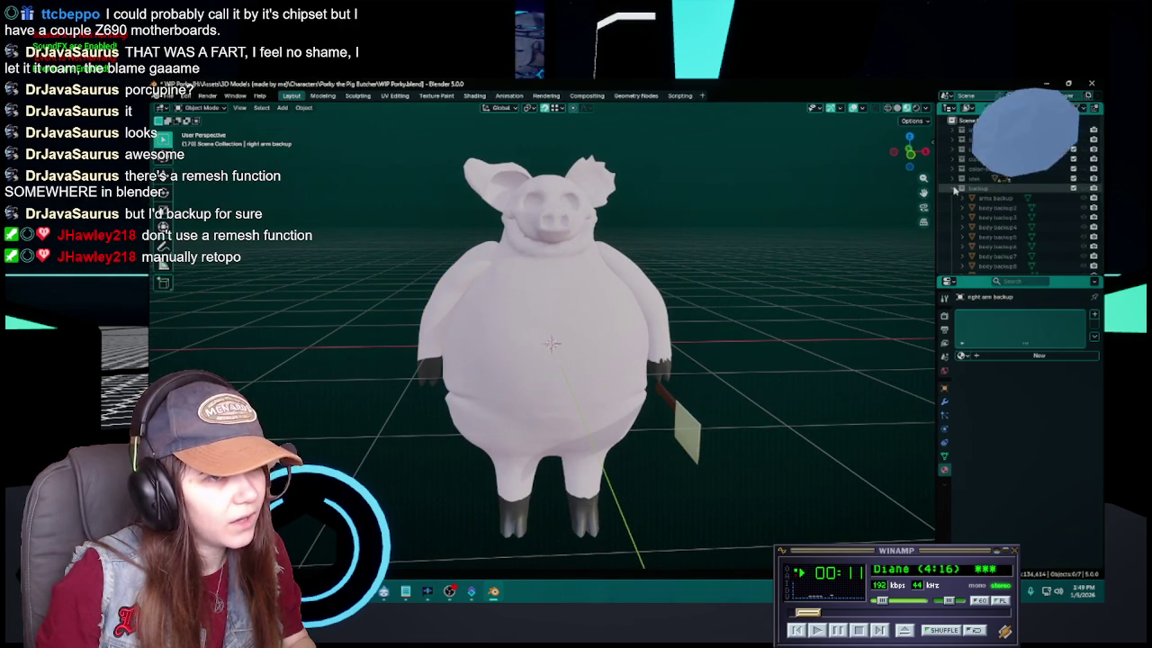
click(1082, 189)
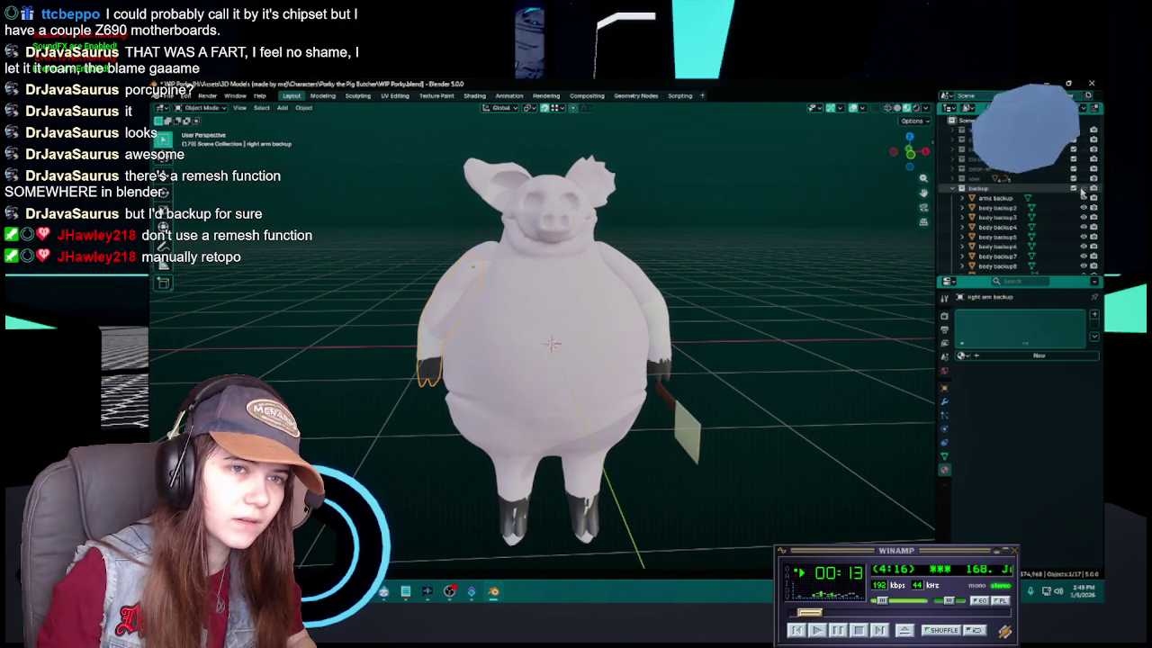
scroll(1026, 200, down, 3)
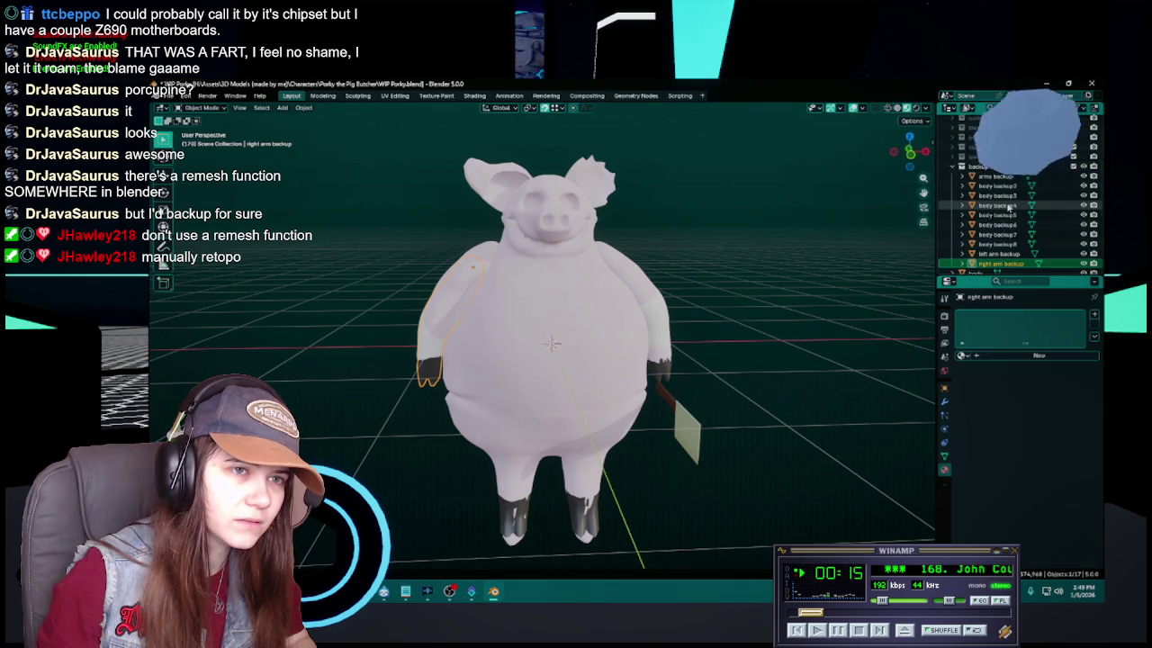
scroll(1005, 203, up, 2)
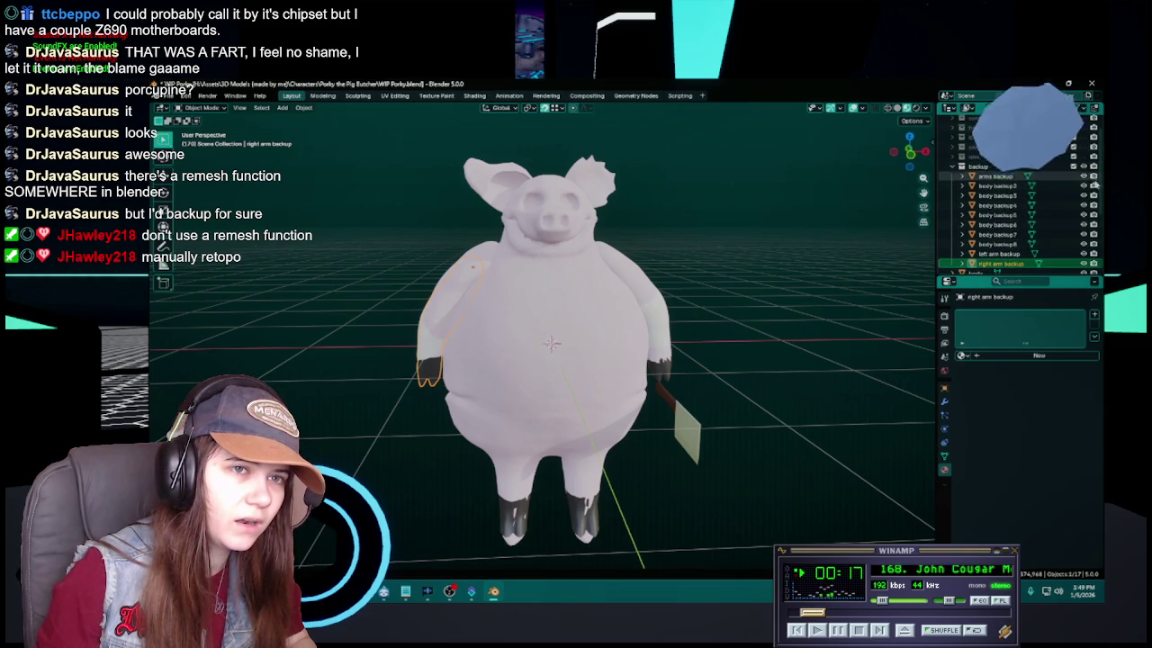
click(1083, 177)
drag(1083, 196, 1084, 264)
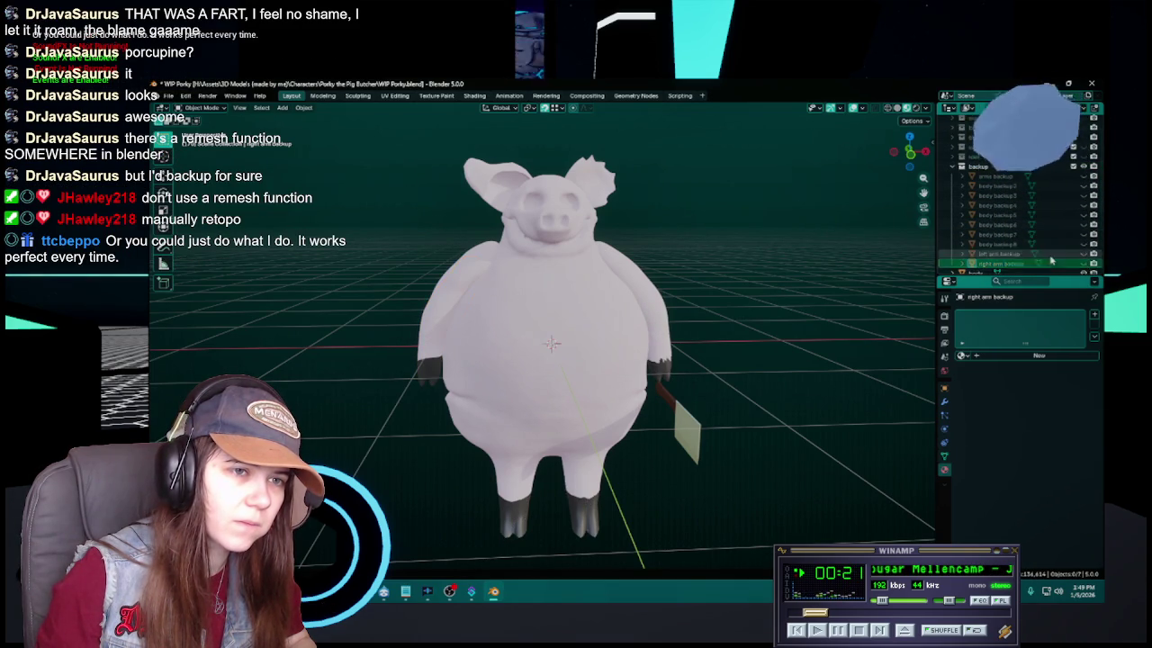
scroll(990, 261, down, 5)
scroll(983, 270, up, 2)
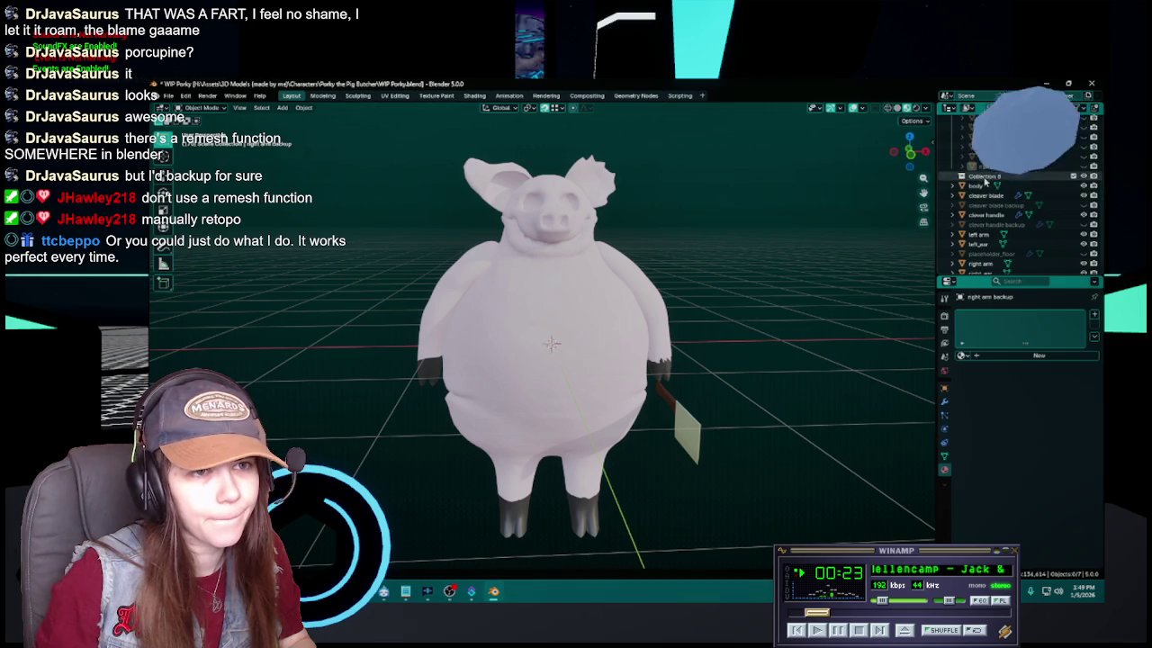
Rename the new collection to 'pre-retopo'
double_click(983, 189)
text(pre-)
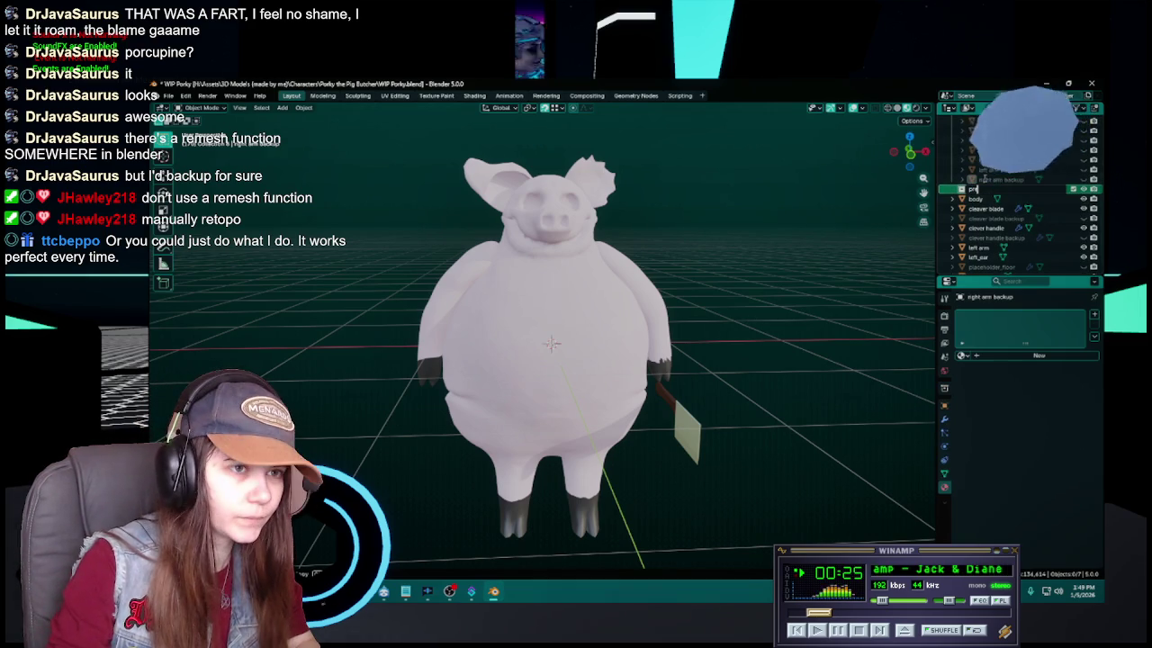
text(retopo)
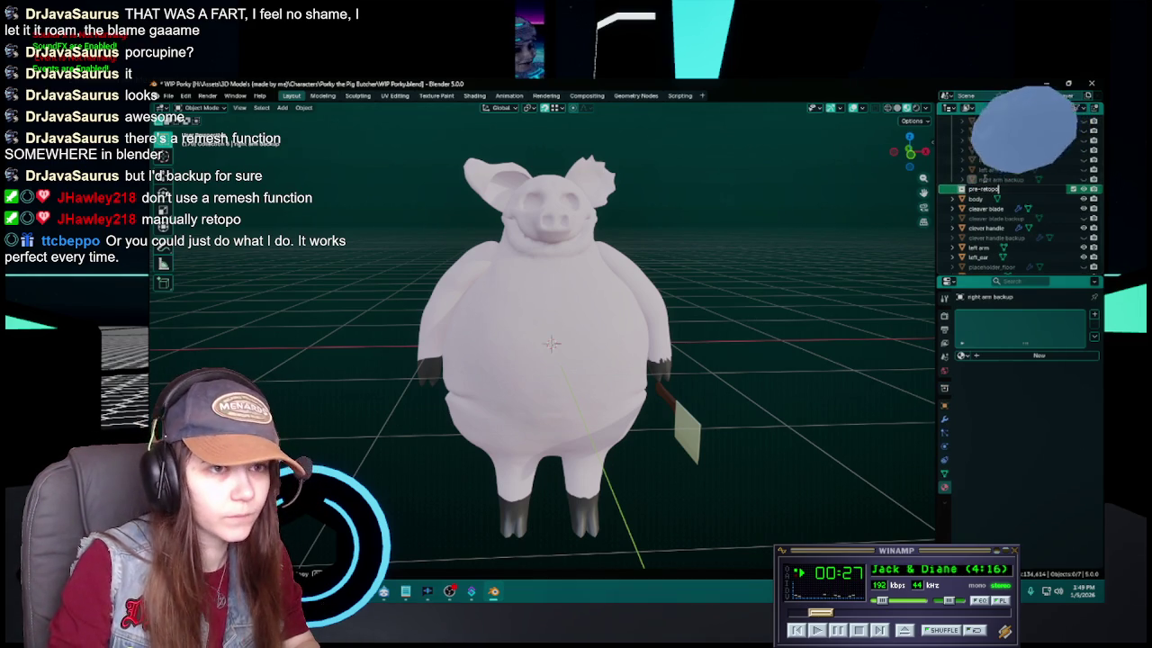
key(Return)
scroll(986, 187, up, 4)
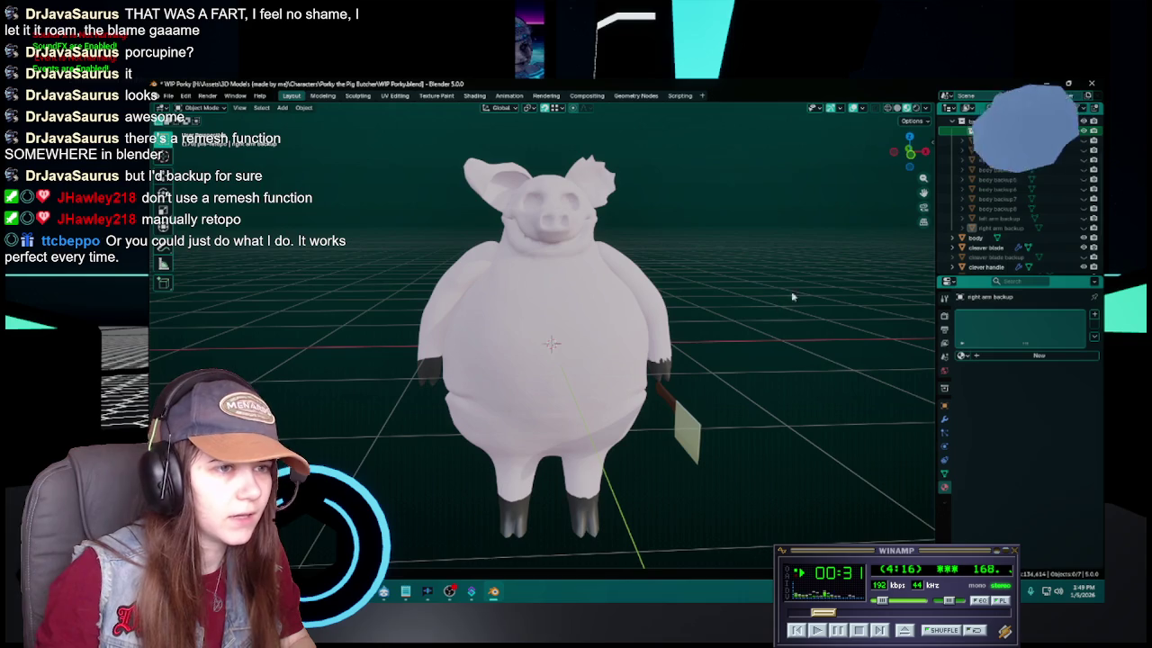
scroll(550, 342, down, 1)
scroll(1028, 234, down, 3)
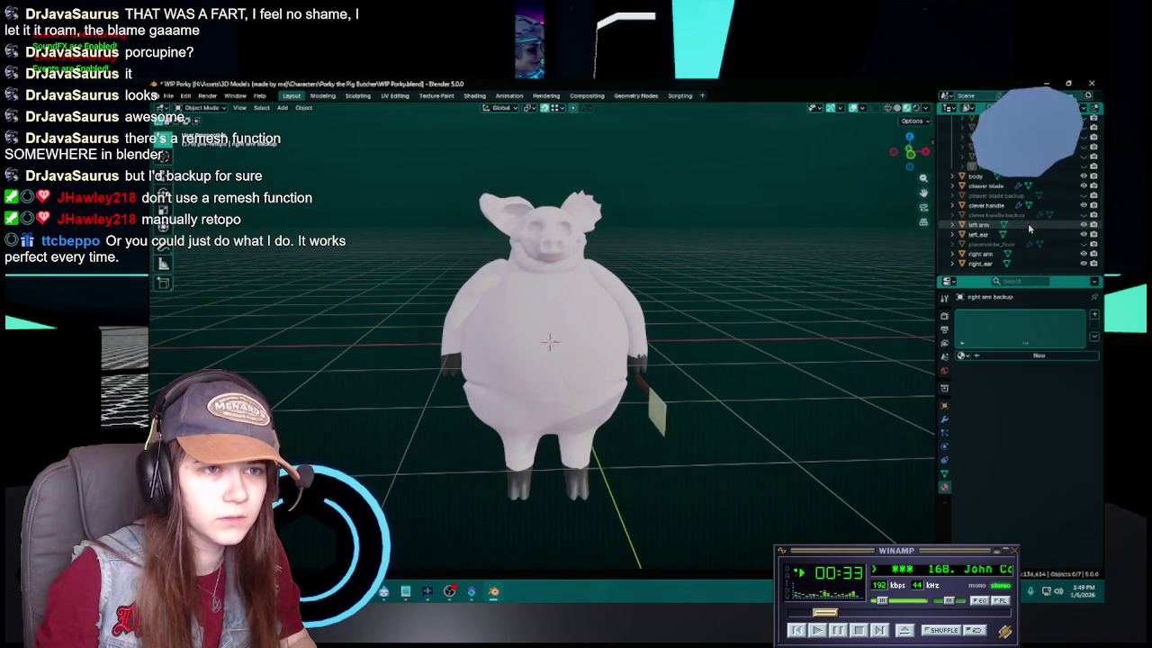
Box-select the seven pig parts and paste .001 copies of them as a backup
drag(405, 168, 517, 333)
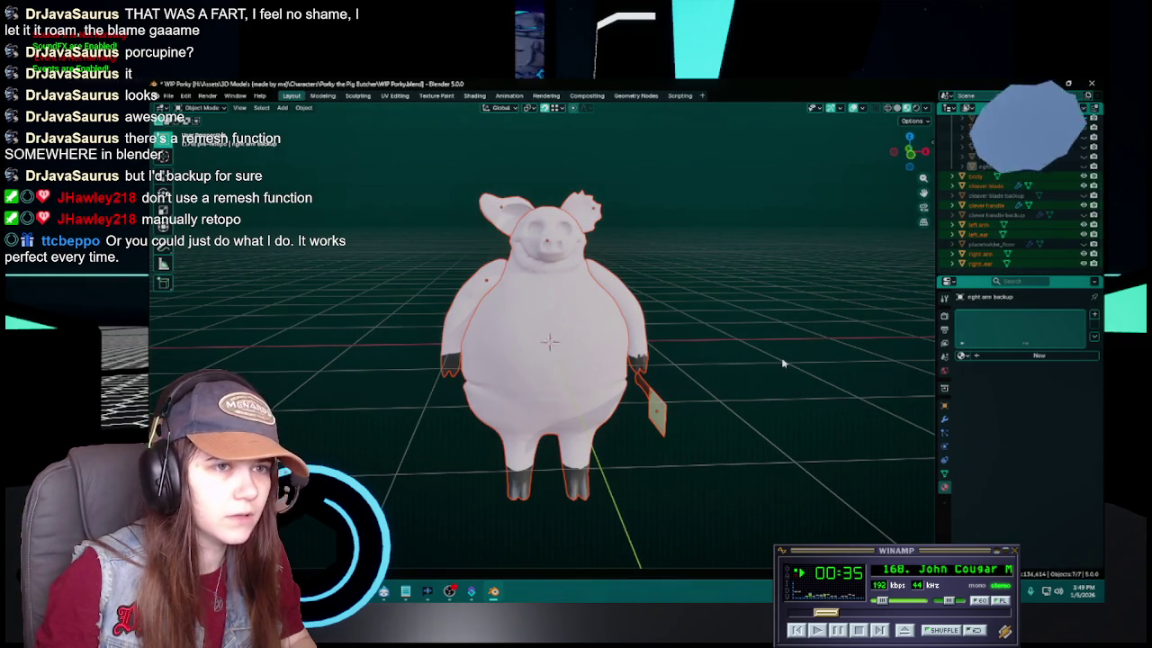
scroll(987, 254, up, 3)
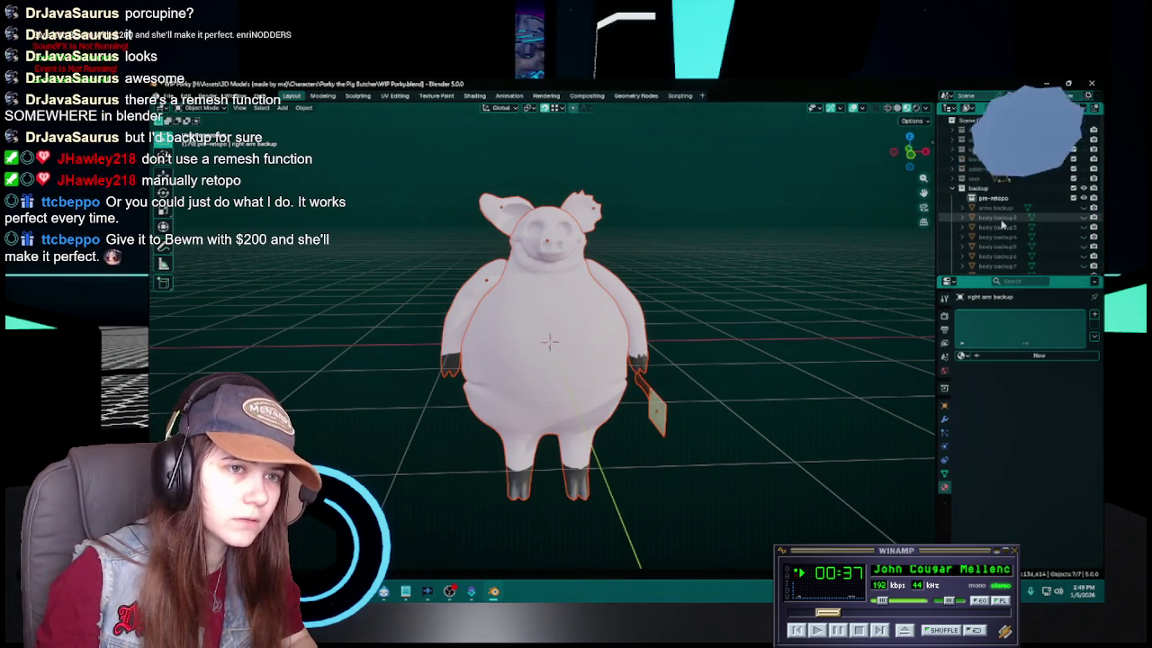
key(KP_Decimal)
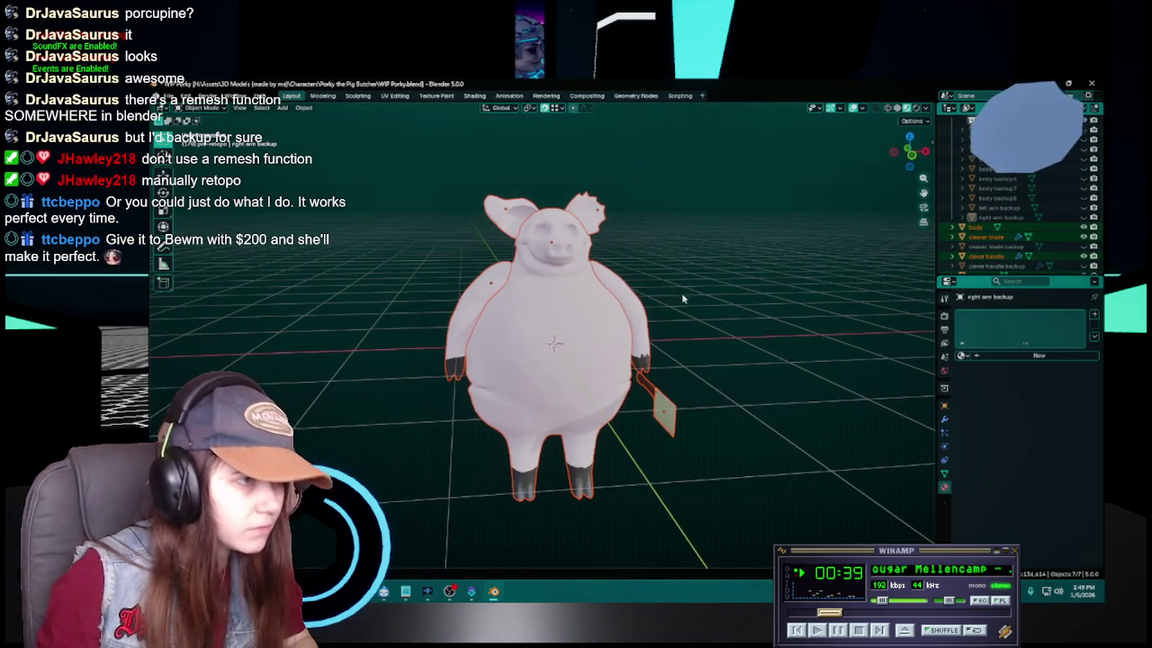
key(ctrl+c)
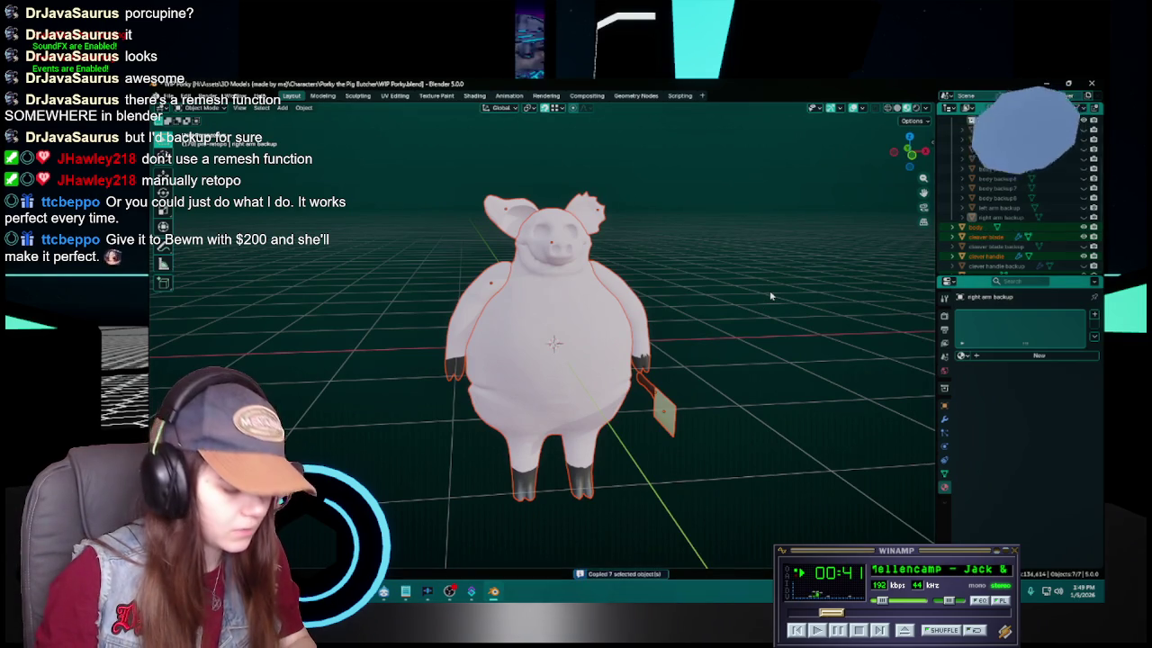
key(ctrl+v)
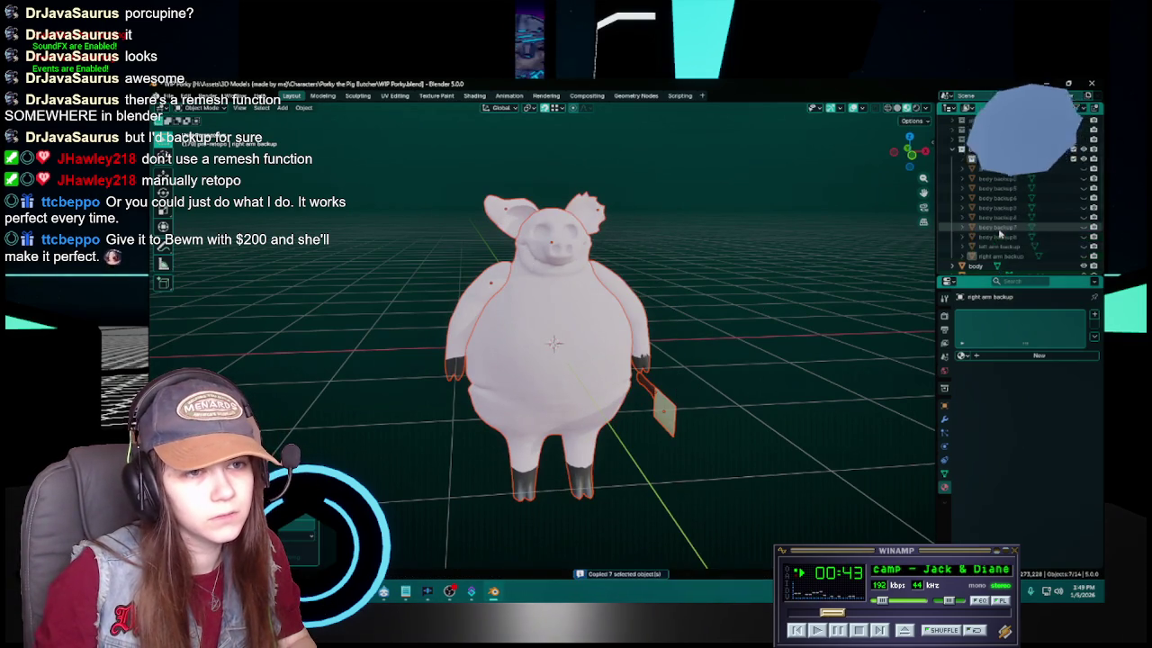
scroll(1026, 180, up, 3)
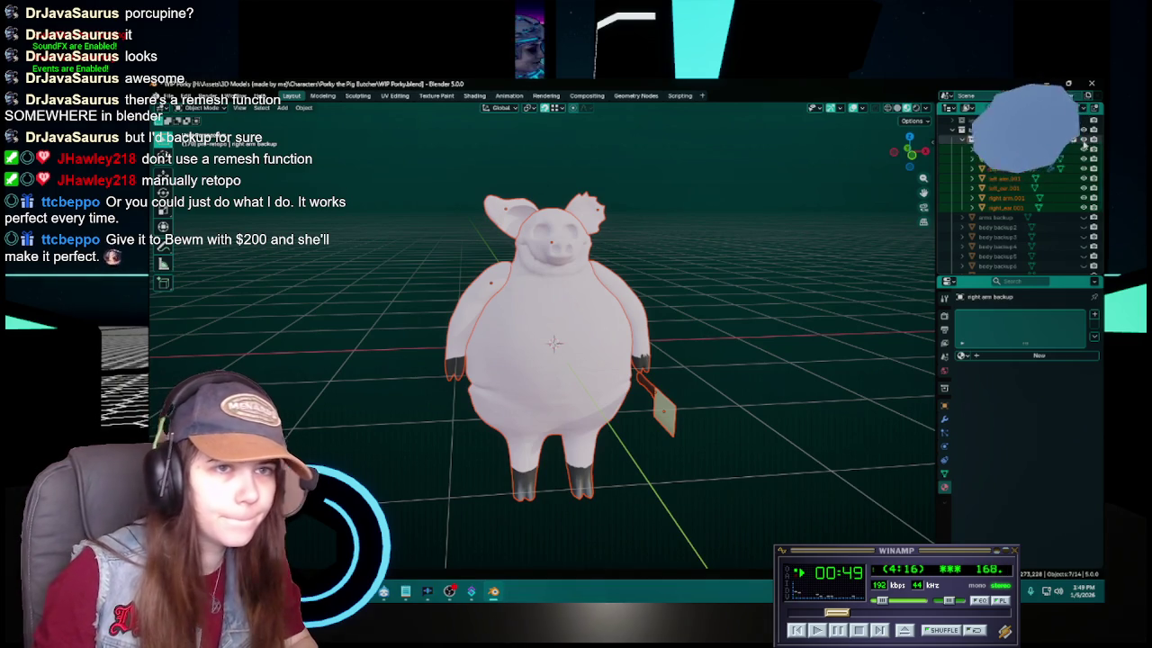
click(1085, 135)
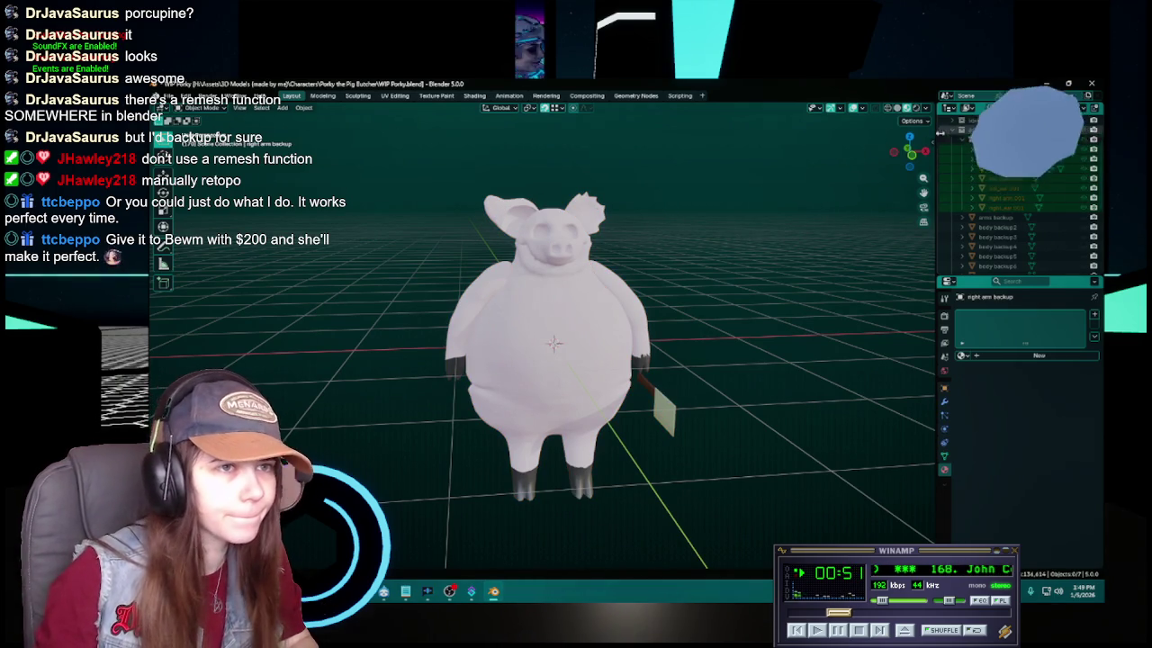
scroll(967, 198, down, 5)
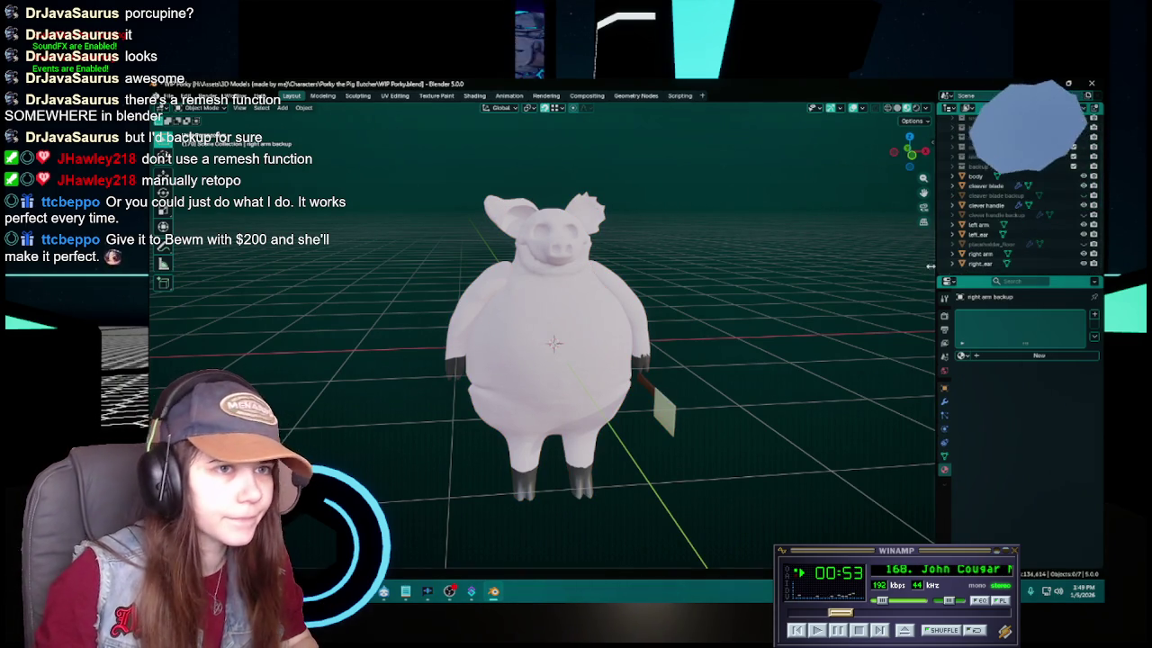
click(983, 264)
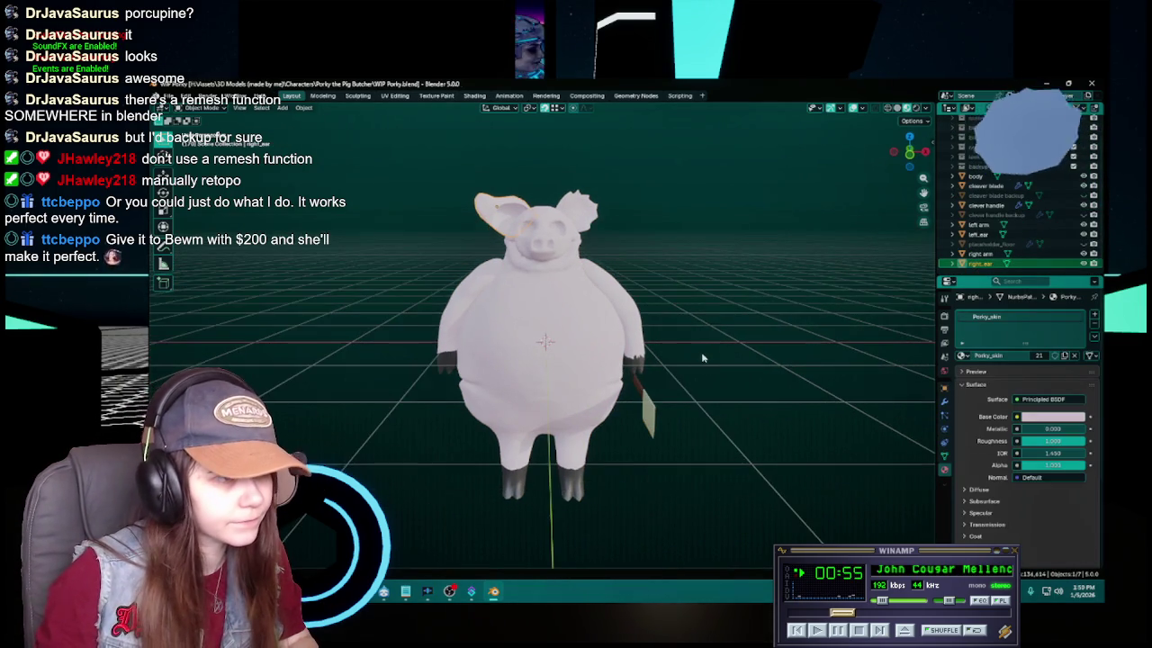
Save WIP Porky.blend, then select the pig's body and orbit slightly around it
key(ctrl+s)
click(557, 324)
drag(558, 324, 746, 321)
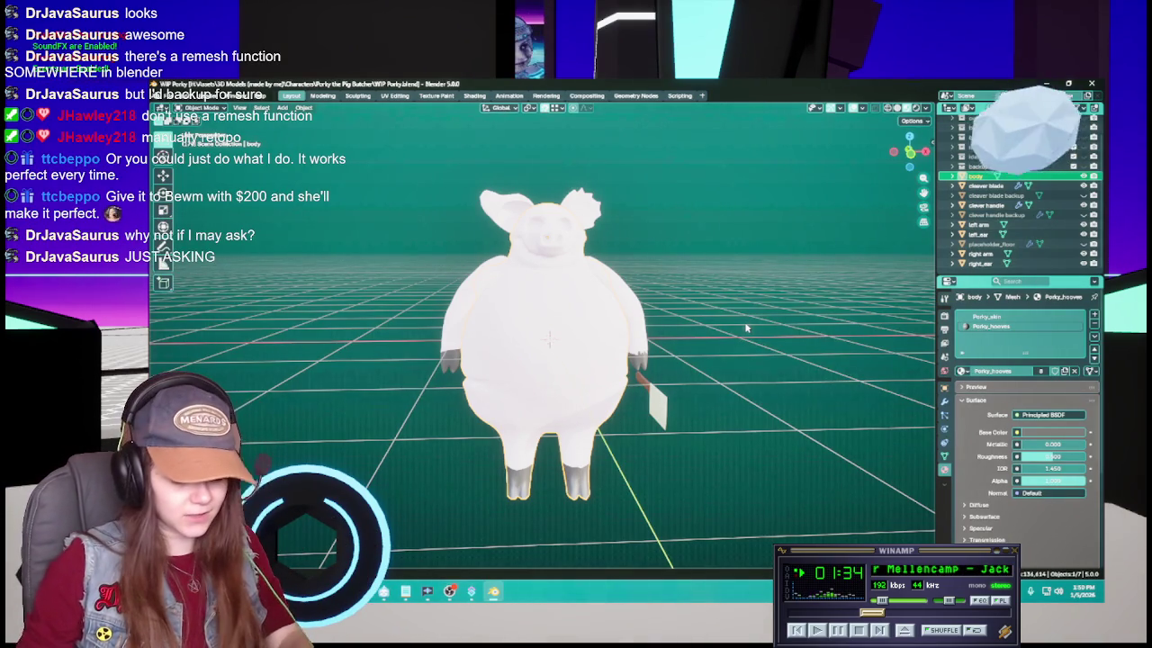
Select the pig's left and right arms and save WIP Porky.blend
scroll(647, 419, up, 2)
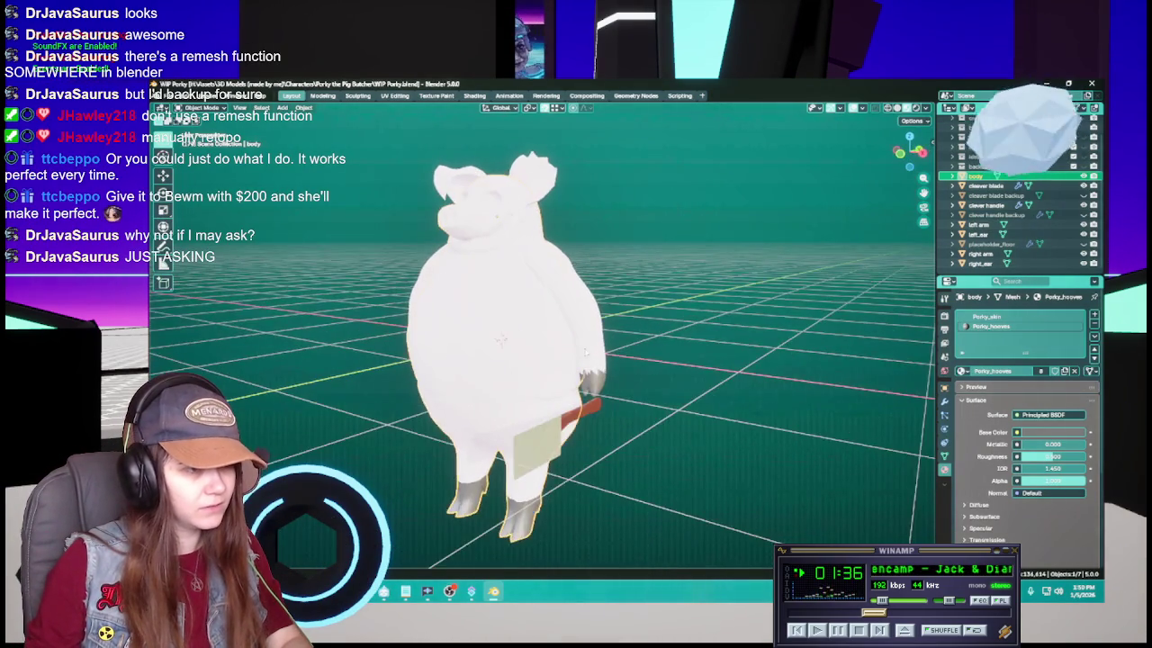
click(644, 373)
click(981, 254)
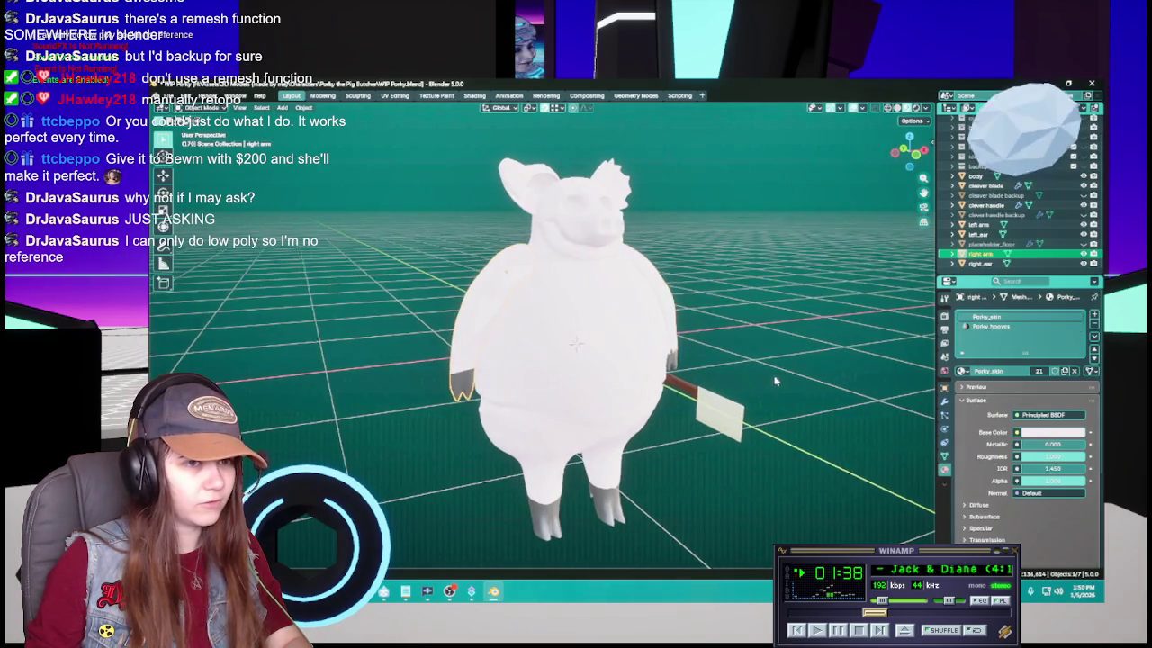
key(ctrl+s)
Select the pig's body, save again, and orbit from its side round to its front
drag(724, 373, 731, 369)
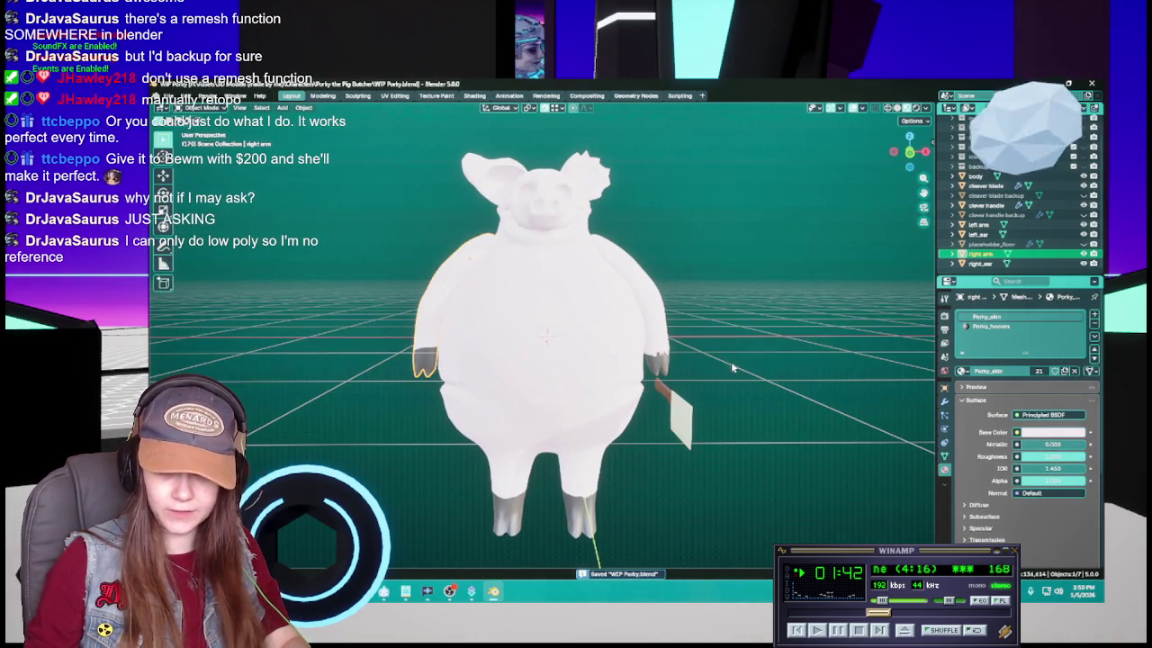
click(662, 376)
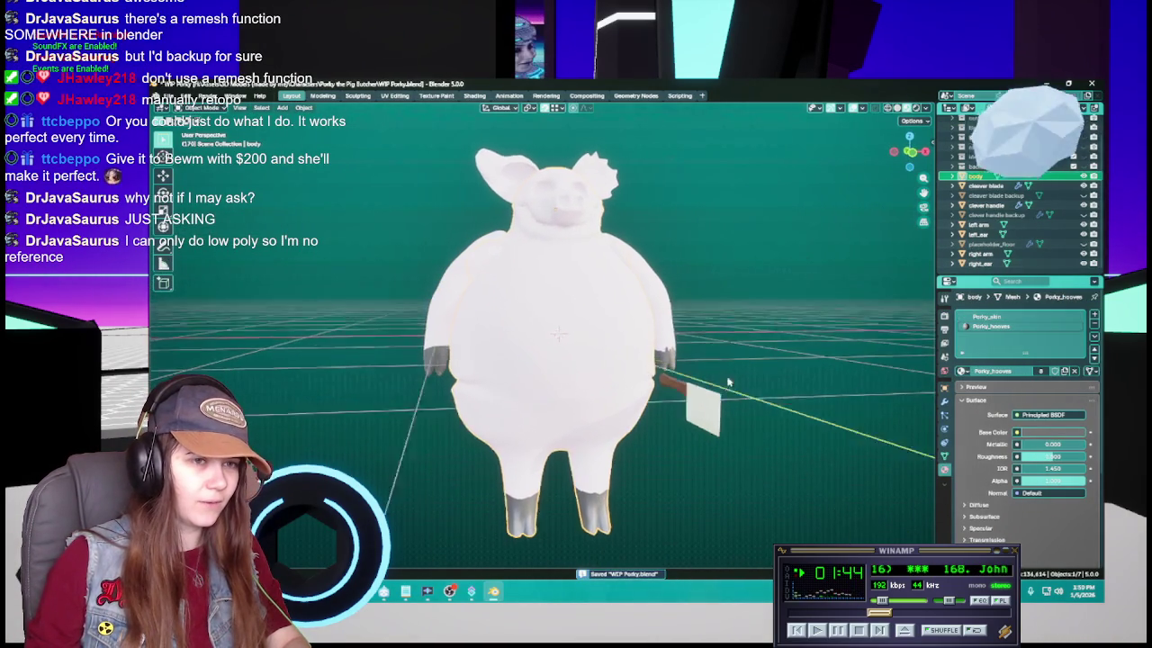
key(ctrl+s)
mouse_move(679, 430)
mouse_down()
mouse_move(791, 432)
mouse_move(727, 440)
mouse_up()
scroll(759, 442, up, 3)
mouse_move(807, 463)
mouse_down()
mouse_move(814, 440)
mouse_move(608, 449)
mouse_move(713, 389)
mouse_up()
scroll(605, 448, down, 3)
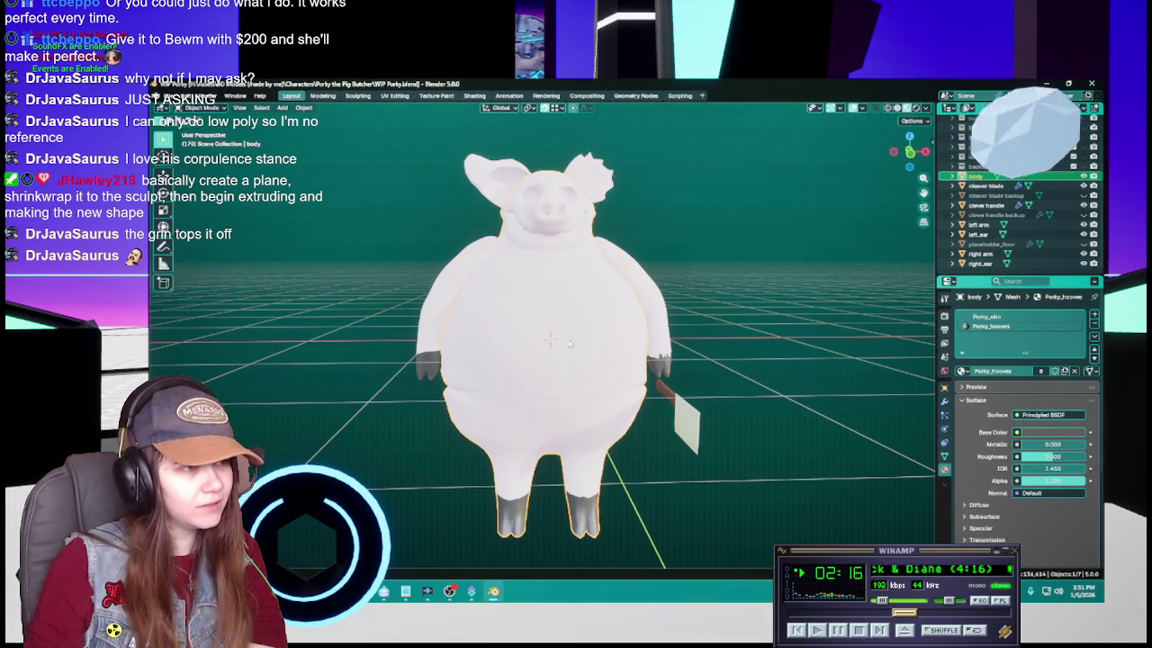
Orbit around the pig's side and back, snap to front orthographic view, and save
drag(713, 390, 724, 351)
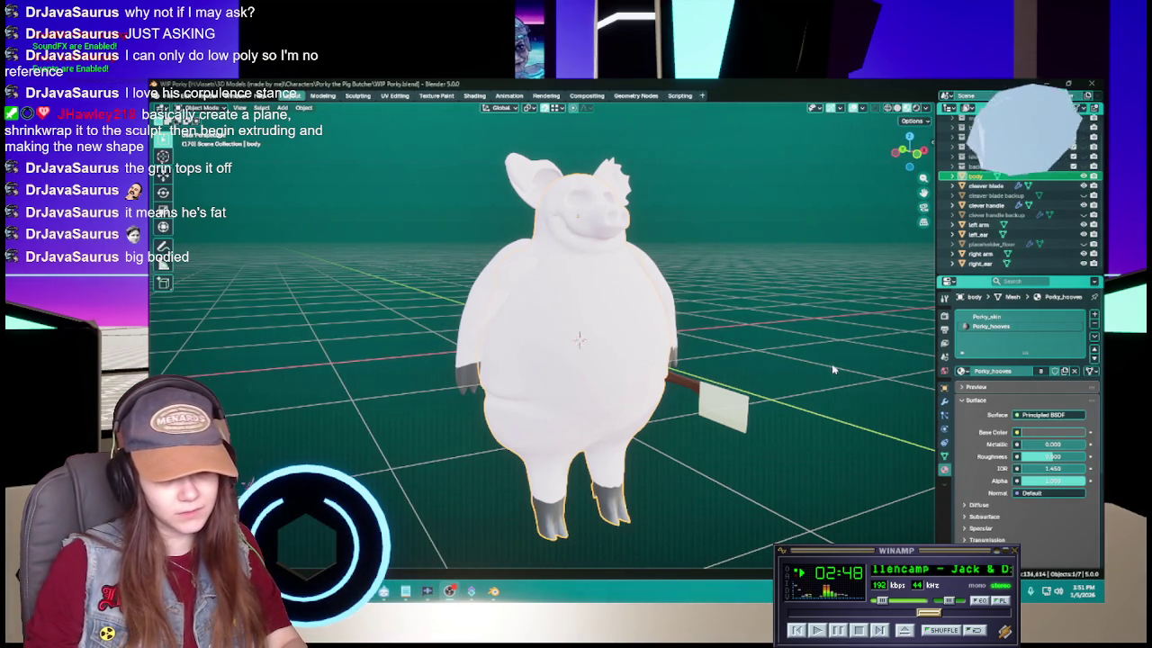
mouse_move(813, 371)
mouse_down()
mouse_move(747, 370)
mouse_move(804, 367)
mouse_up()
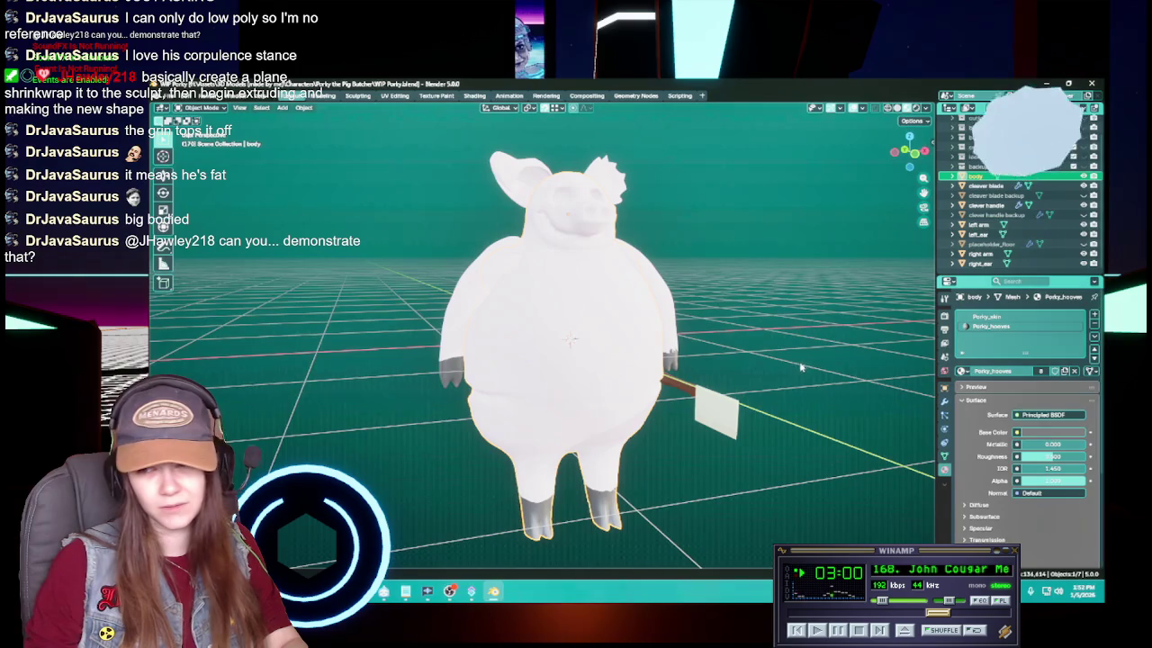
scroll(761, 369, up, 4)
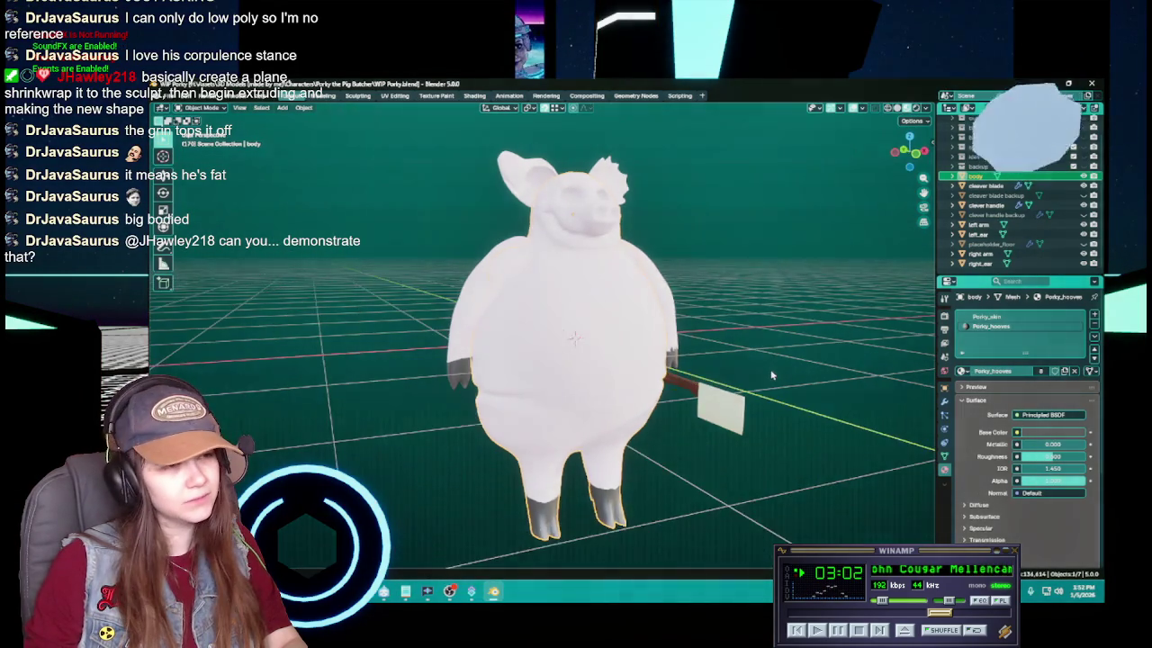
scroll(747, 369, down, 3)
mouse_move(747, 369)
mouse_down()
mouse_move(873, 380)
mouse_move(666, 364)
mouse_move(761, 376)
mouse_move(752, 368)
mouse_up()
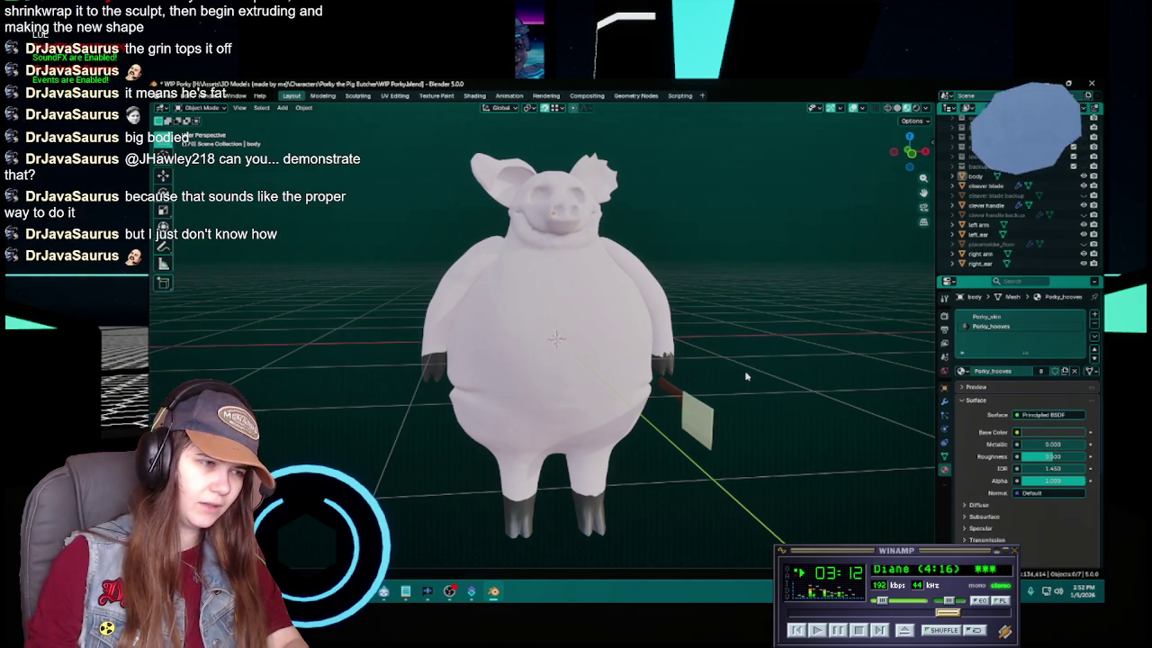
key(KP_1)
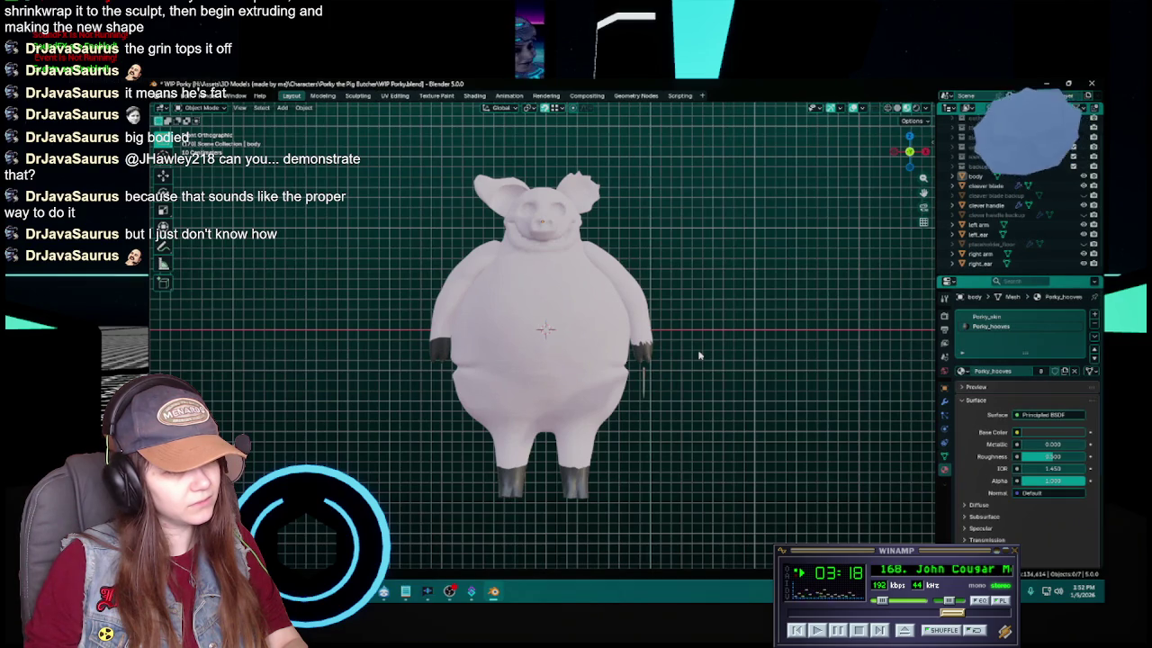
key(ctrl+s)
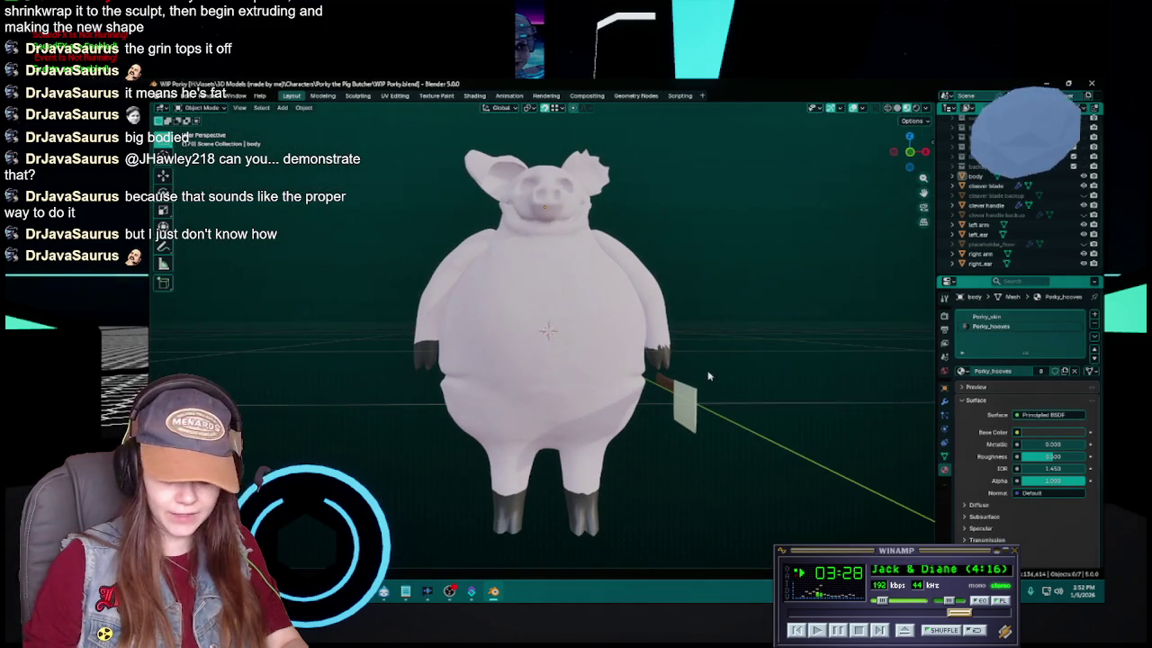
Return to a perspective view of the pig and bring up the Shift+A Add menu
key(ctrl+s)
mouse_move(700, 365)
mouse_down()
mouse_move(722, 382)
mouse_move(667, 363)
mouse_up()
key(shift+a)
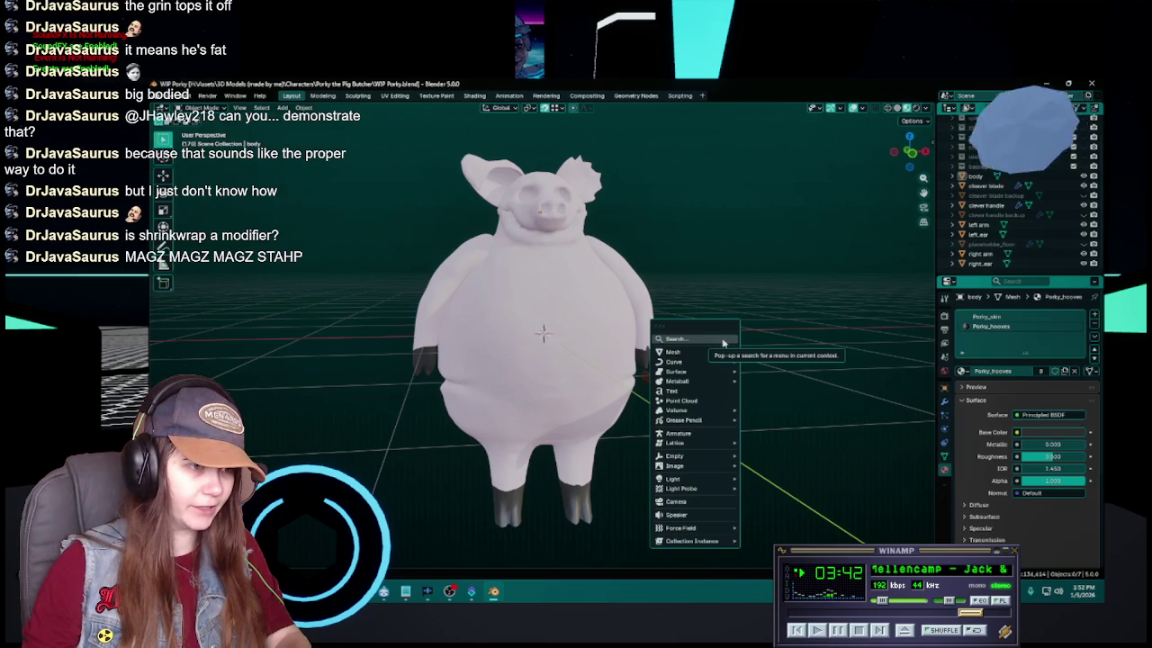
Add a Plane and rotate it 90° around X so it stands upright
mouse_move(725, 354)
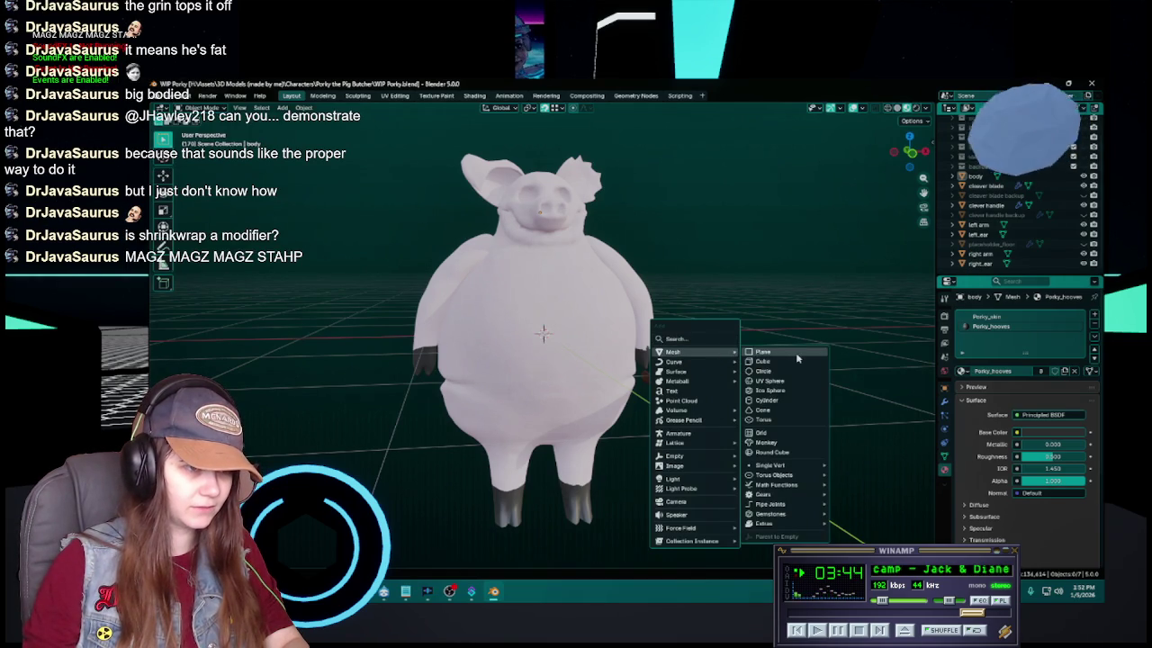
click(796, 352)
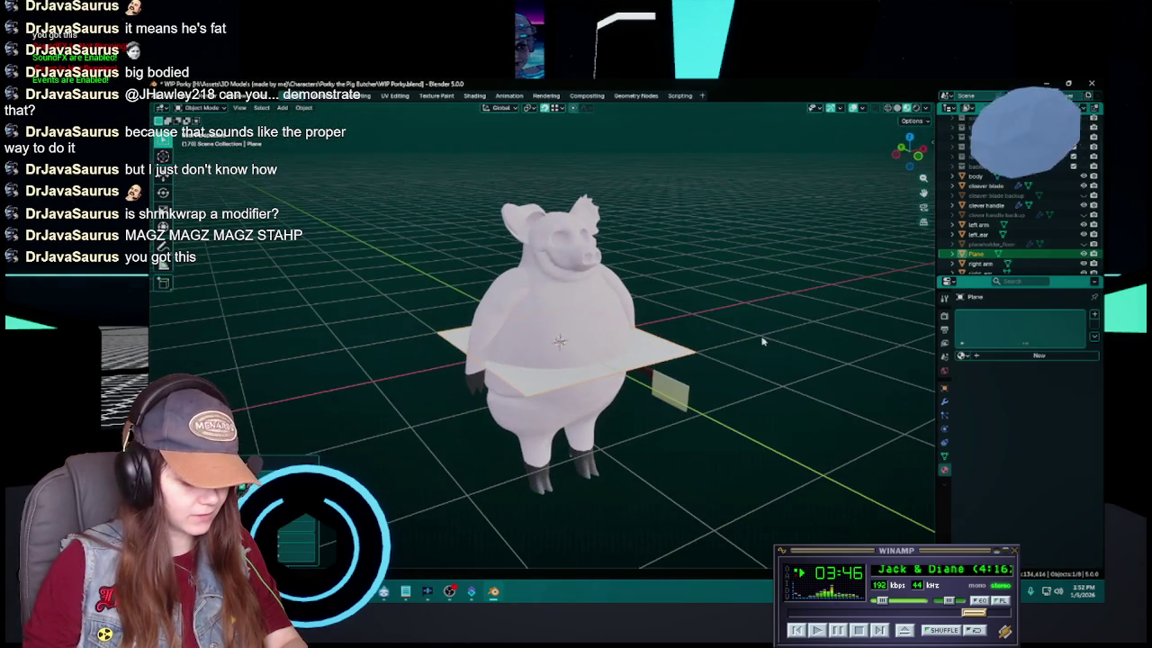
key(r)
key(x)
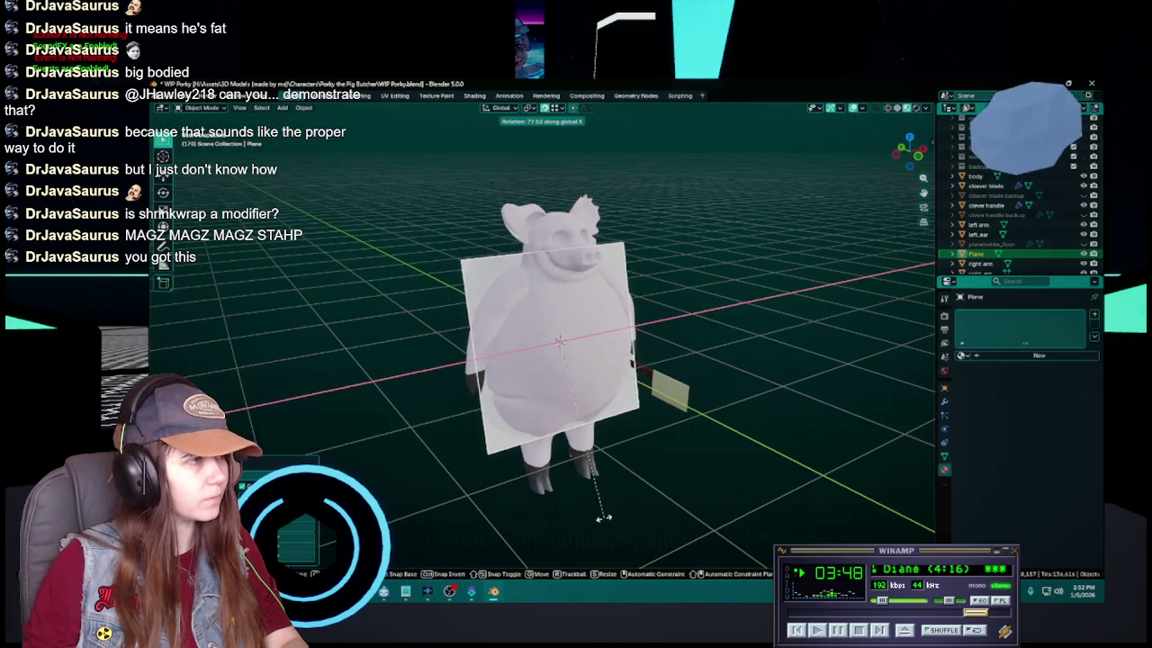
text(90)
key(Return)
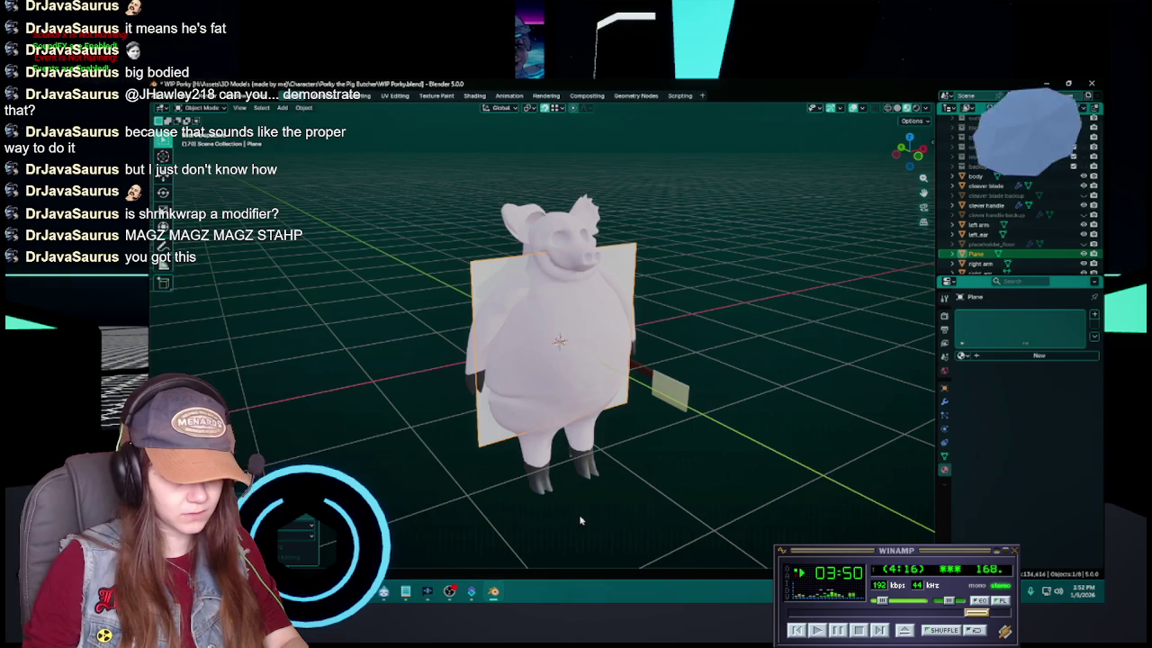
Move the plane along Y to sit in front of the pig's belly, then save
key(g)
key(y)
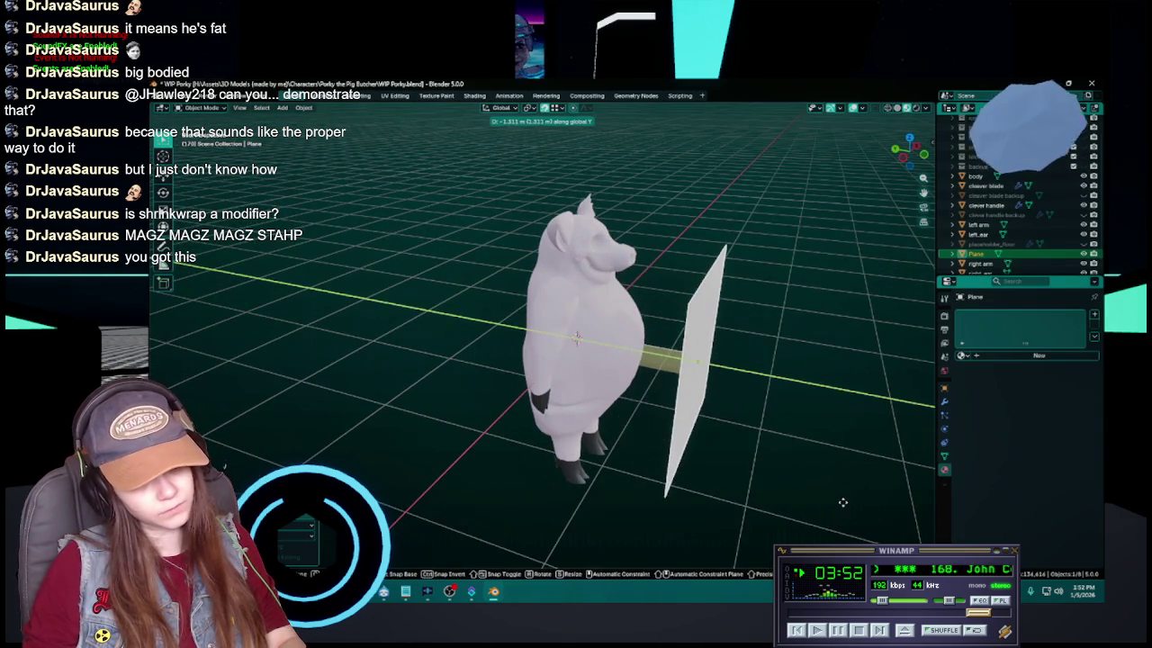
click(809, 498)
drag(580, 472, 745, 477)
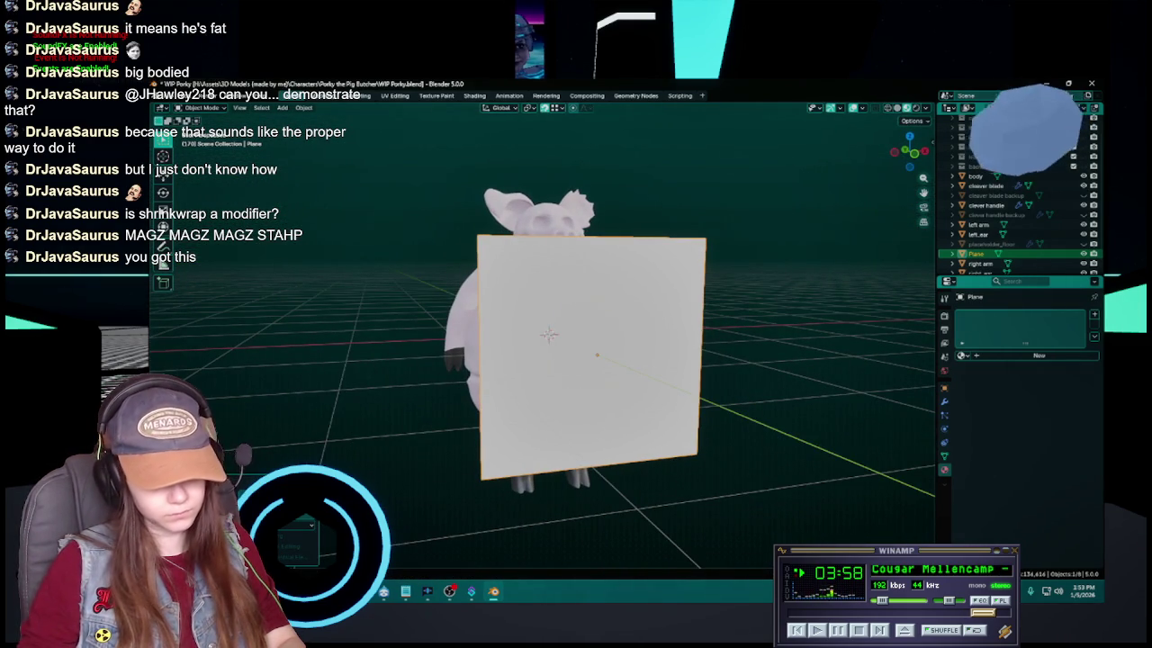
key(g)
key(y)
mouse_move(688, 409)
mouse_down()
mouse_move(719, 417)
mouse_move(650, 412)
mouse_move(799, 404)
mouse_up()
key(ctrl+s)
scroll(799, 404, up, 3)
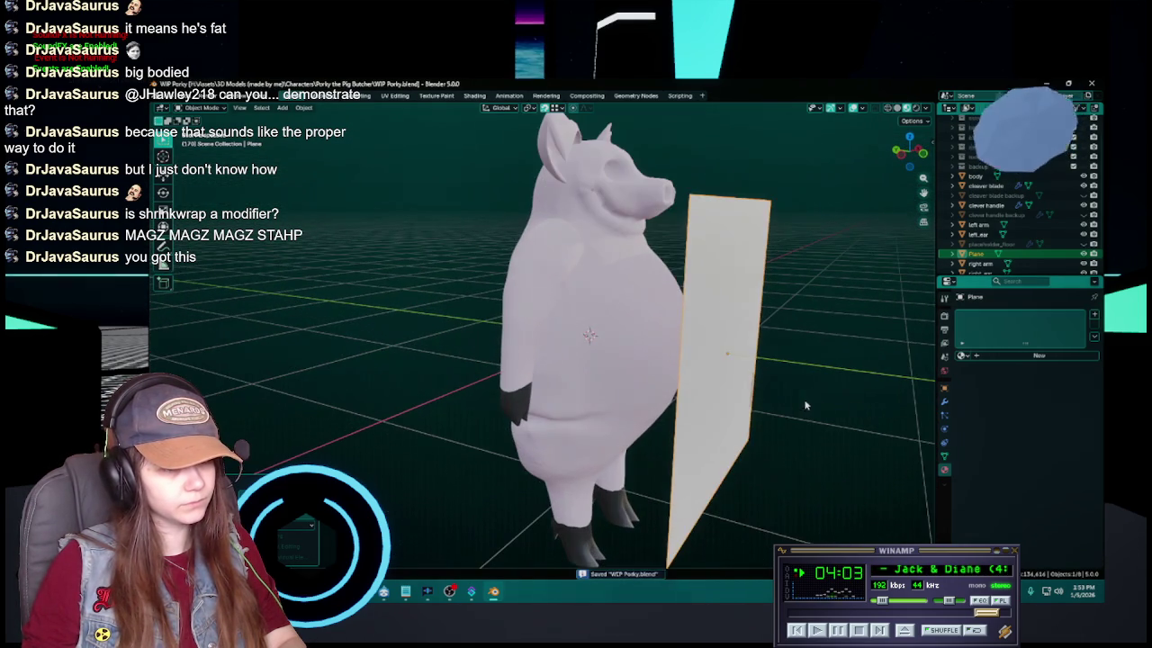
Create a new collection named retopo in the Outliner
click(945, 400)
scroll(965, 261, down, 1)
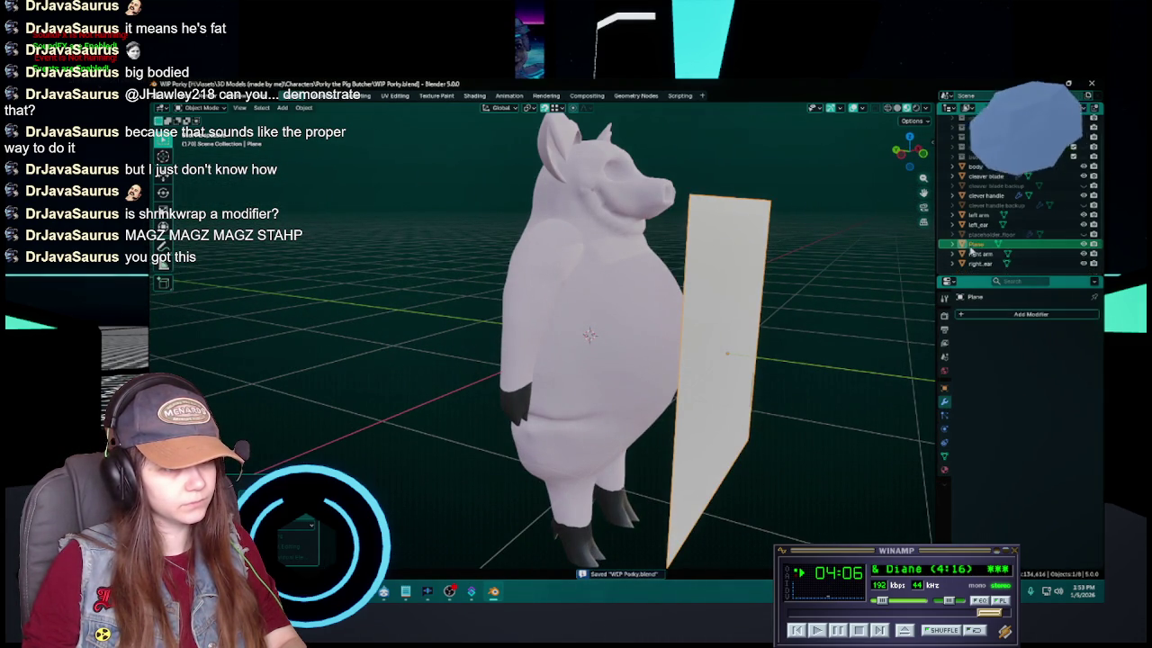
scroll(981, 180, up, 1)
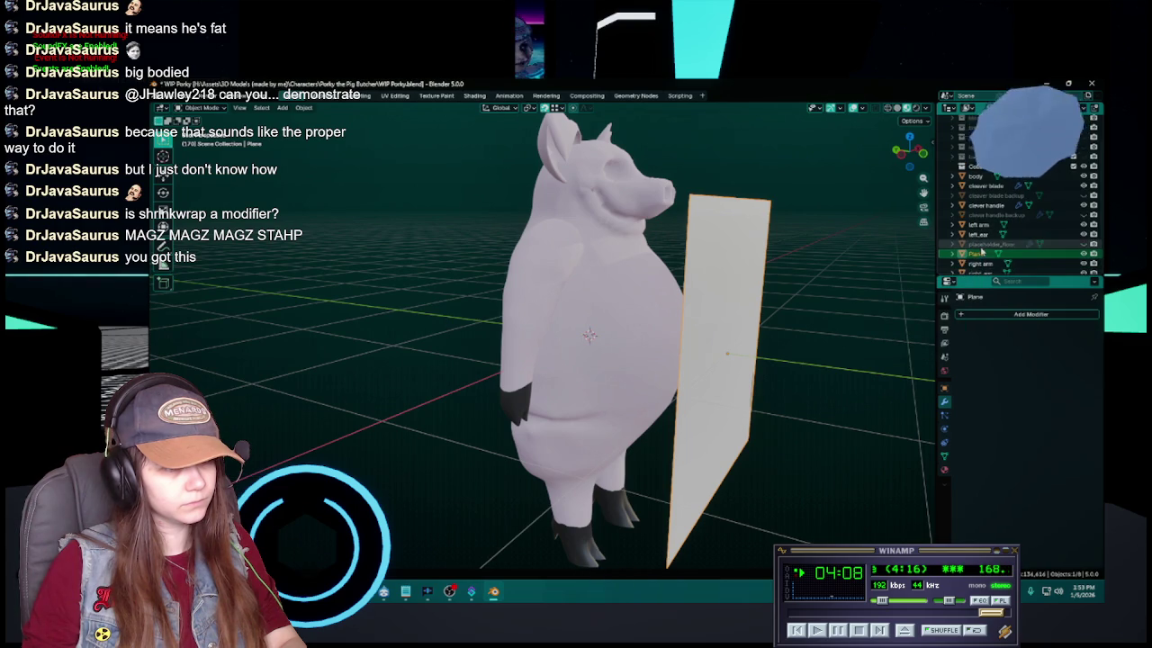
click(981, 167)
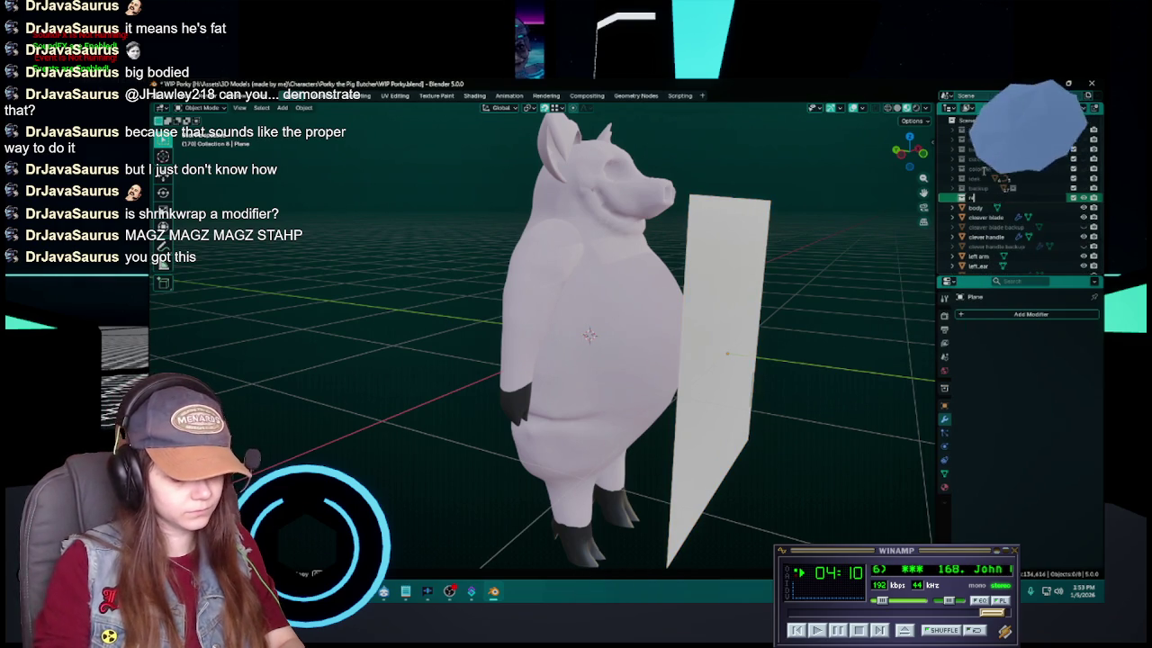
key(Return)
Drag the Plane object into the retopo collection and frame it head-on
scroll(985, 207, down, 4)
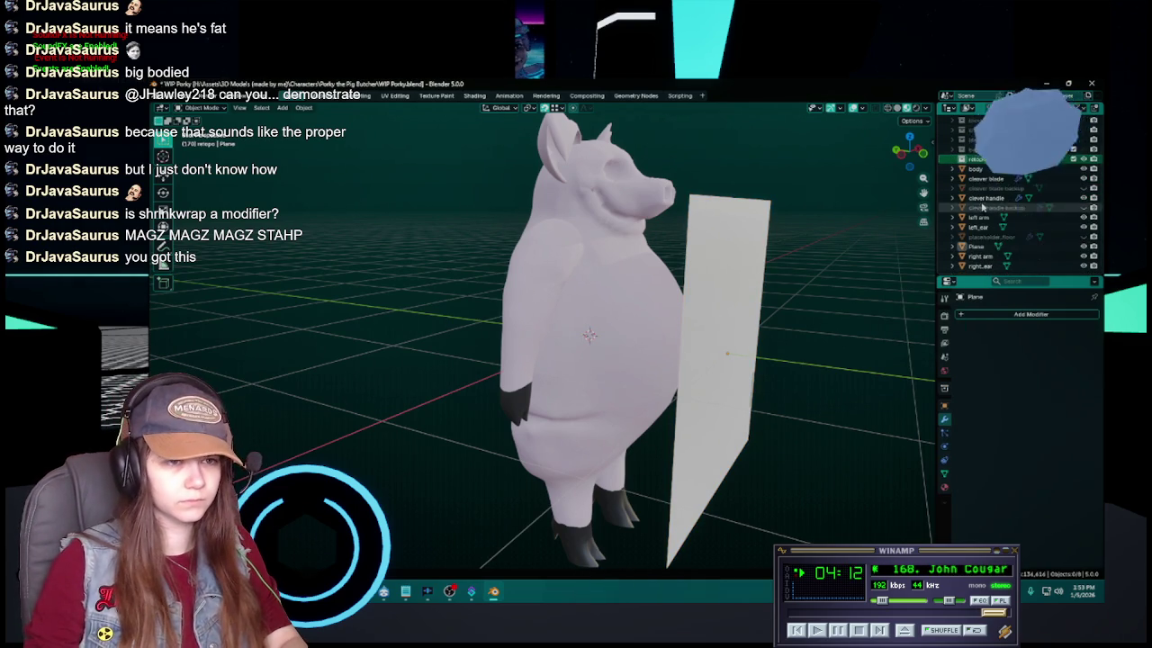
click(984, 247)
drag(985, 252, 979, 160)
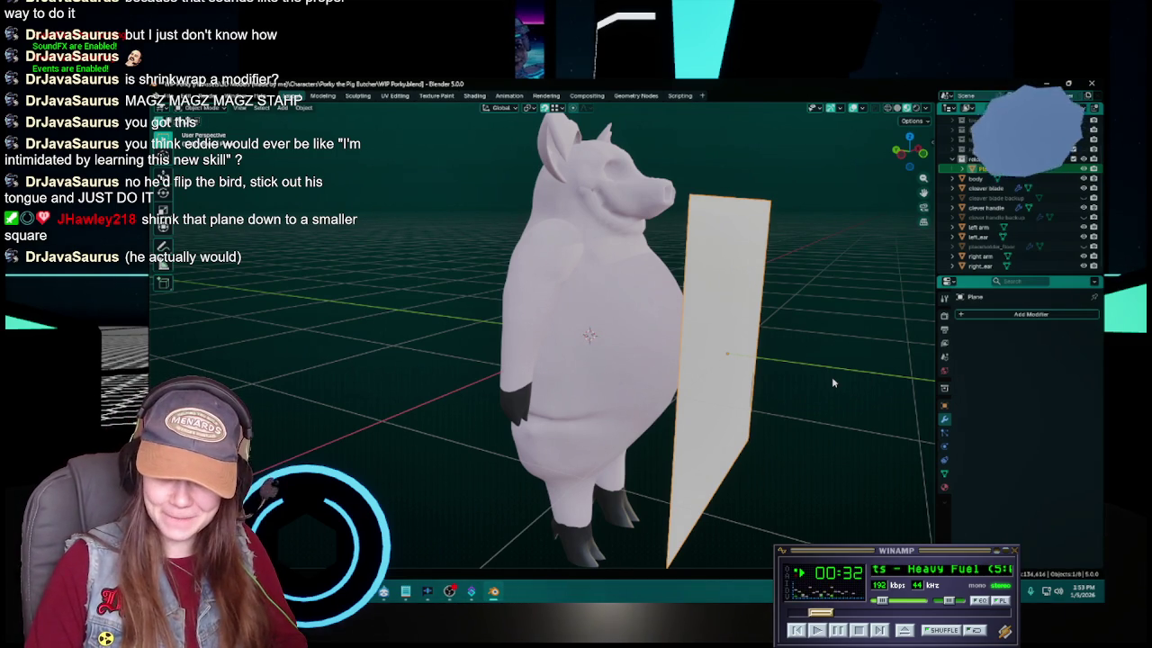
key(shift+KP_7)
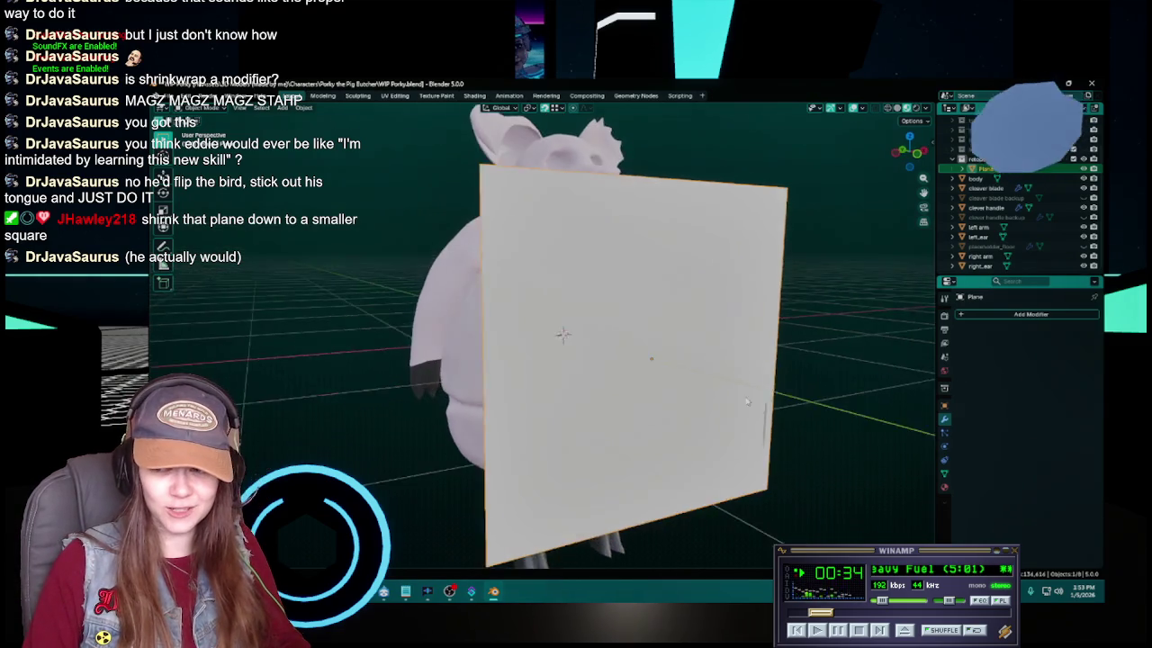
Scale the plane down to about 0.29 of its size
key(KP_Decimal)
scroll(717, 387, down, 3)
key(ctrl+s)
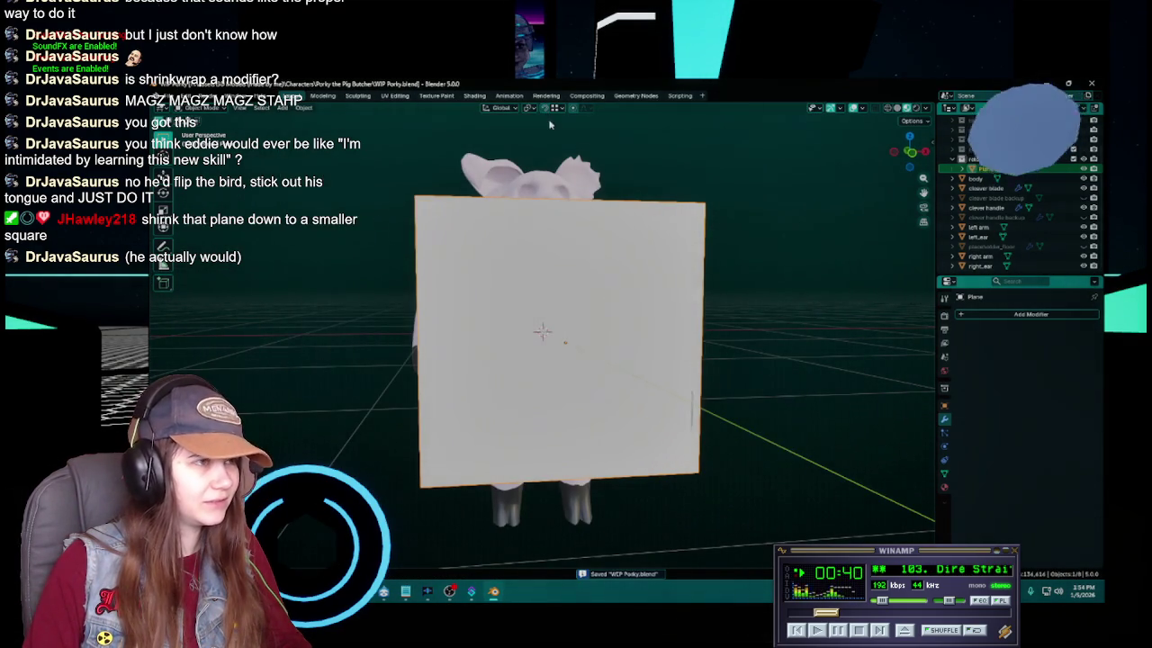
drag(795, 279, 854, 289)
key(s)
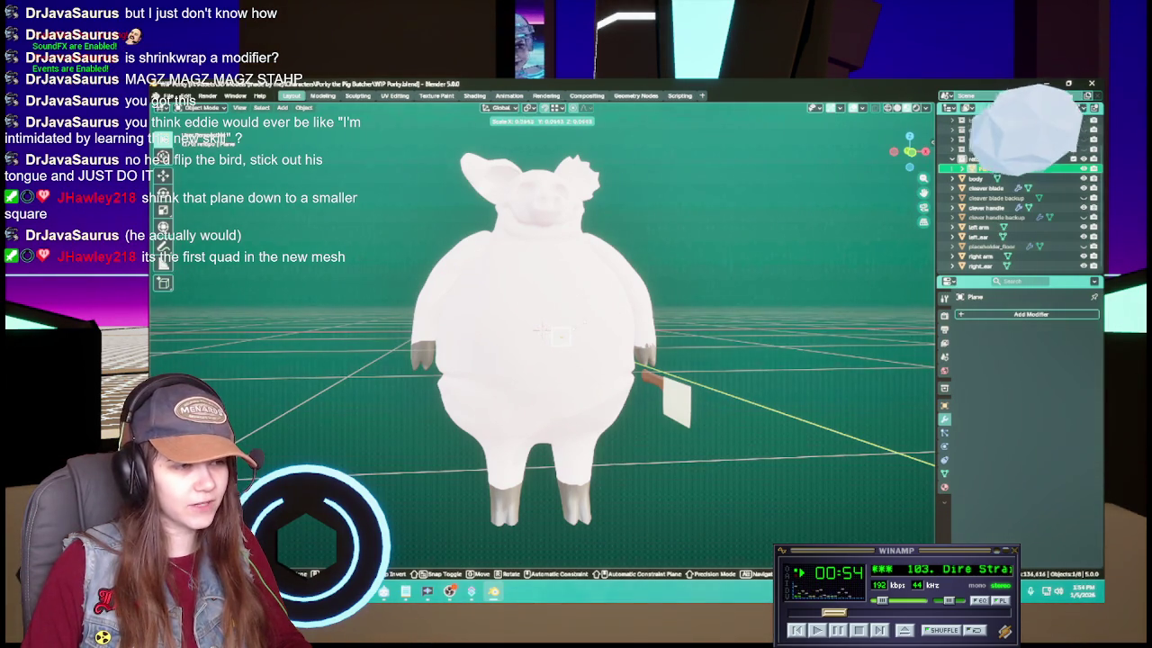
click(541, 330)
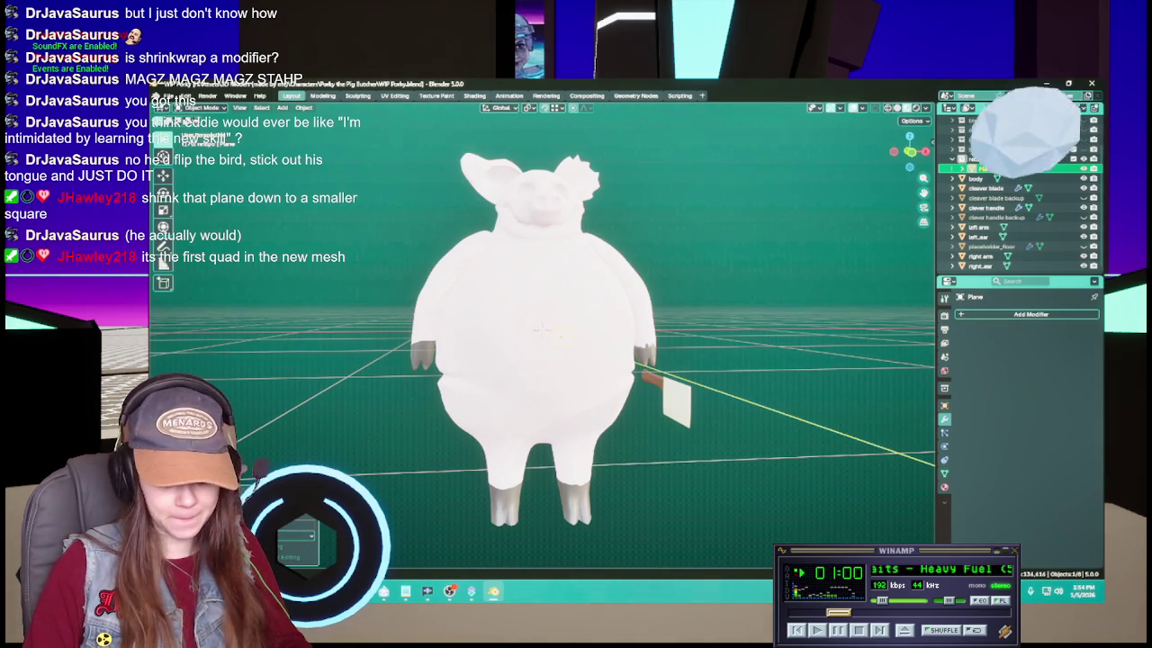
Check the small plane from front and side views, then show the Add Modifier > Deform list
drag(549, 378, 570, 417)
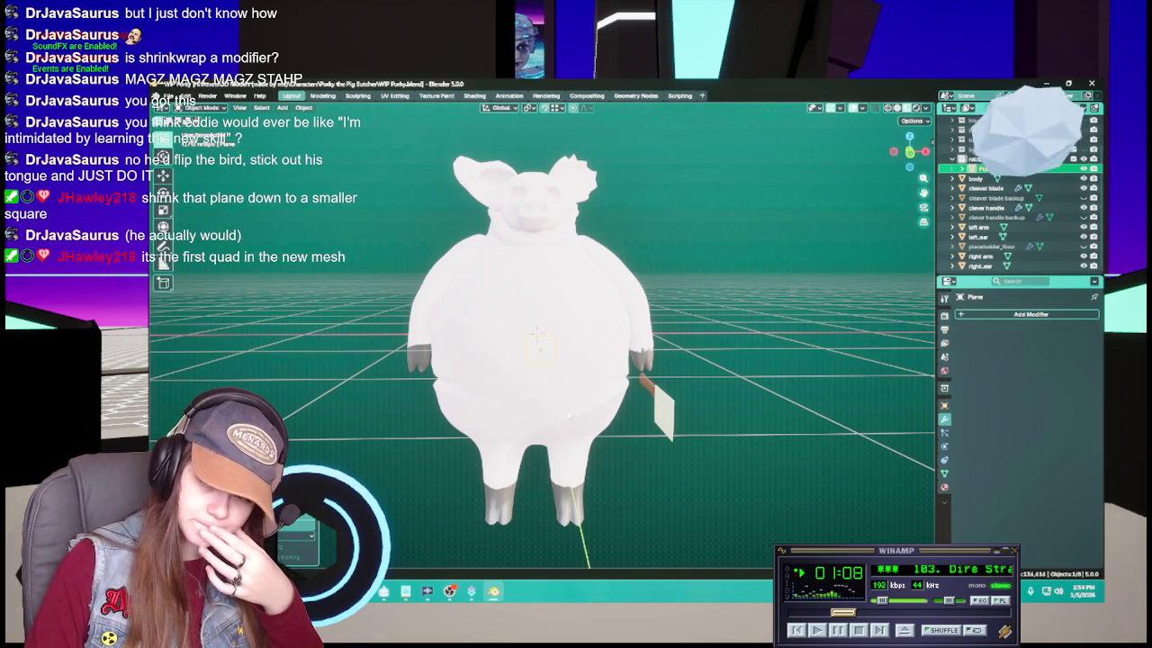
key(KP_1)
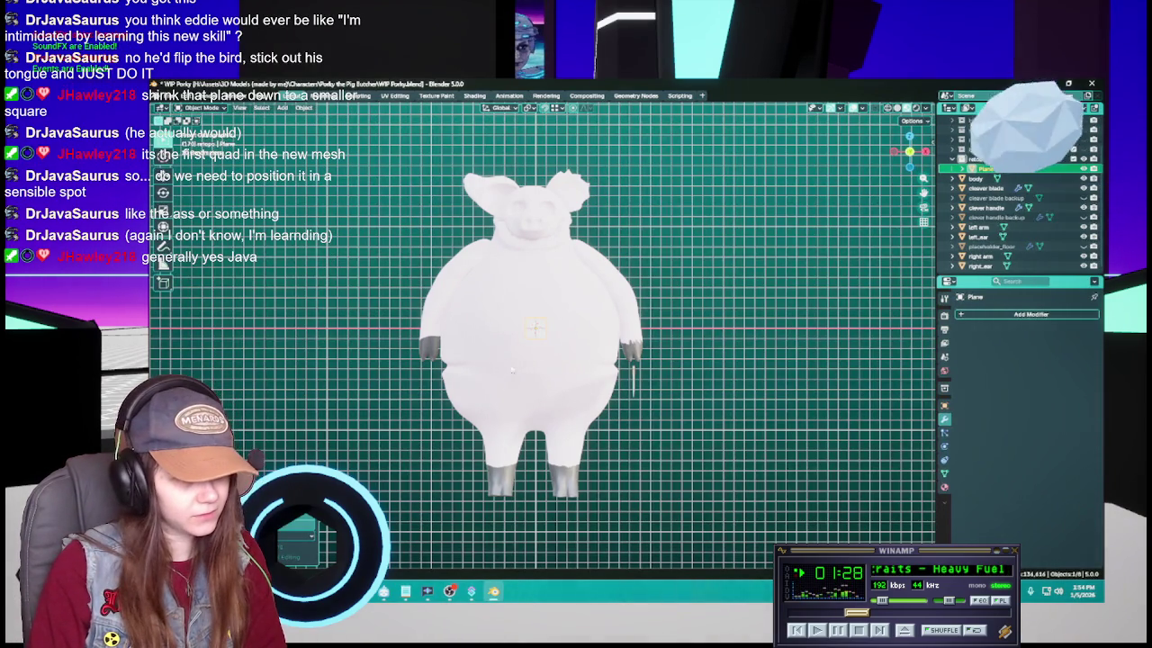
drag(557, 322, 607, 348)
scroll(607, 347, up, 2)
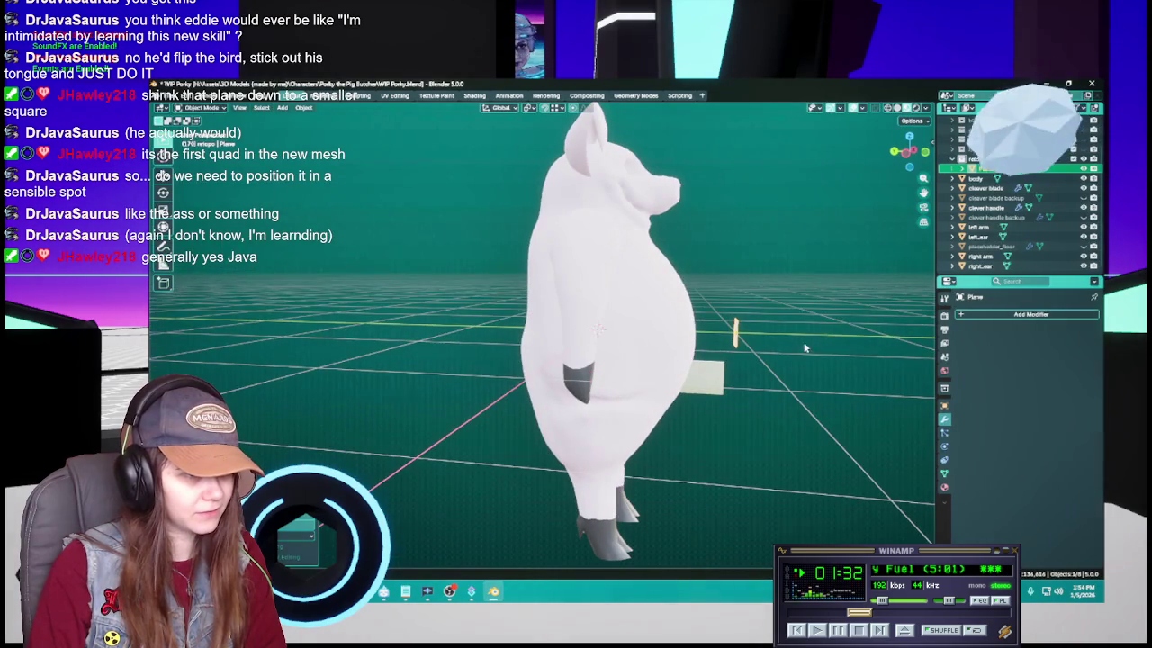
key(KP_1)
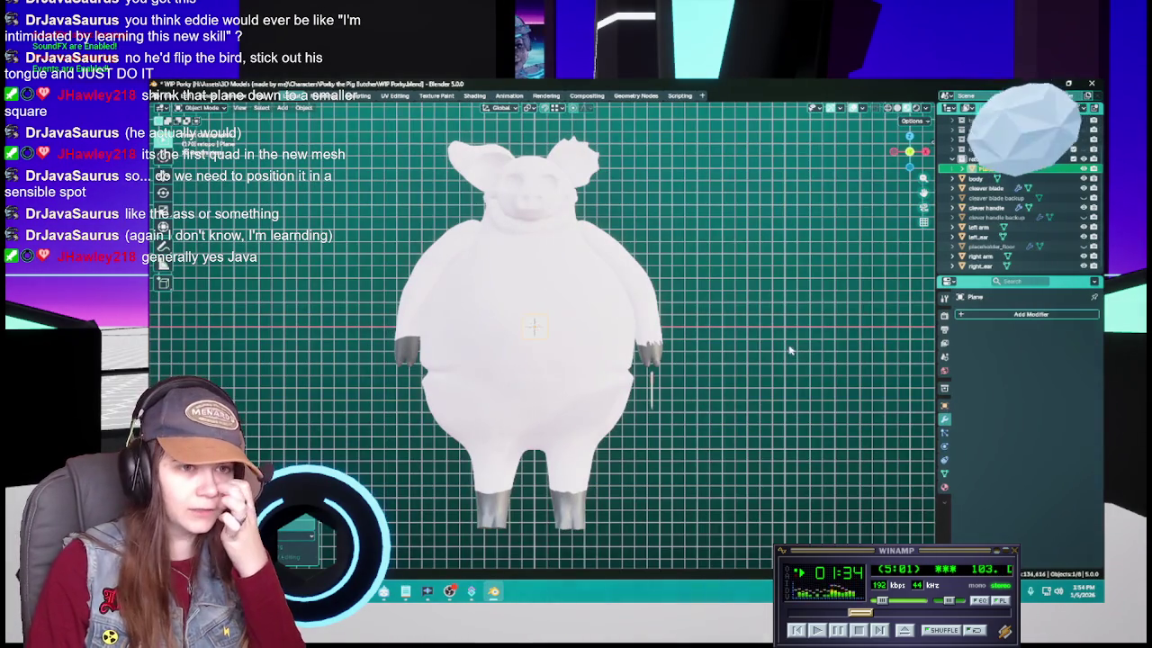
click(988, 315)
mouse_move(987, 337)
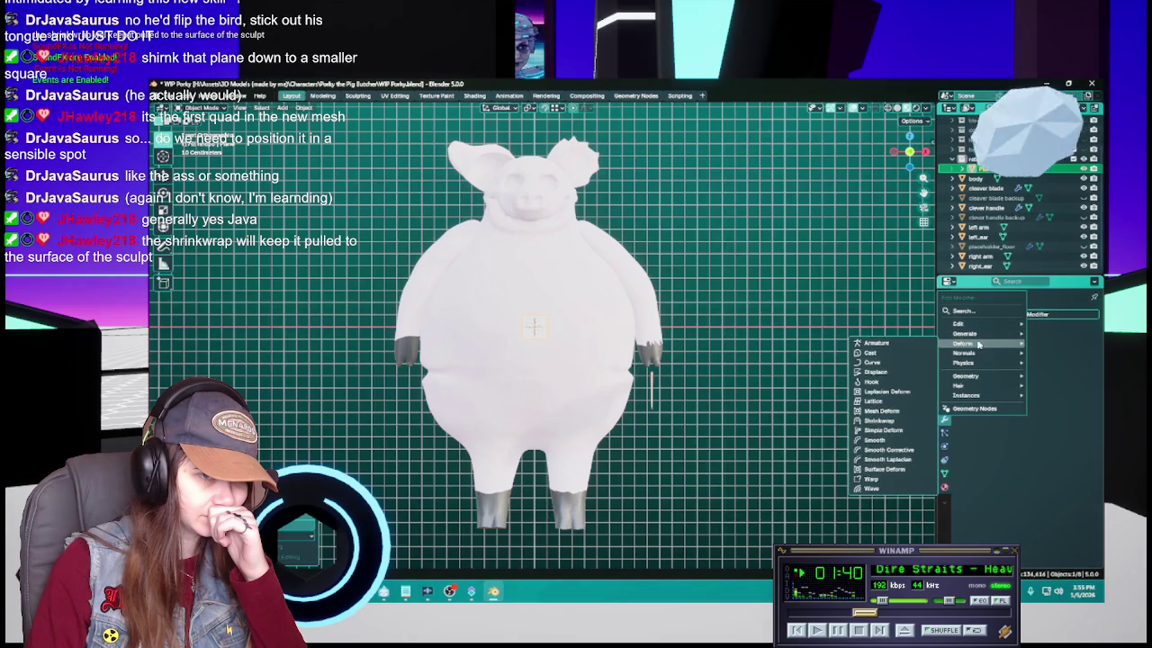
Add a Shrinkwrap modifier to the plane with the pig's body as target, and save
click(894, 422)
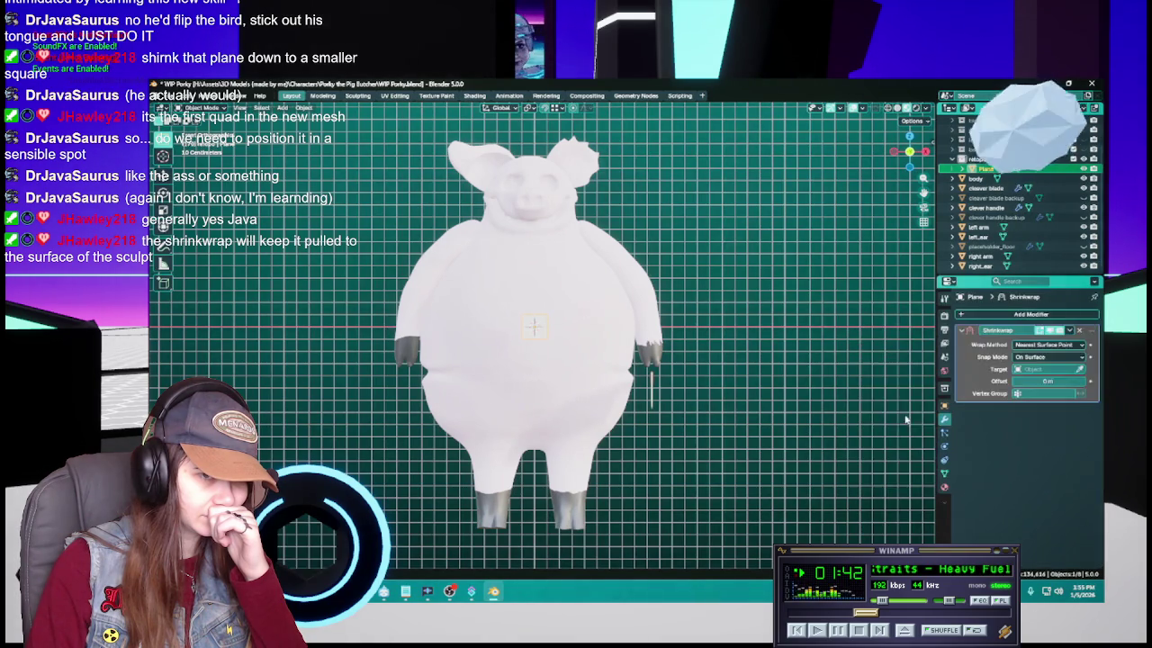
click(1080, 369)
click(570, 304)
mouse_move(676, 401)
mouse_down()
mouse_move(741, 416)
mouse_move(780, 408)
mouse_up()
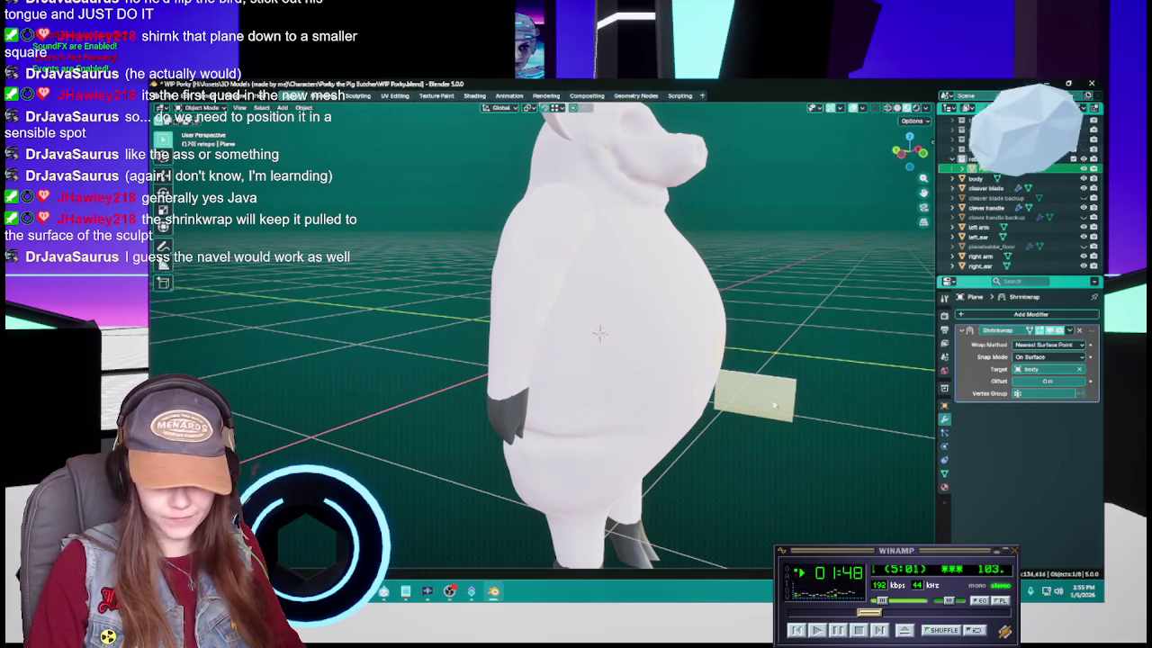
scroll(777, 407, up, 6)
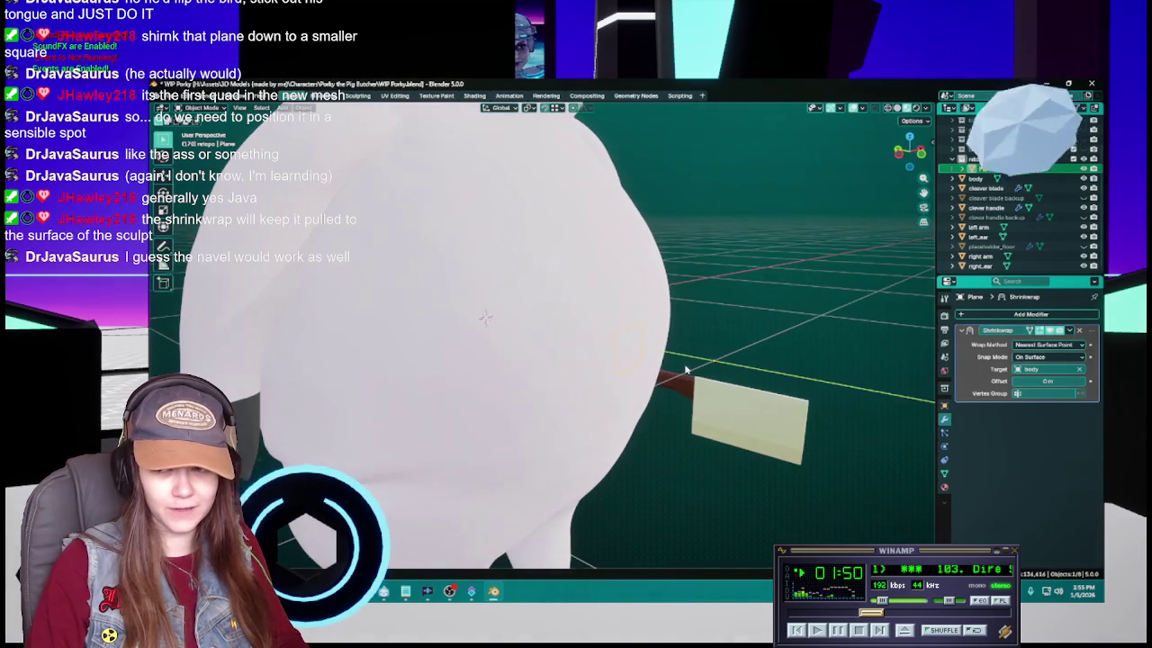
key(ctrl+s)
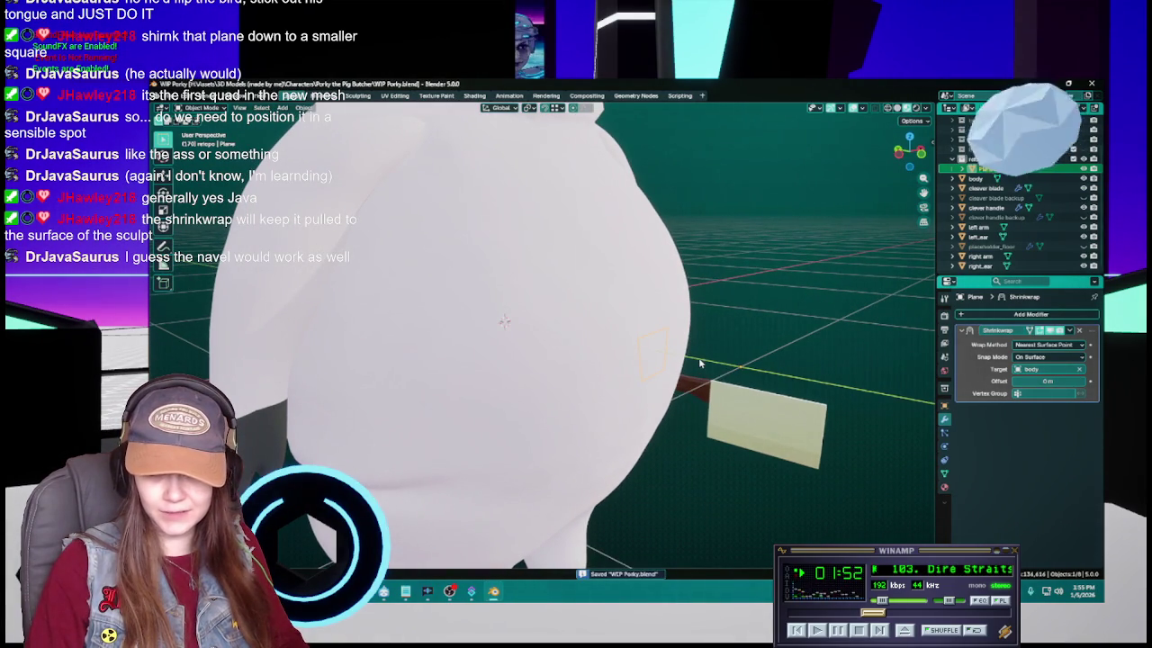
Set the Shrinkwrap Offset to 0.04 m and check it from the front view
mouse_move(694, 367)
mouse_down()
mouse_move(854, 345)
mouse_move(701, 328)
mouse_up()
click(1050, 377)
text(0.04)
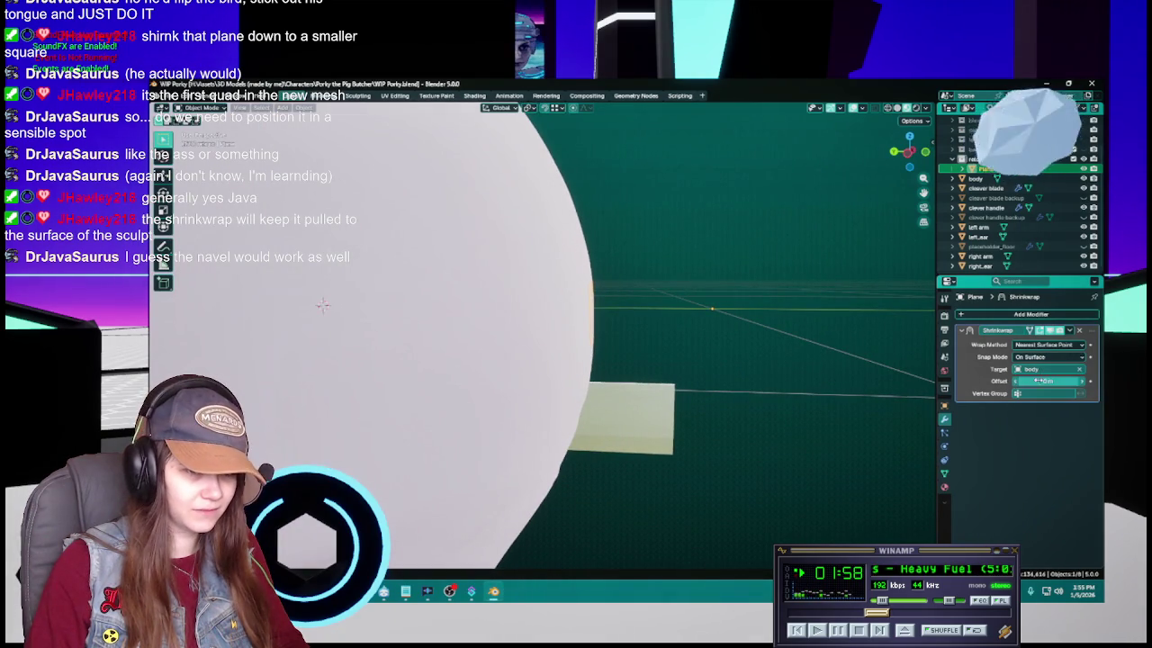
key(Return)
drag(810, 378, 686, 396)
key(KP_1)
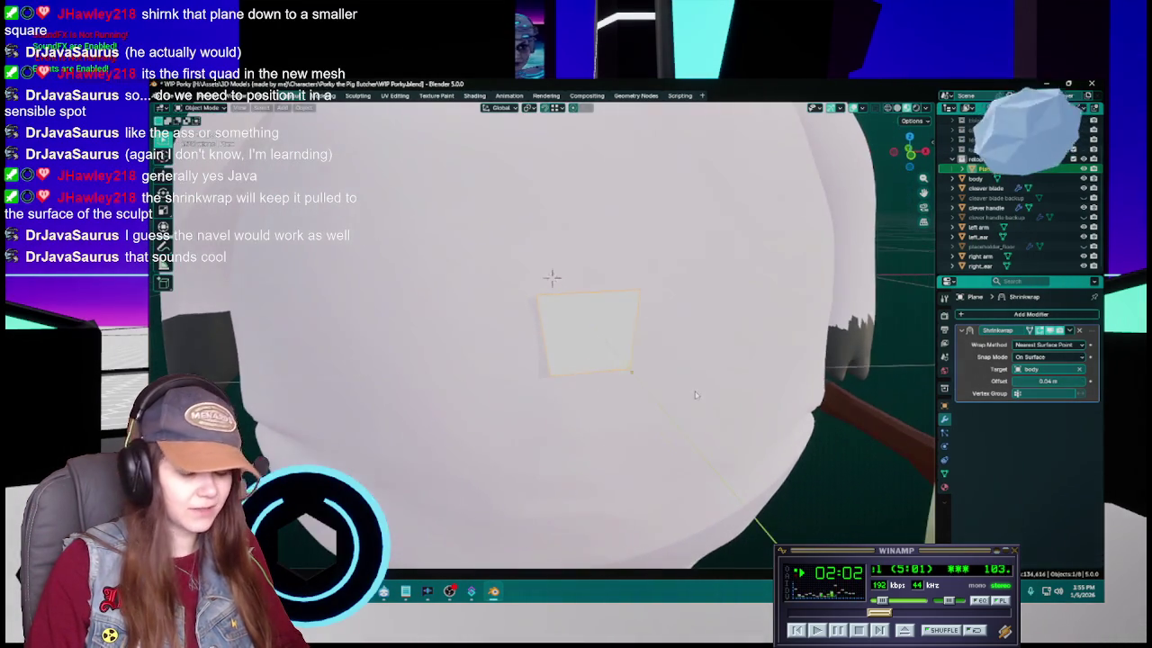
scroll(696, 394, up, 3)
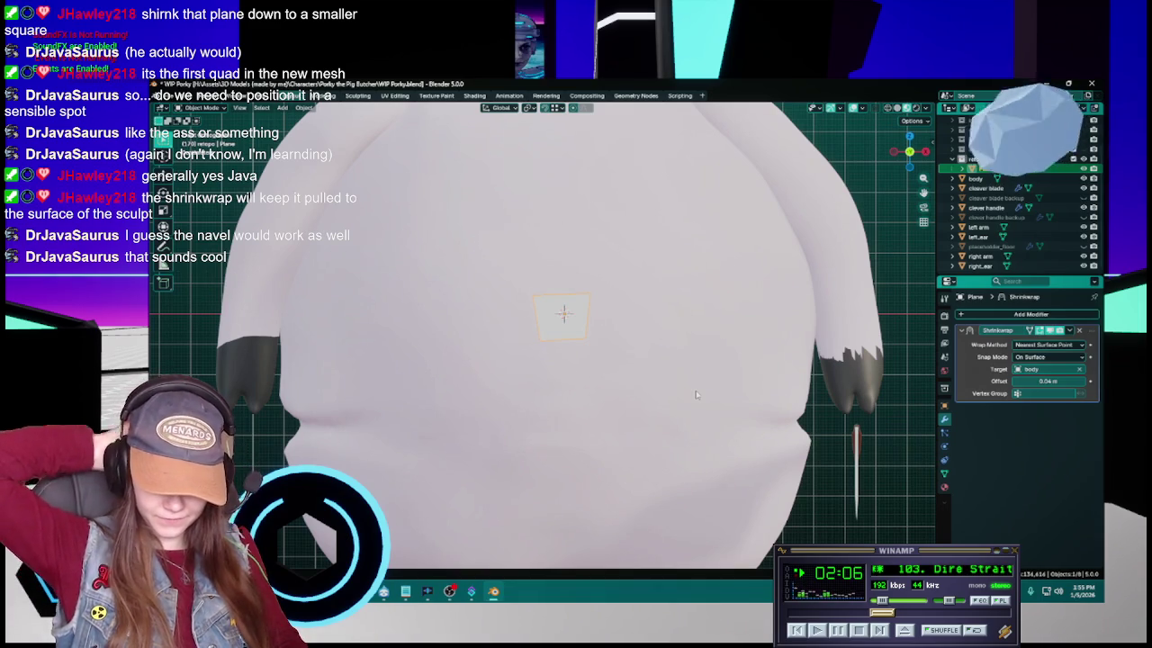
scroll(696, 394, down, 4)
Inspect the offset plane from side and front views, save, and clear the selection
drag(696, 395, 633, 356)
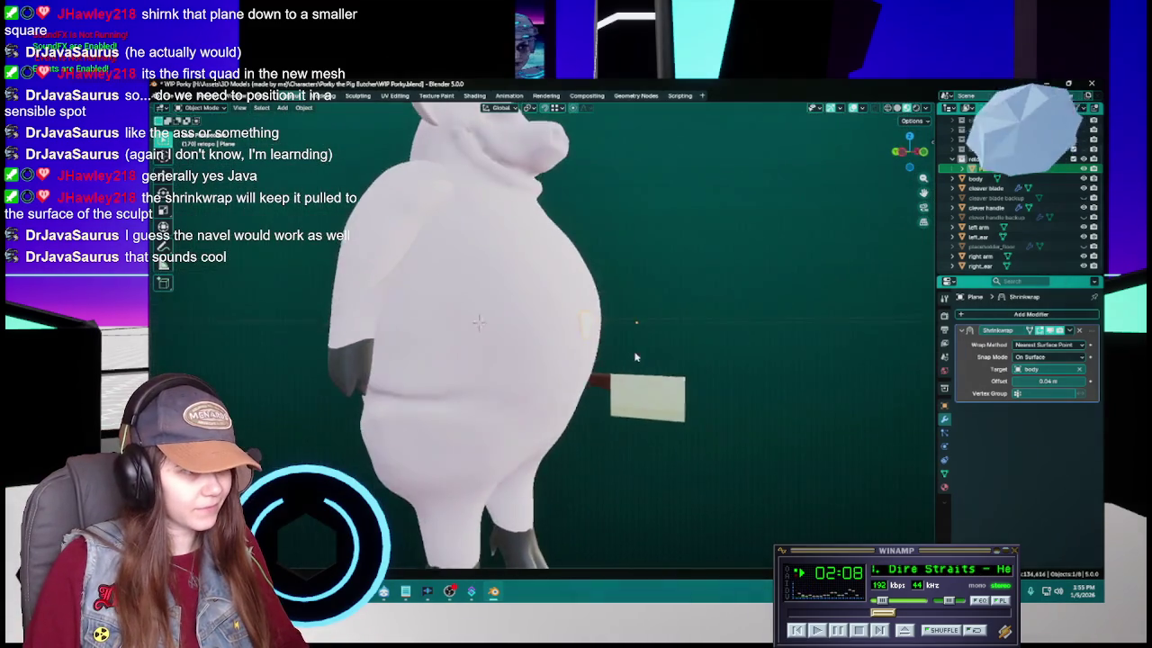
key(KP_3)
scroll(648, 360, up, 5)
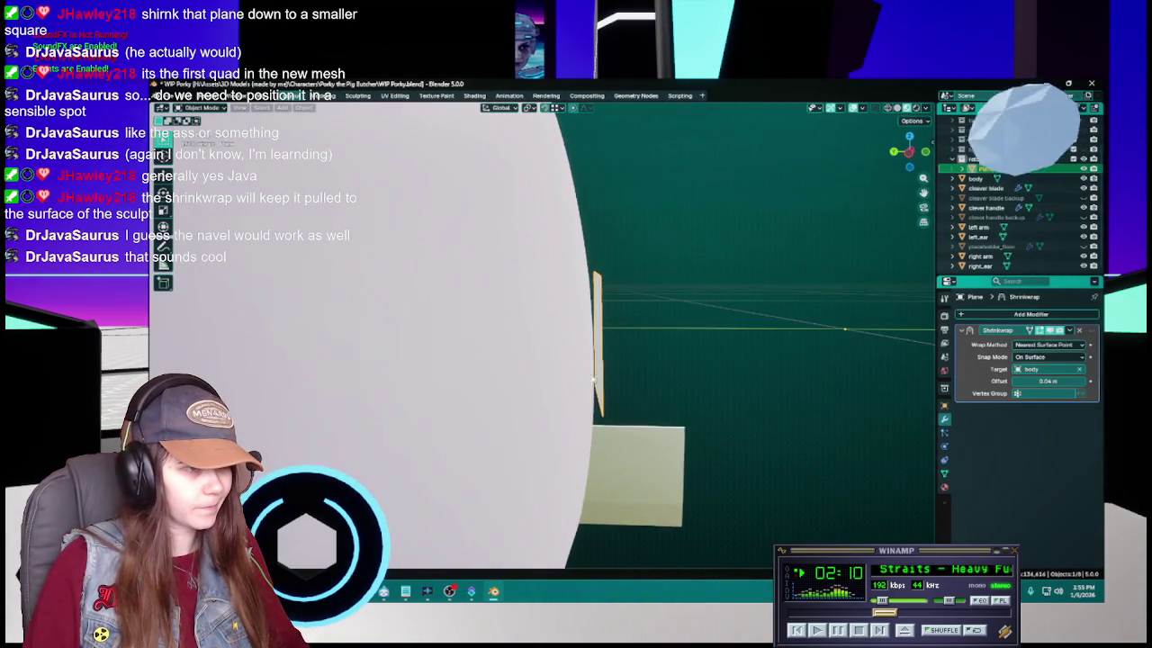
key(KP_1)
scroll(598, 378, down, 3)
key(ctrl+s)
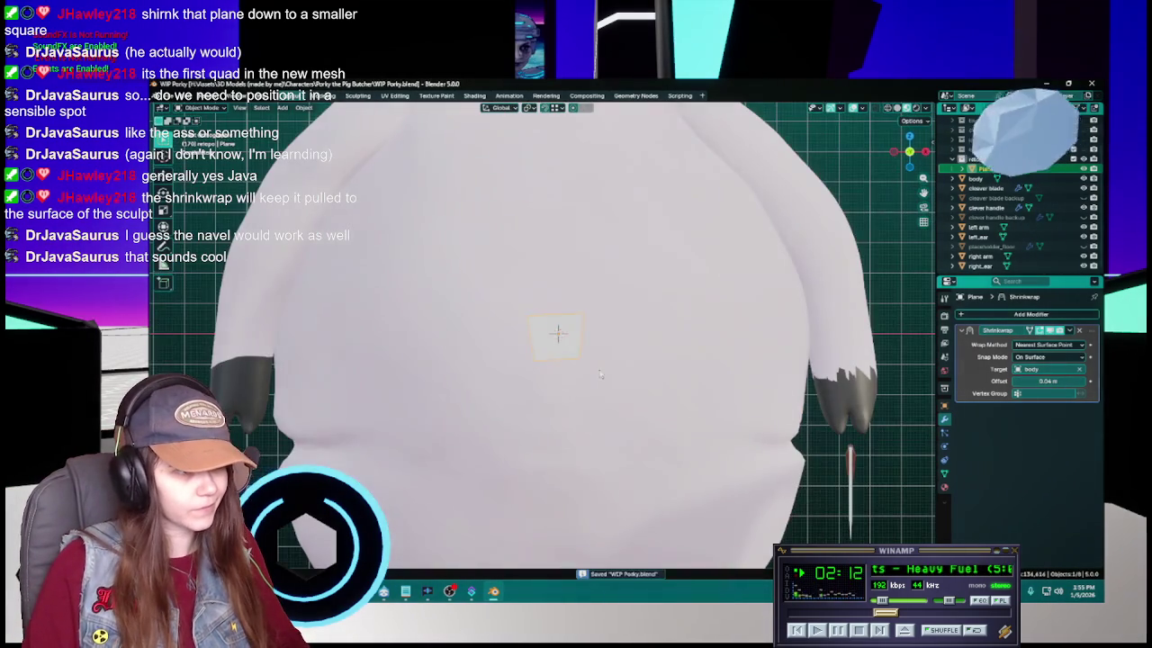
scroll(593, 372, up, 1)
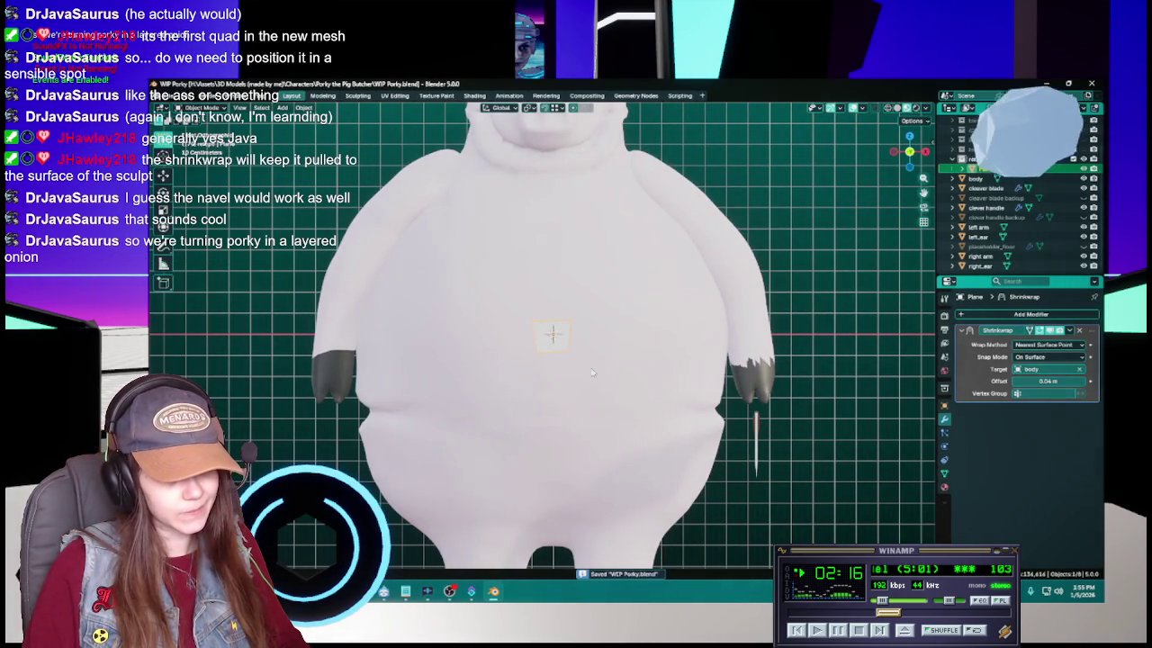
click(743, 287)
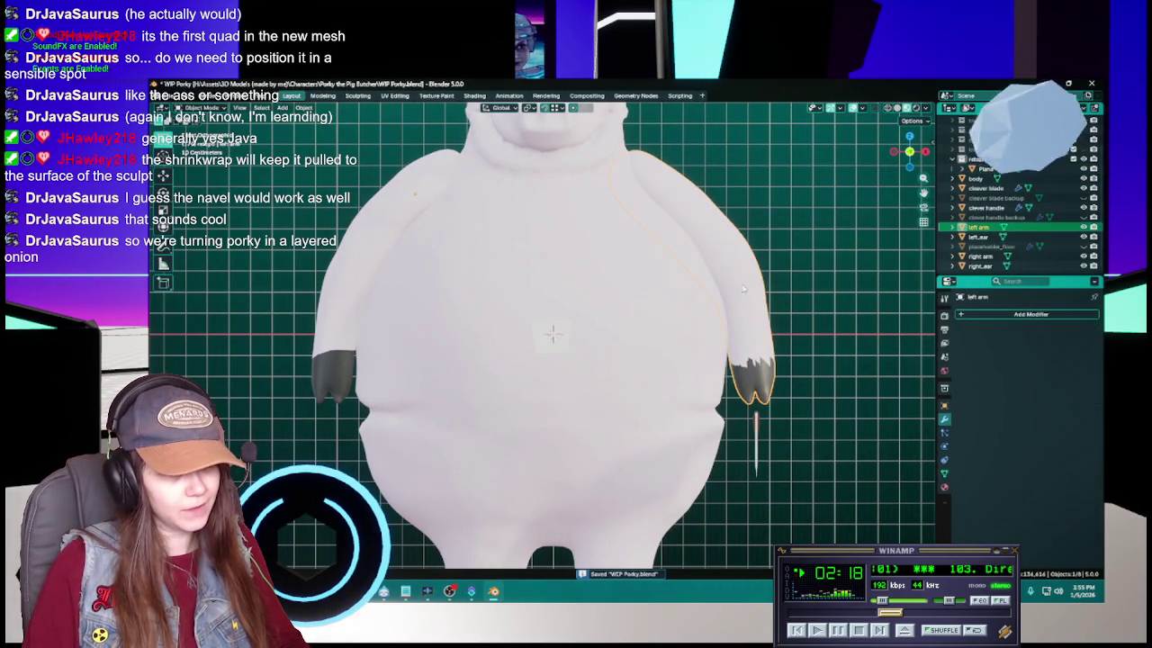
click(792, 269)
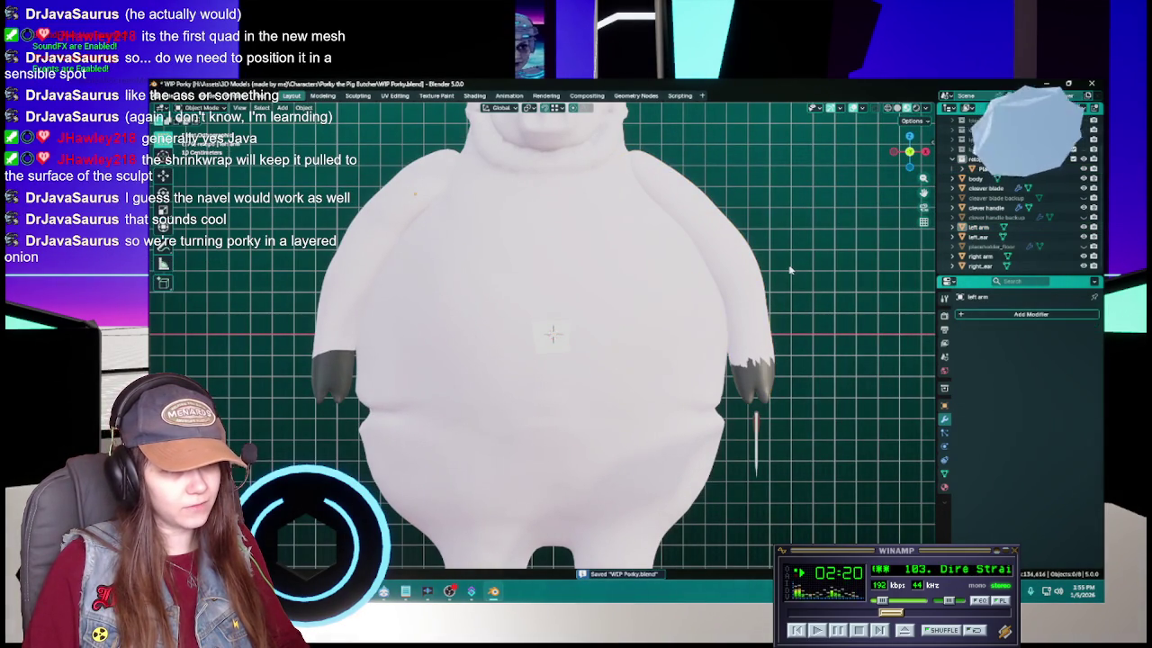
Delete placeholder_floor, then undo the deletion to restore it
scroll(790, 269, down, 2)
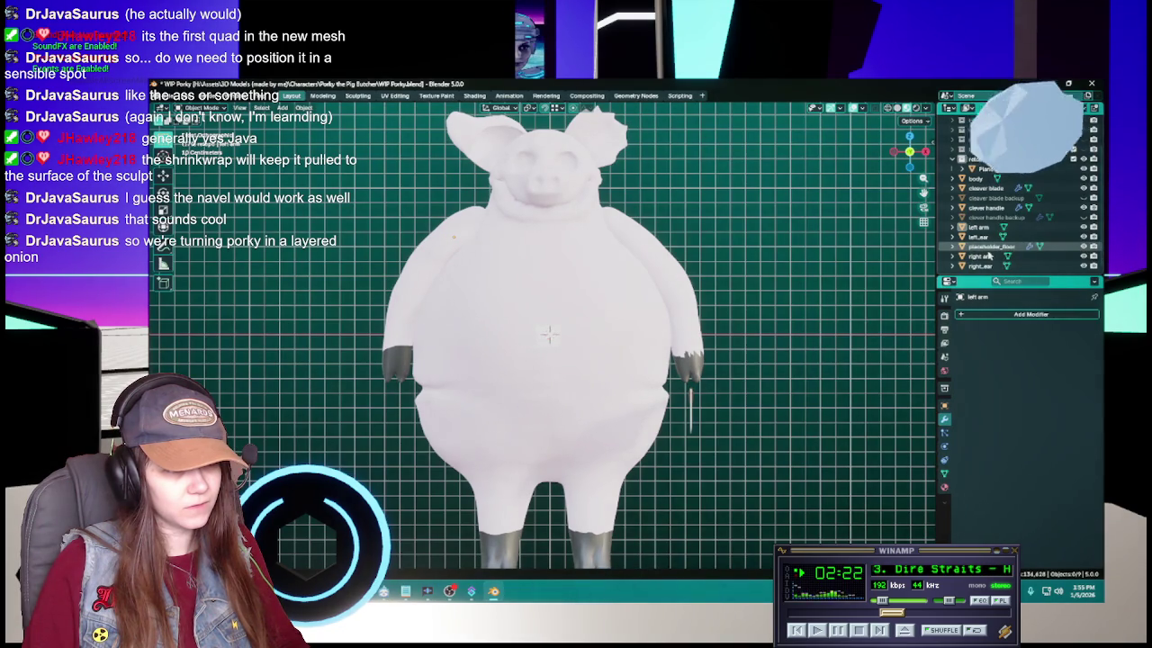
click(990, 245)
scroll(696, 330, down, 3)
scroll(695, 330, up, 2)
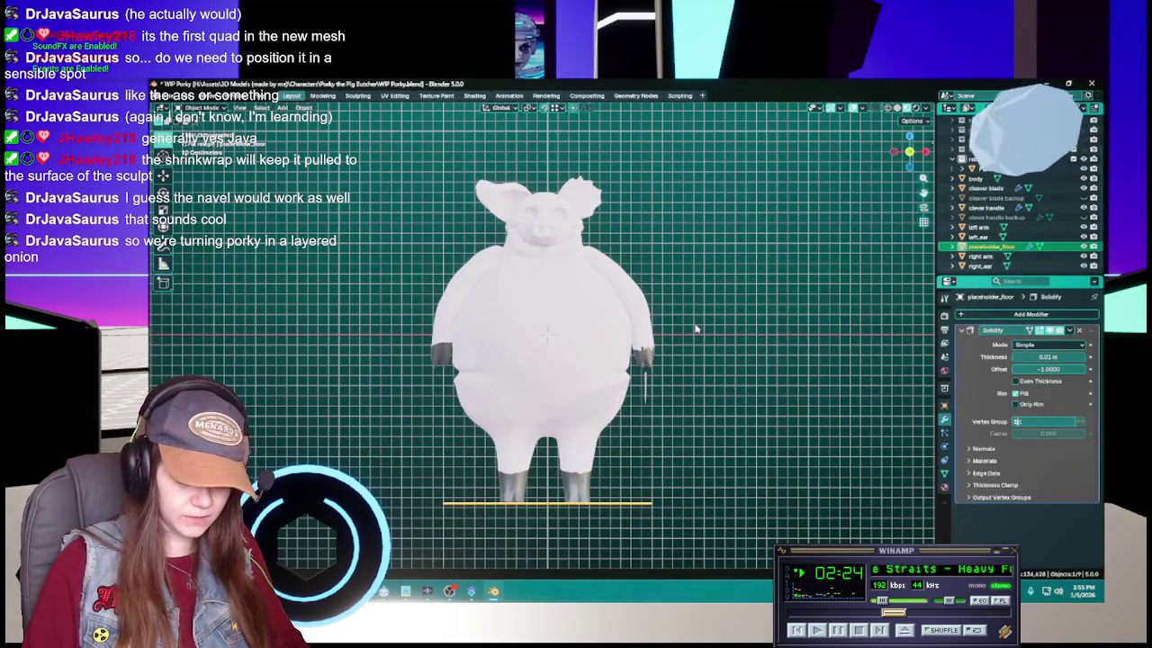
key(Delete)
scroll(696, 330, up, 2)
key(ctrl+z)
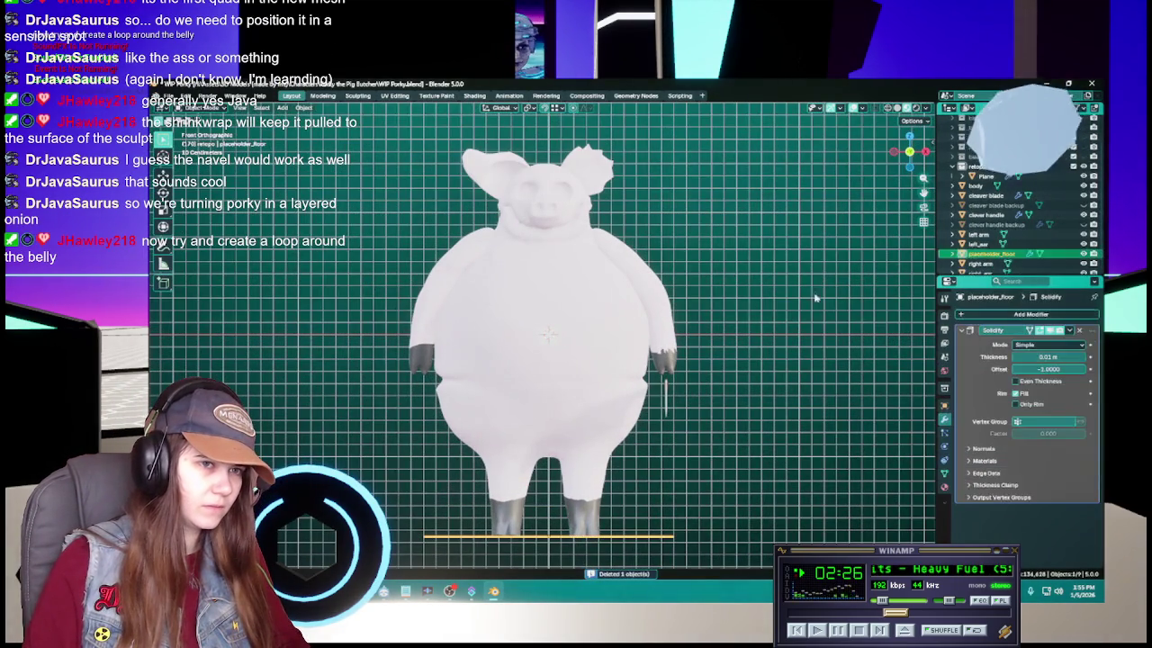
Move placeholder_floor into the retopo collection, reselect the Plane, and save
scroll(1009, 244, up, 1)
scroll(1010, 244, down, 2)
drag(989, 253, 976, 166)
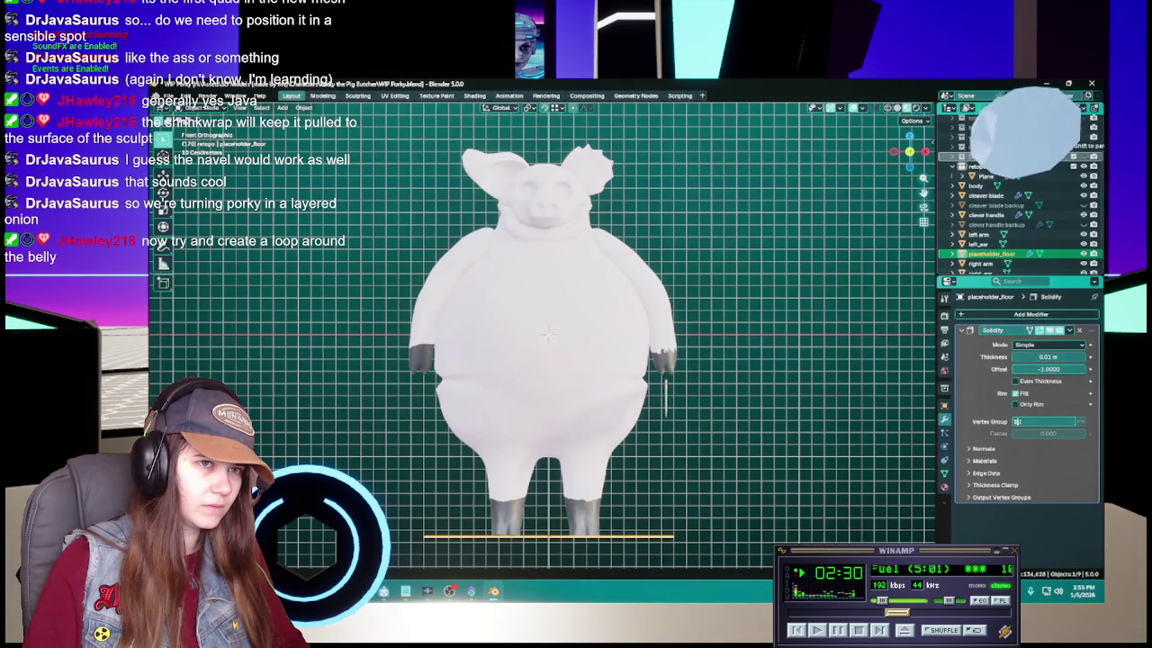
drag(1051, 164, 1053, 166)
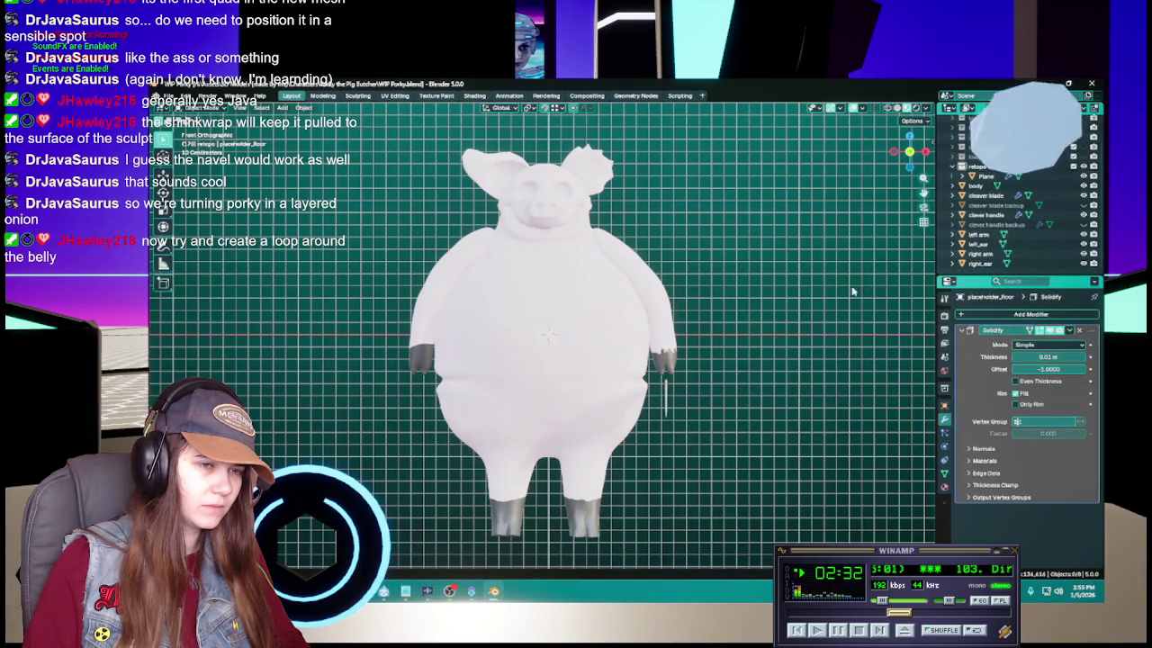
click(983, 175)
scroll(802, 335, up, 1)
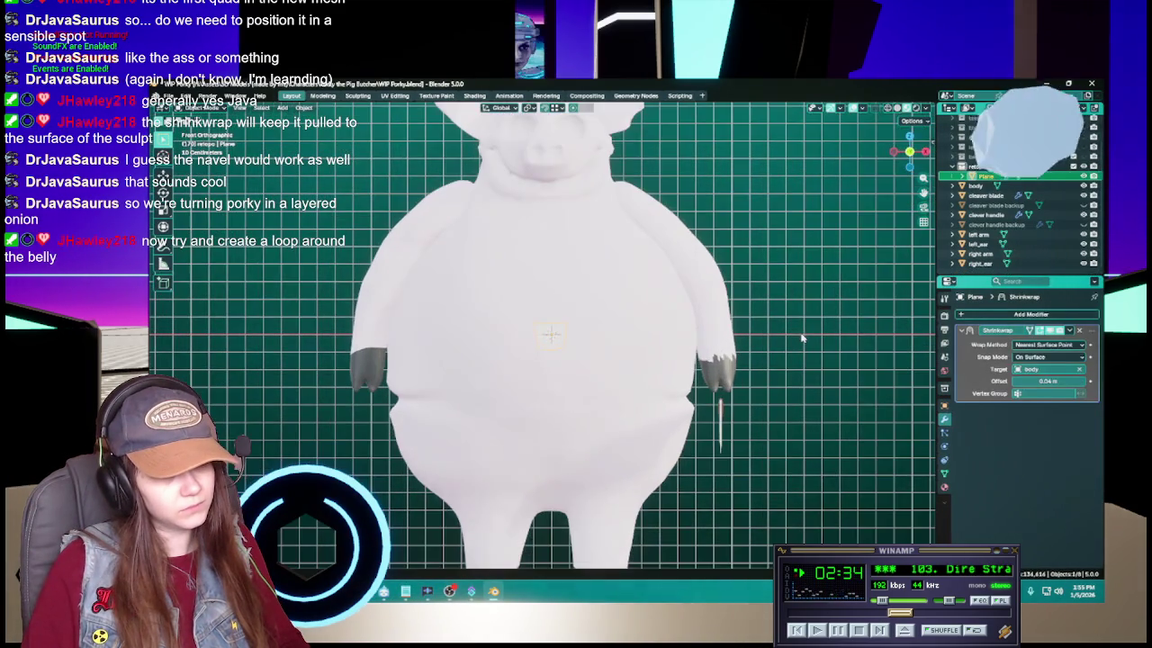
key(ctrl+s)
scroll(802, 336, up, 1)
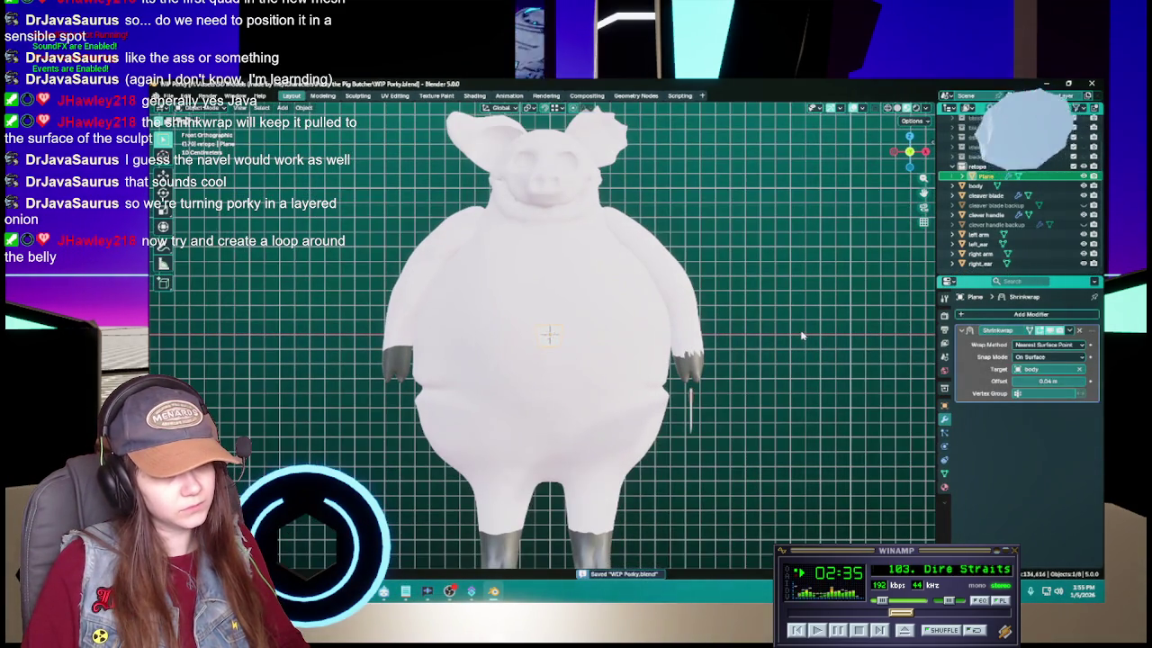
Move the cleaver handle and blade backups into the backup collection, reselect Plane, and save
click(1008, 224)
ctrl+click(988, 206)
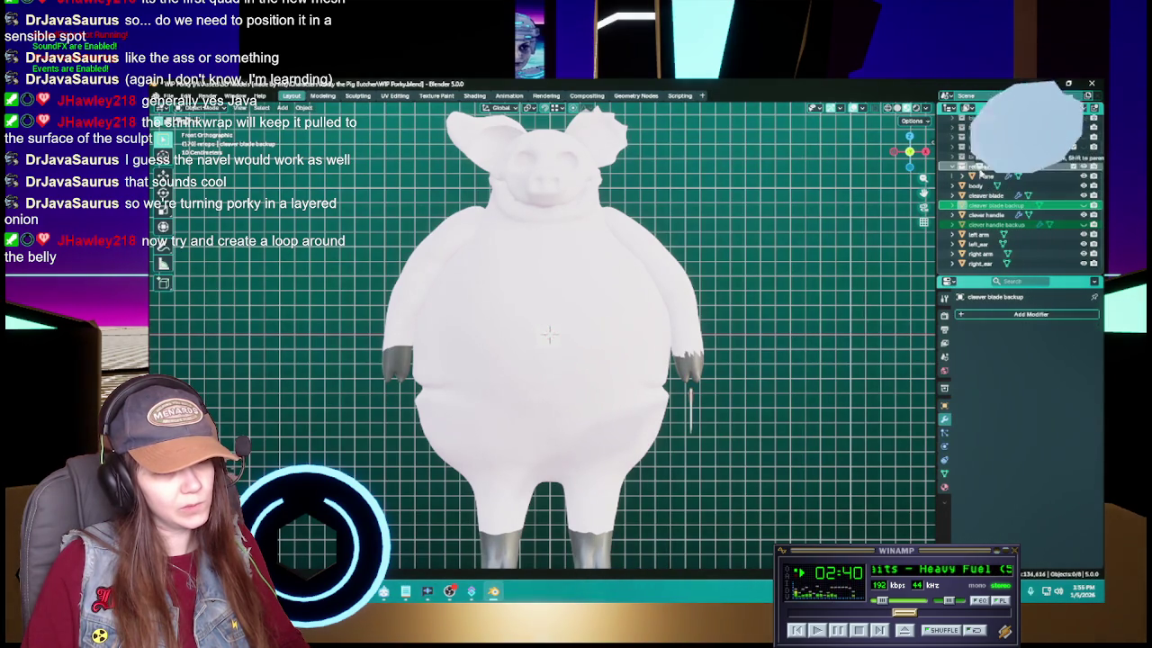
drag(987, 206, 1006, 175)
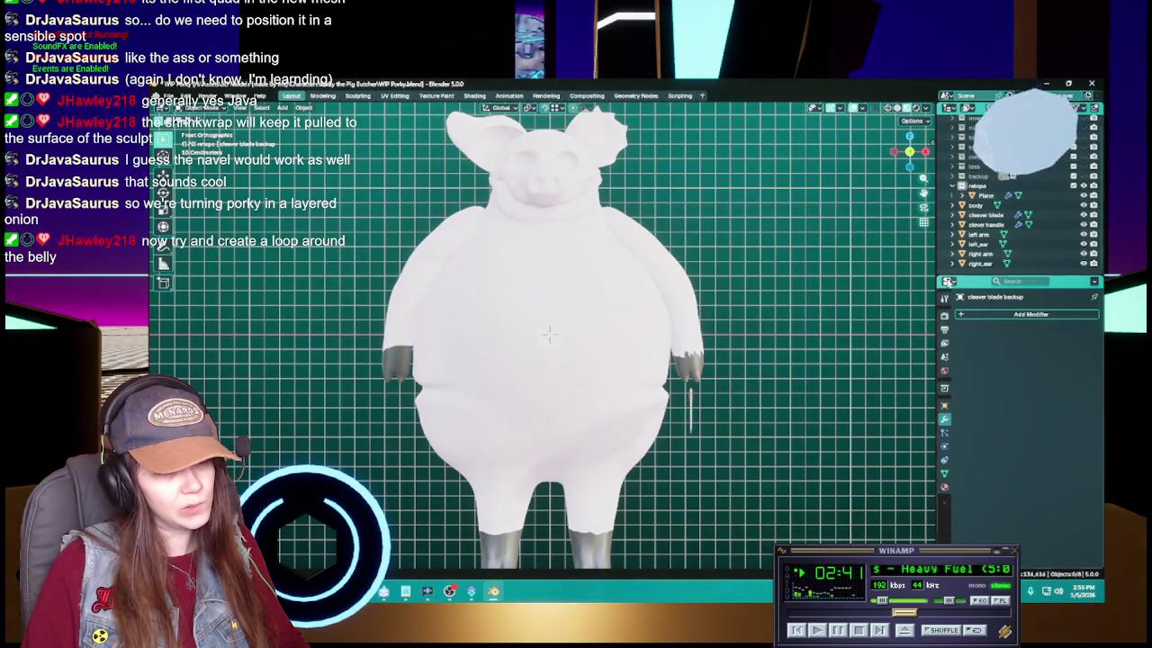
click(795, 314)
key(ctrl+s)
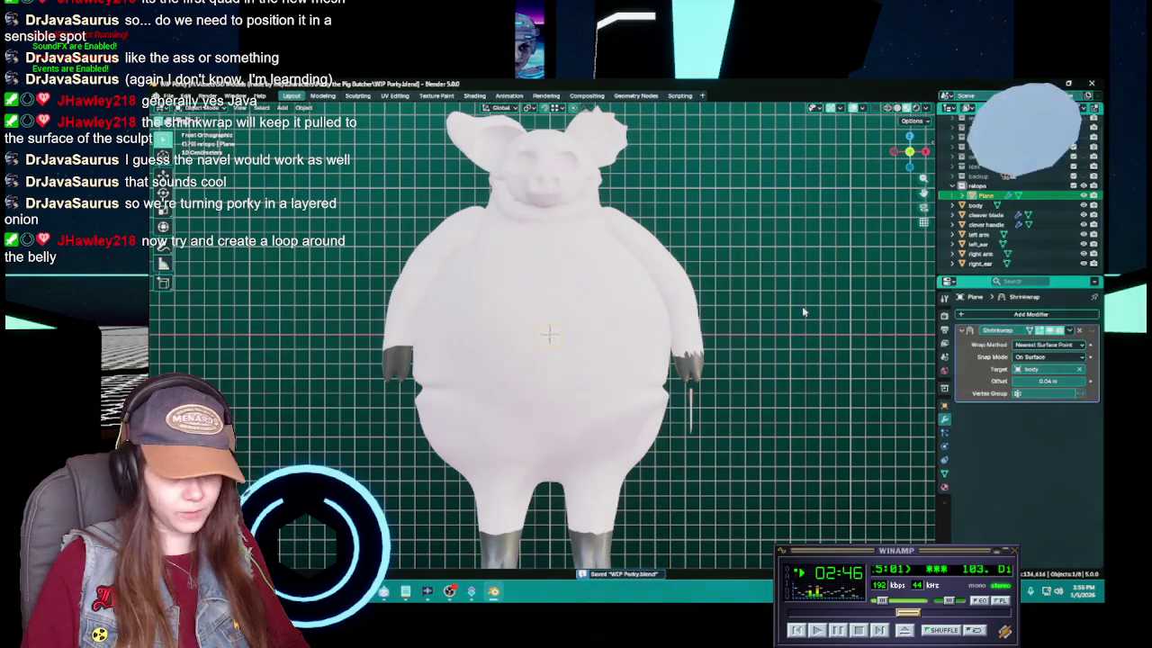
Return to Object Mode, change the Shrinkwrap Offset to 0.03 m, and save
mouse_move(534, 368)
mouse_down()
mouse_move(696, 365)
mouse_move(583, 361)
mouse_up()
key(KP_1)
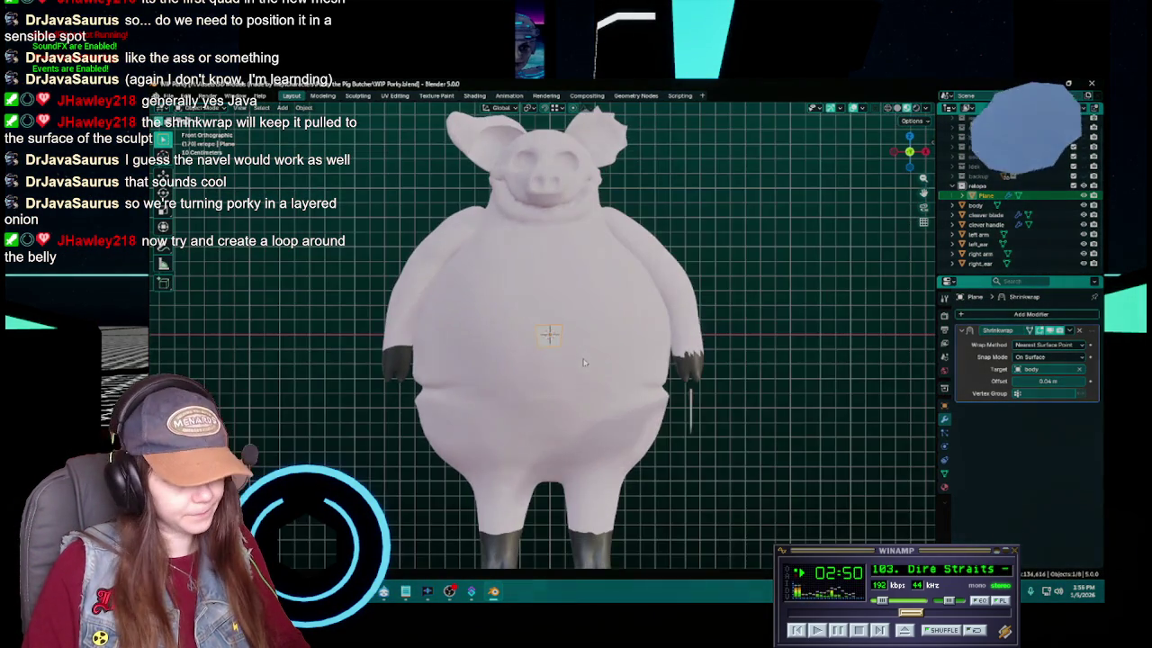
scroll(585, 364, up, 3)
key(Tab)
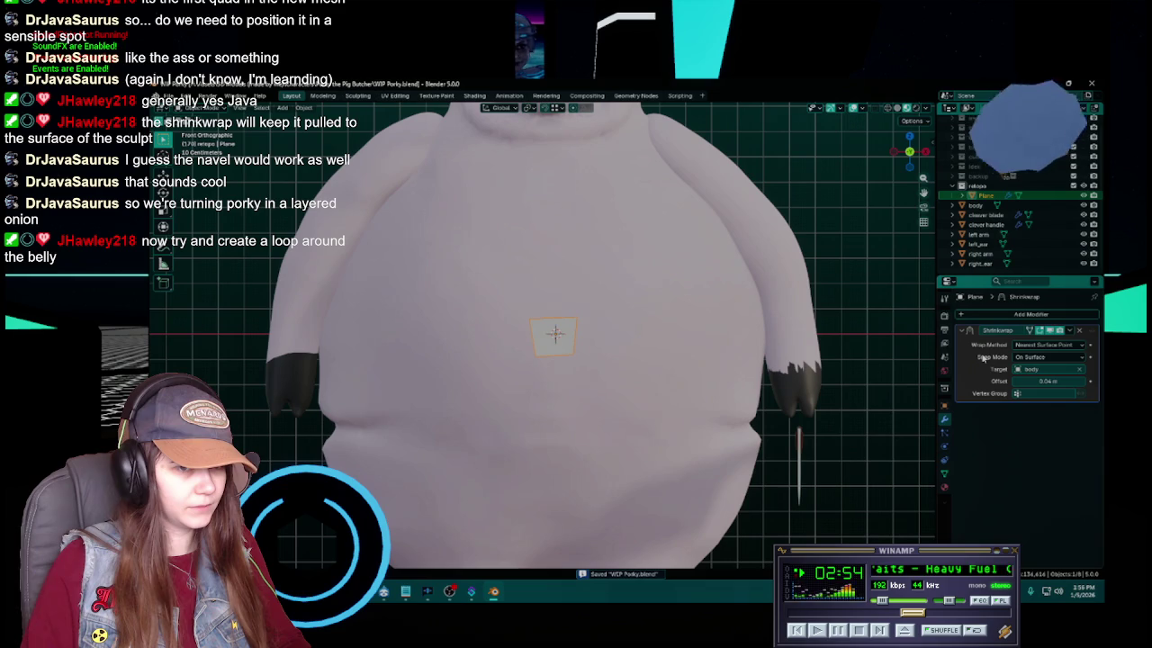
click(1049, 380)
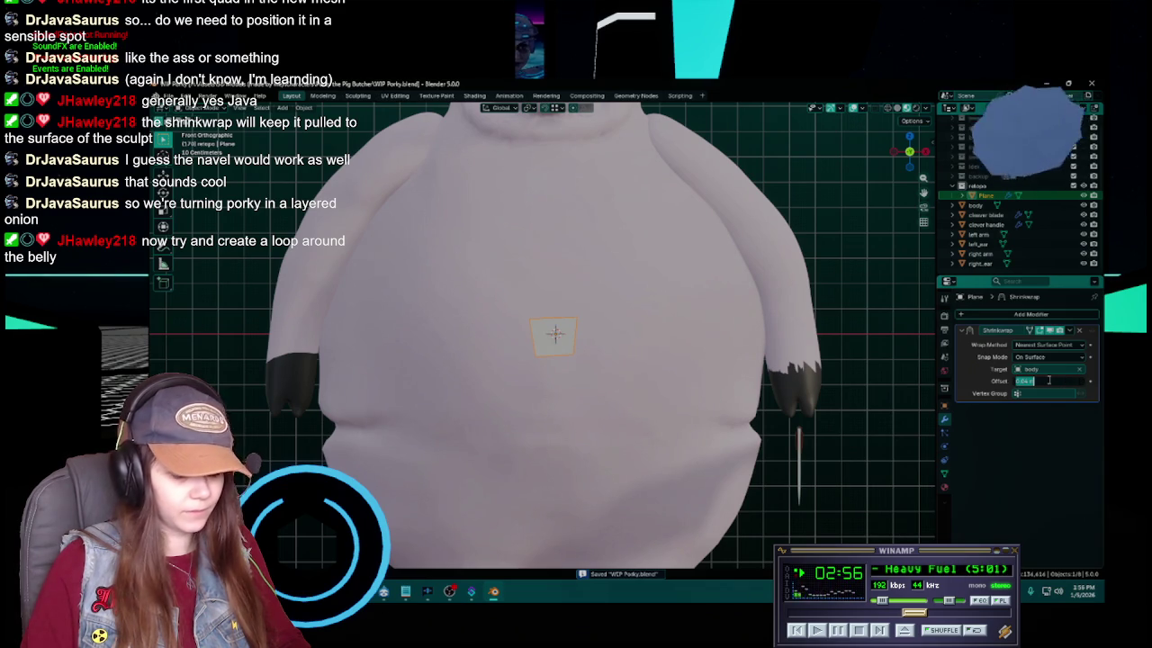
text(0.03)
key(Return)
mouse_move(512, 442)
mouse_down()
mouse_move(609, 450)
mouse_move(756, 405)
mouse_up()
key(KP_1)
key(ctrl+s)
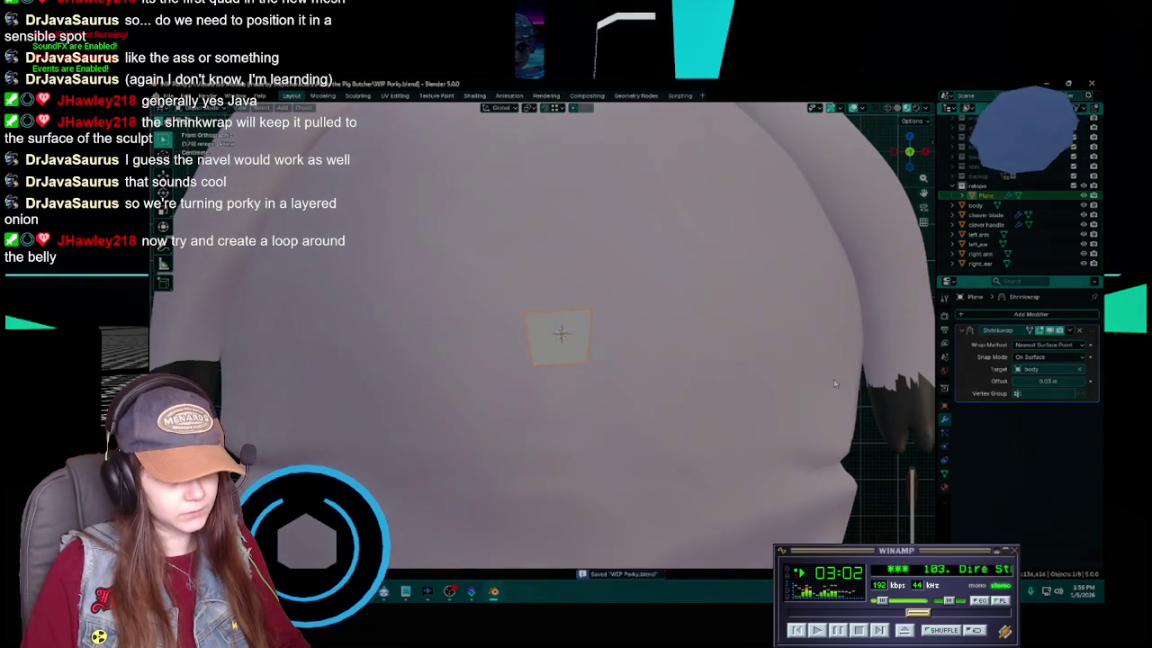
Apply the shrinkwrap with Ctrl+A, undo to keep it unapplied, and enter Edit Mode
key(ctrl+a)
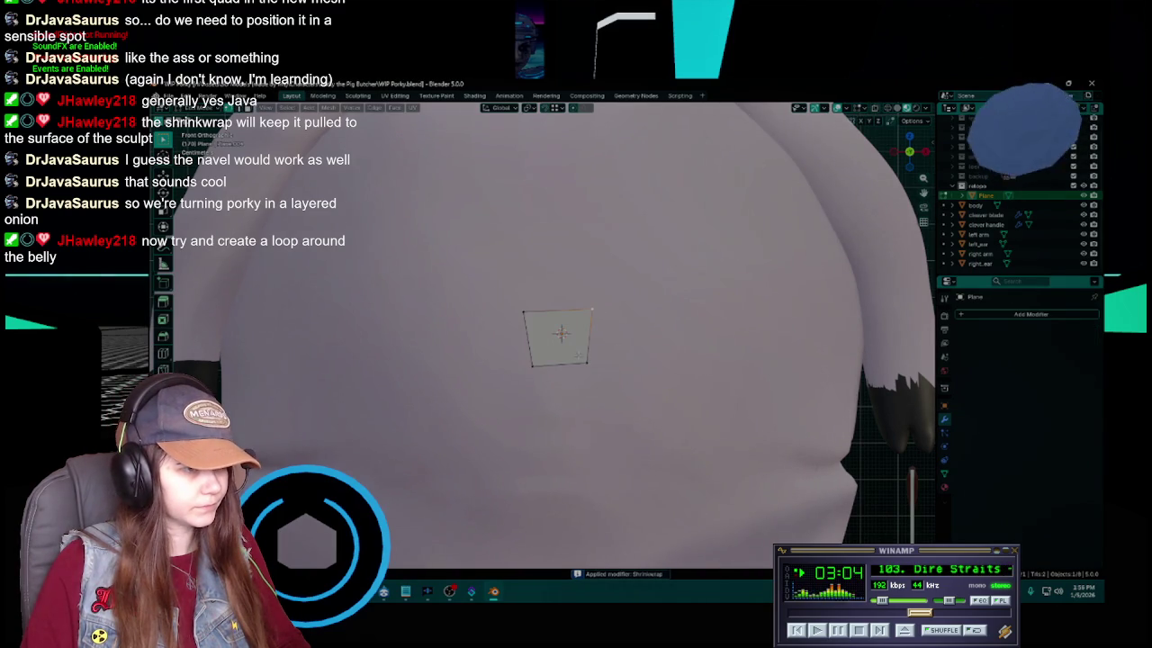
scroll(580, 356, down, 1)
scroll(581, 355, down, 1)
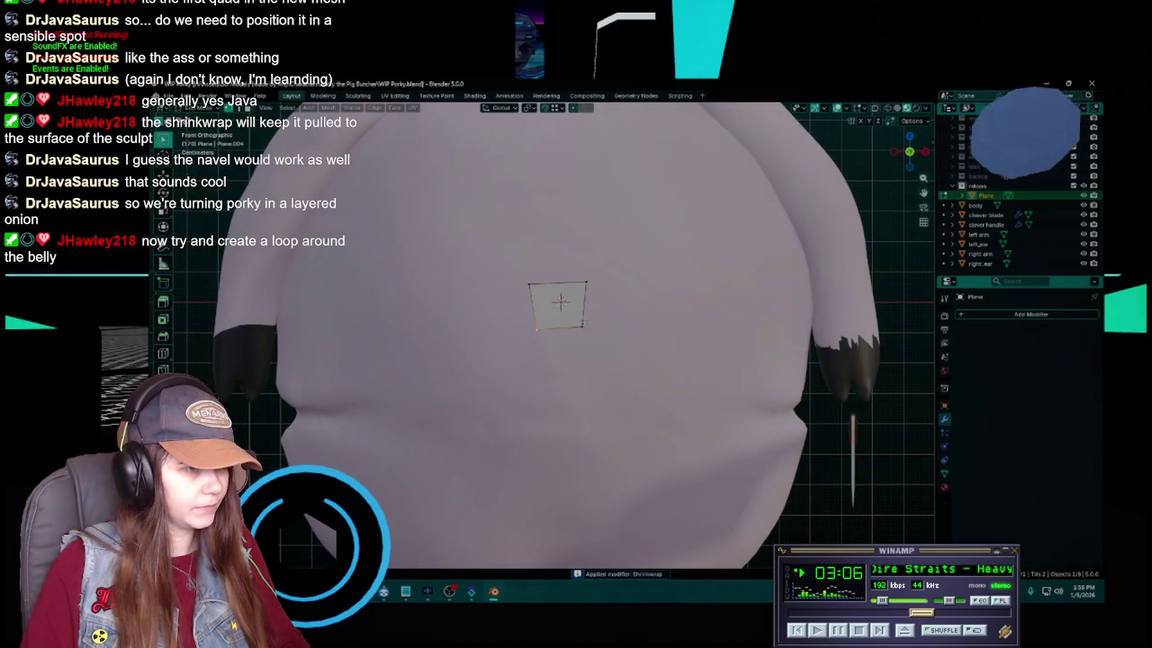
key(ctrl+s)
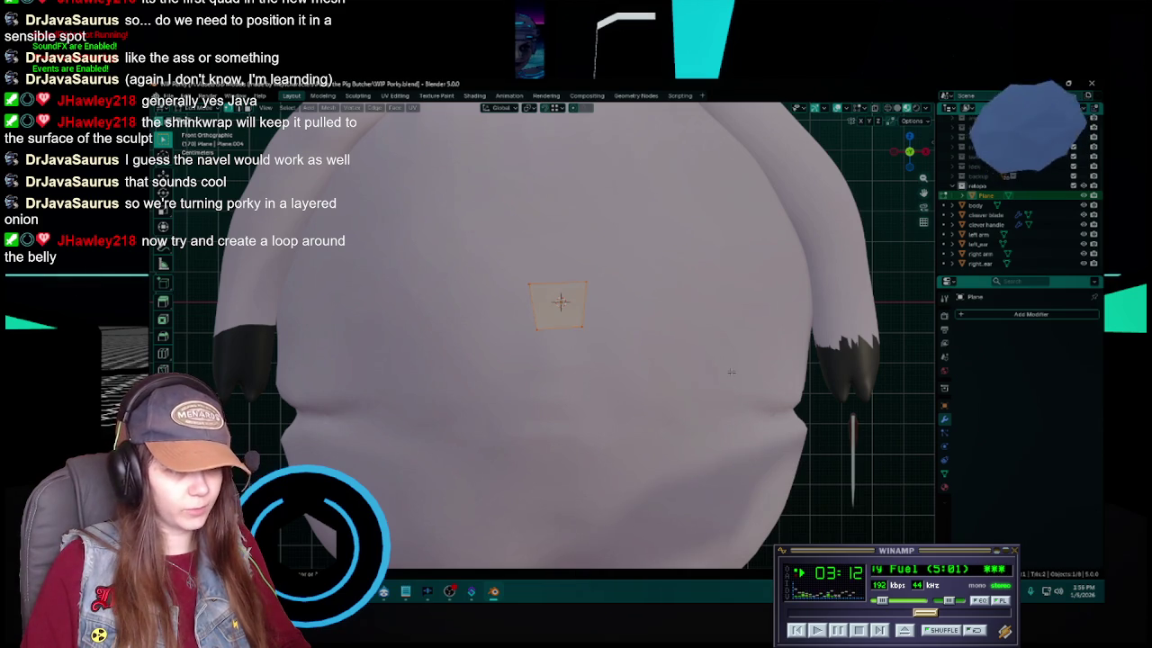
key(ctrl+z)
key(ctrl+z)
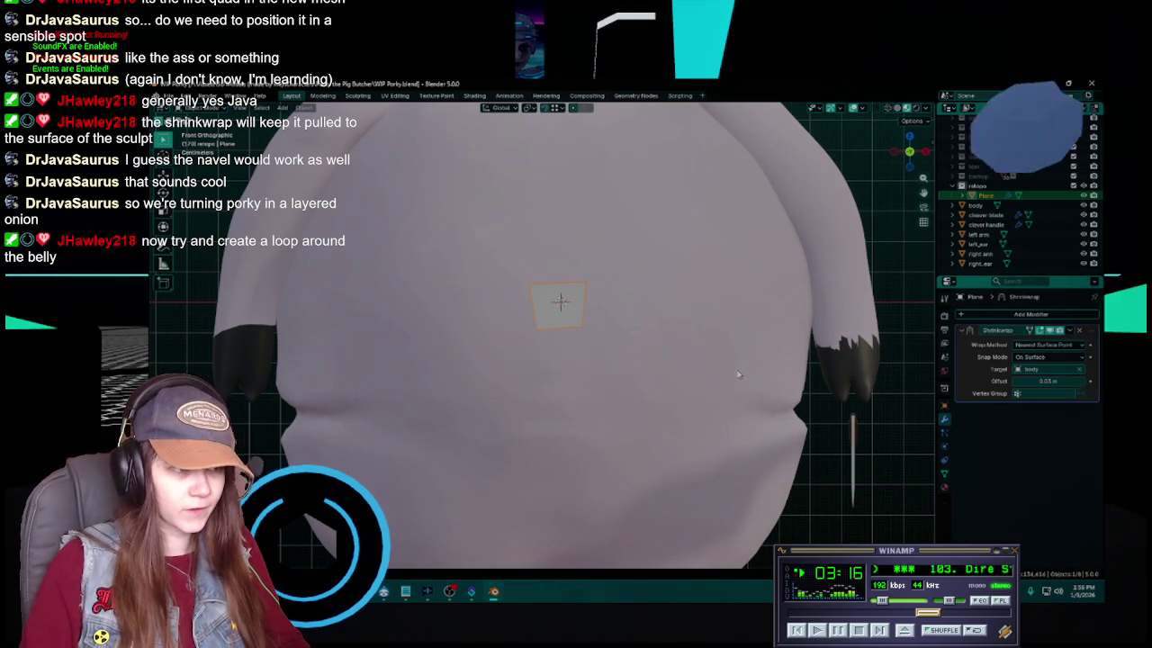
key(Tab)
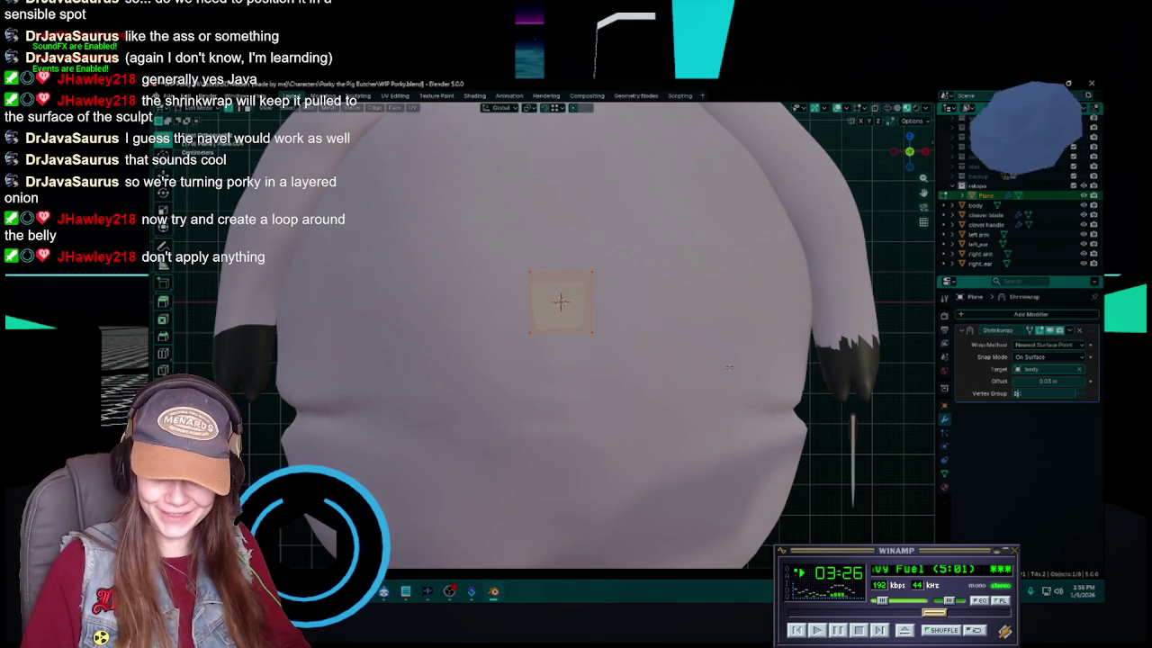
key(ctrl+s)
Drag the plane's bottom edge down along Z to extend it down the belly
key(Tab)
key(g)
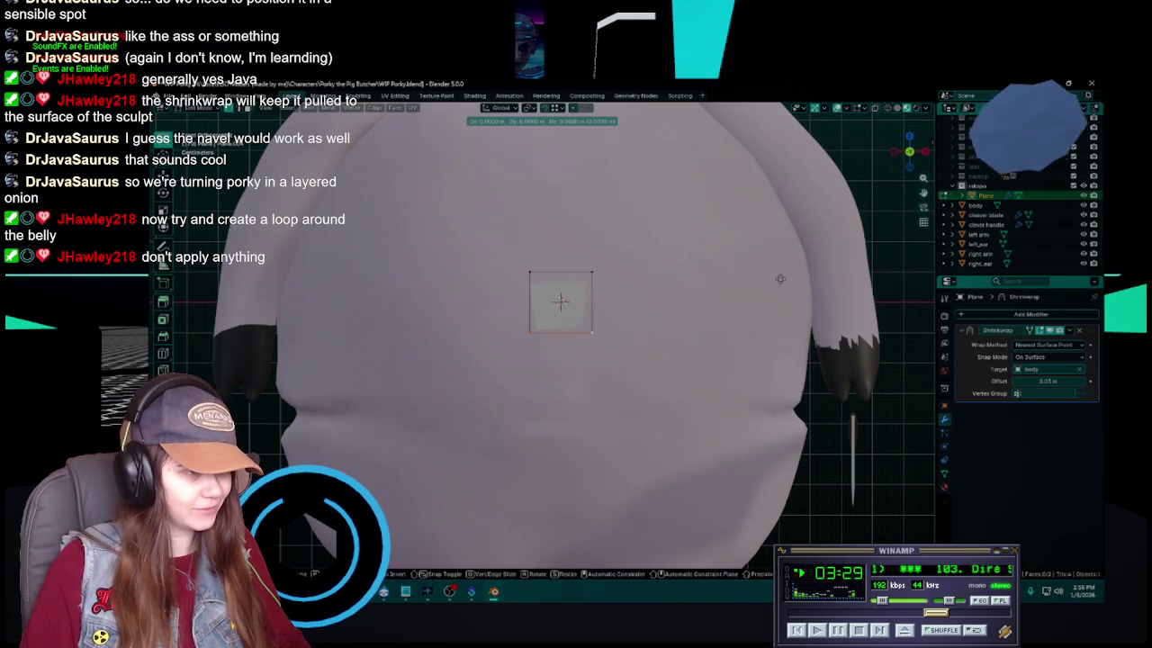
key(z)
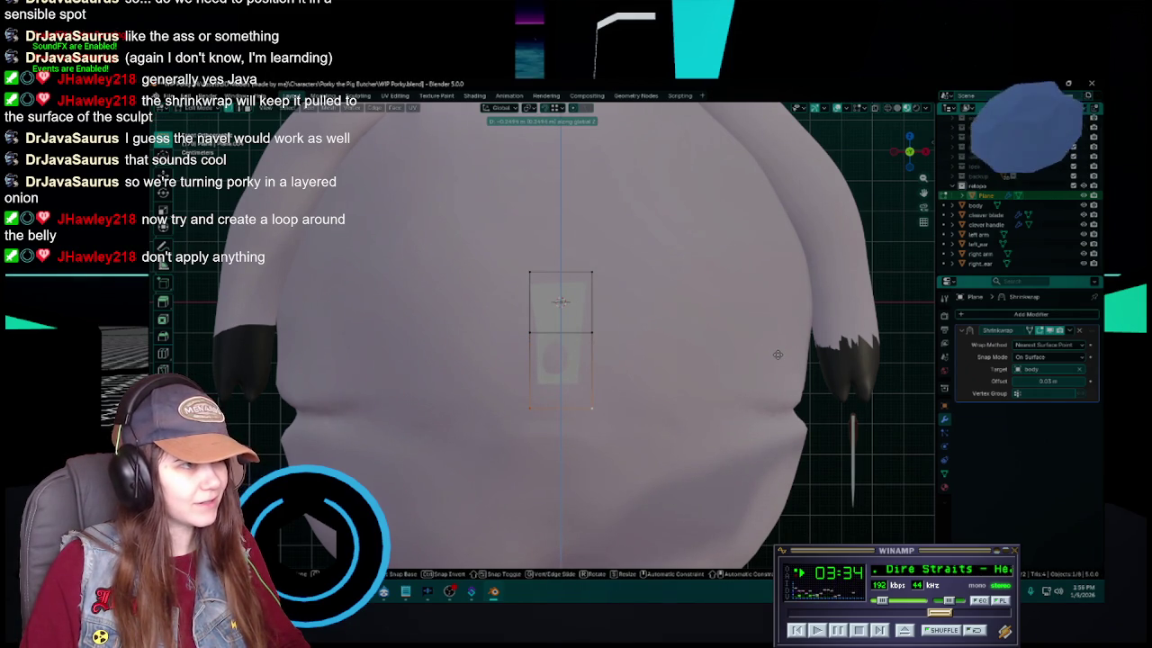
click(777, 353)
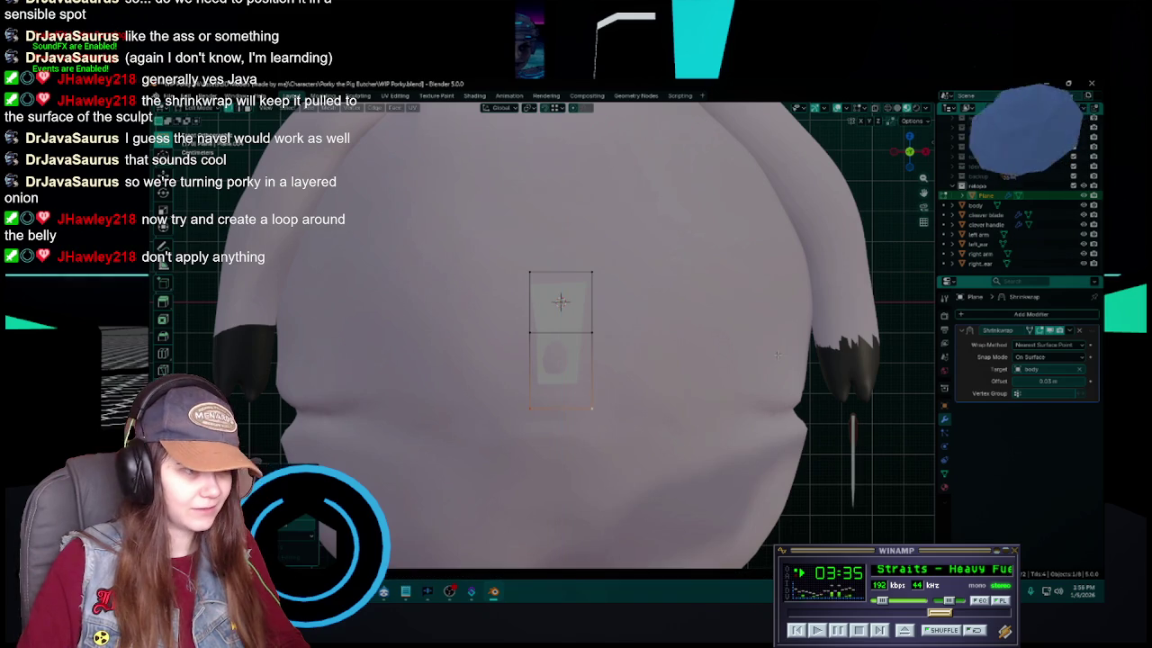
mouse_move(504, 389)
mouse_down()
mouse_move(627, 390)
mouse_move(611, 389)
mouse_up()
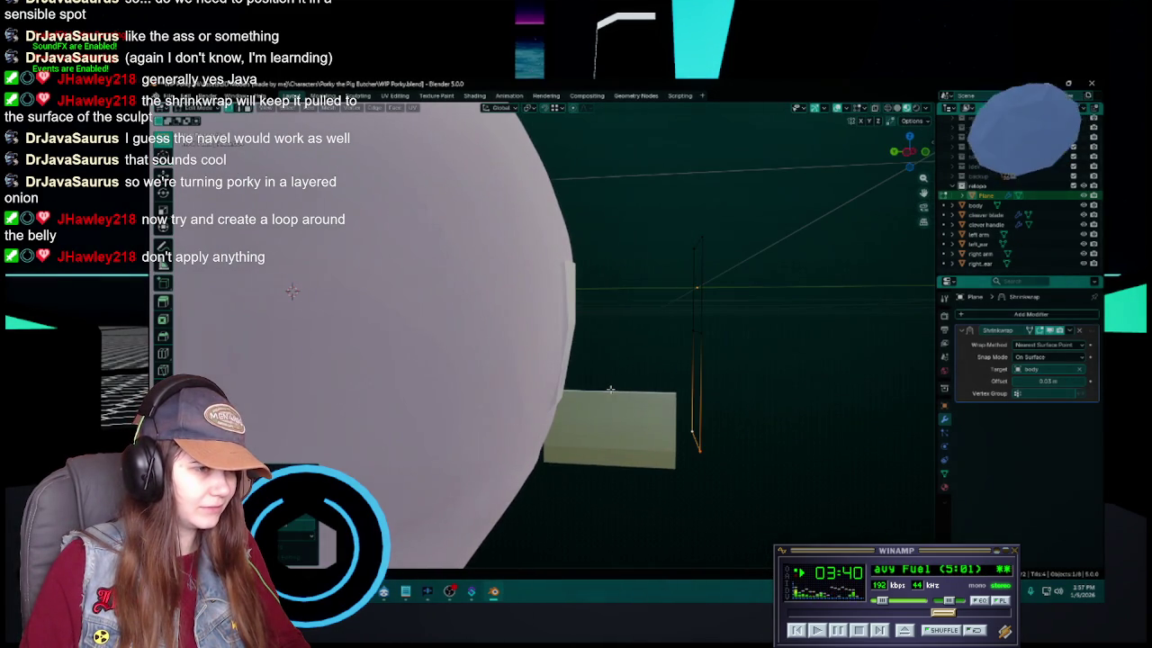
Push the bottom edge along Y toward the body in two moves, then save
key(g)
key(y)
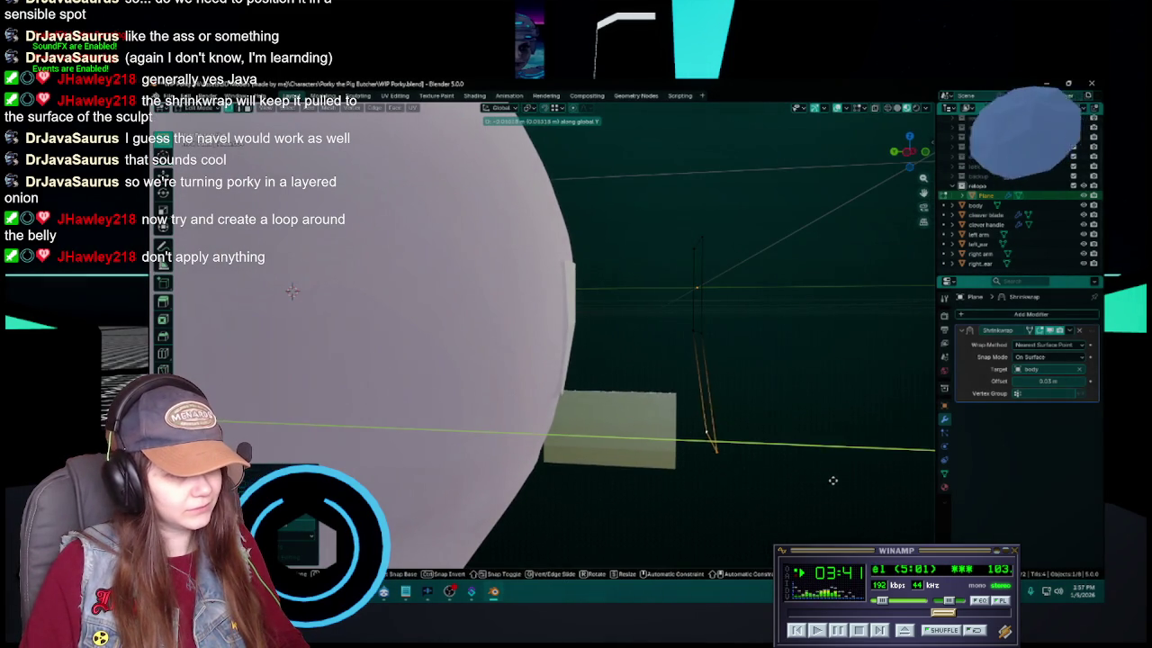
click(837, 479)
key(KP_1)
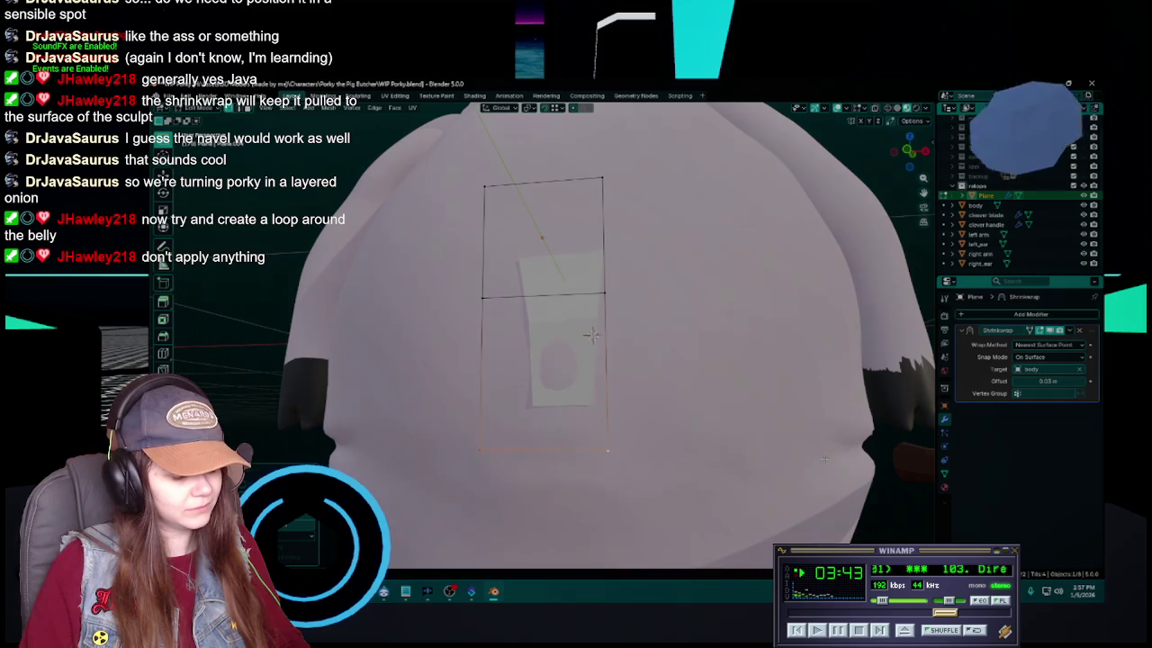
key(g)
key(y)
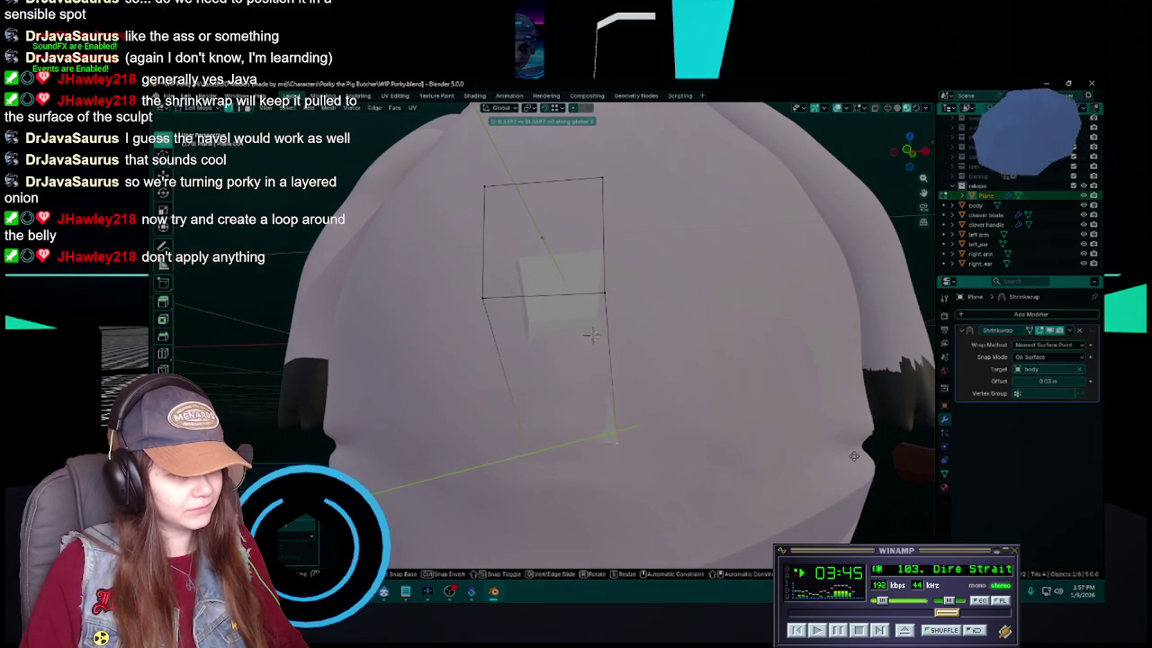
click(835, 471)
key(ctrl+s)
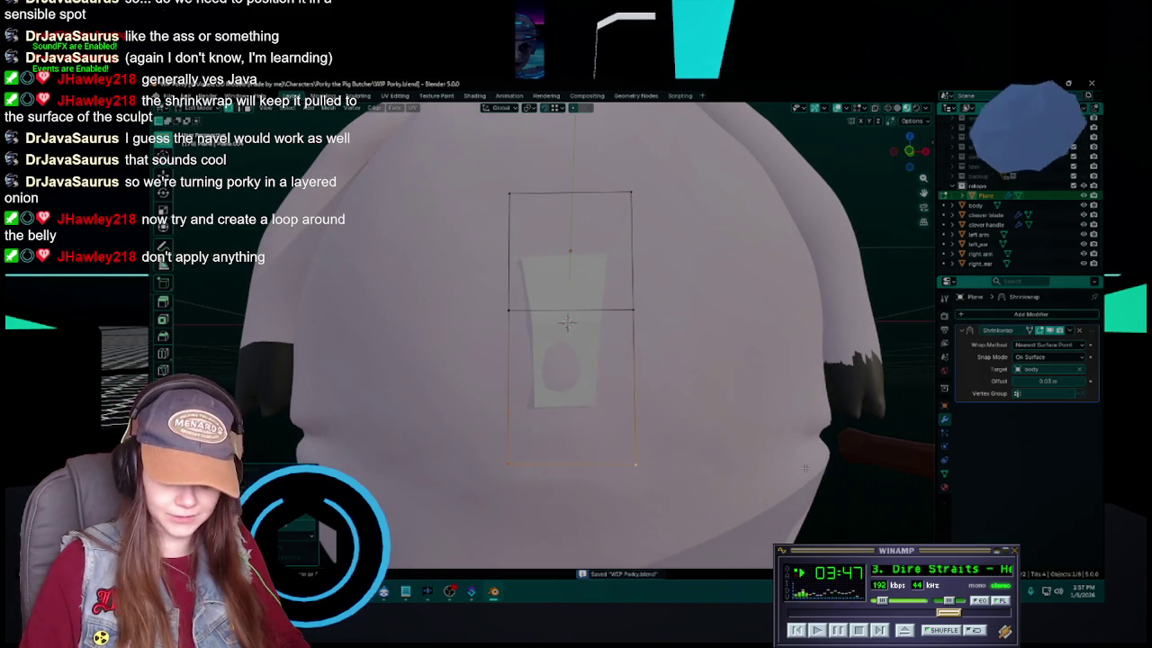
Set the Shrinkwrap Offset to 0.05 m, save, and keep Snap Mode on On Surface
click(1062, 382)
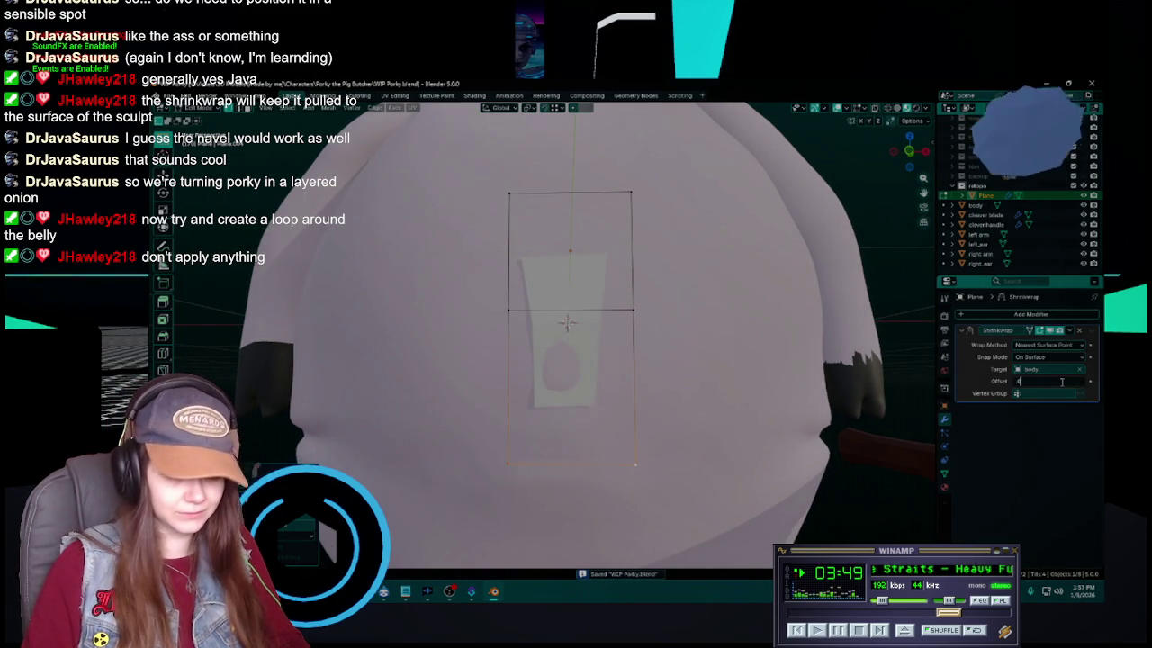
text(.05)
key(Return)
drag(583, 387, 577, 392)
key(ctrl+s)
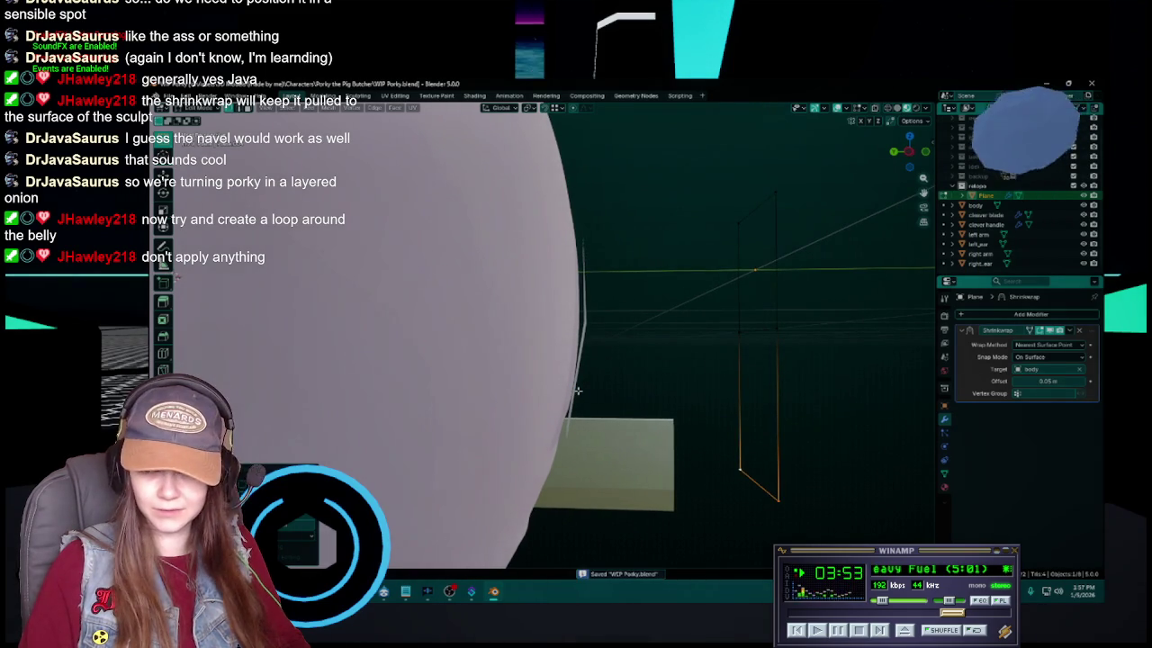
key(KP_1)
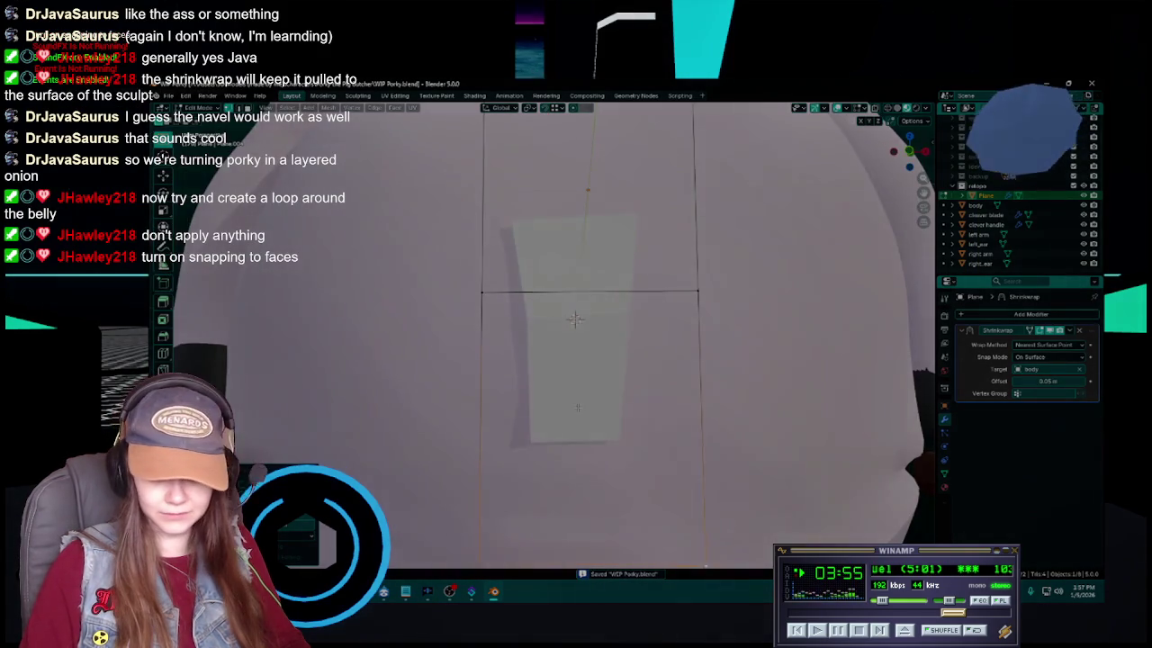
scroll(621, 410, down, 5)
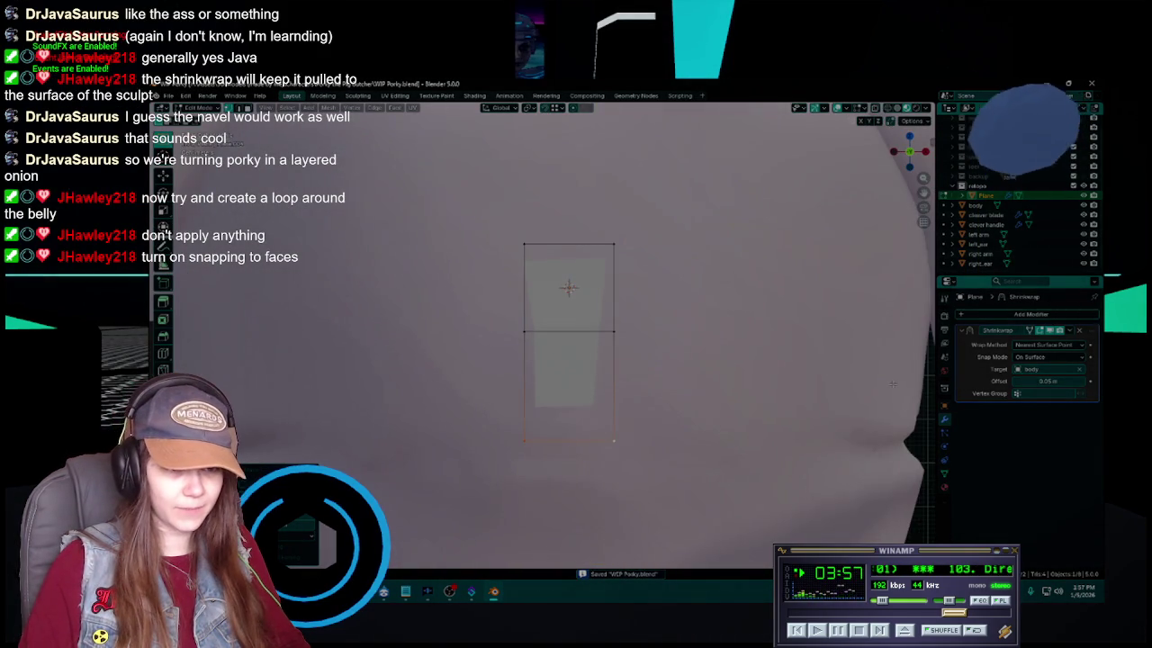
click(1055, 358)
click(1053, 365)
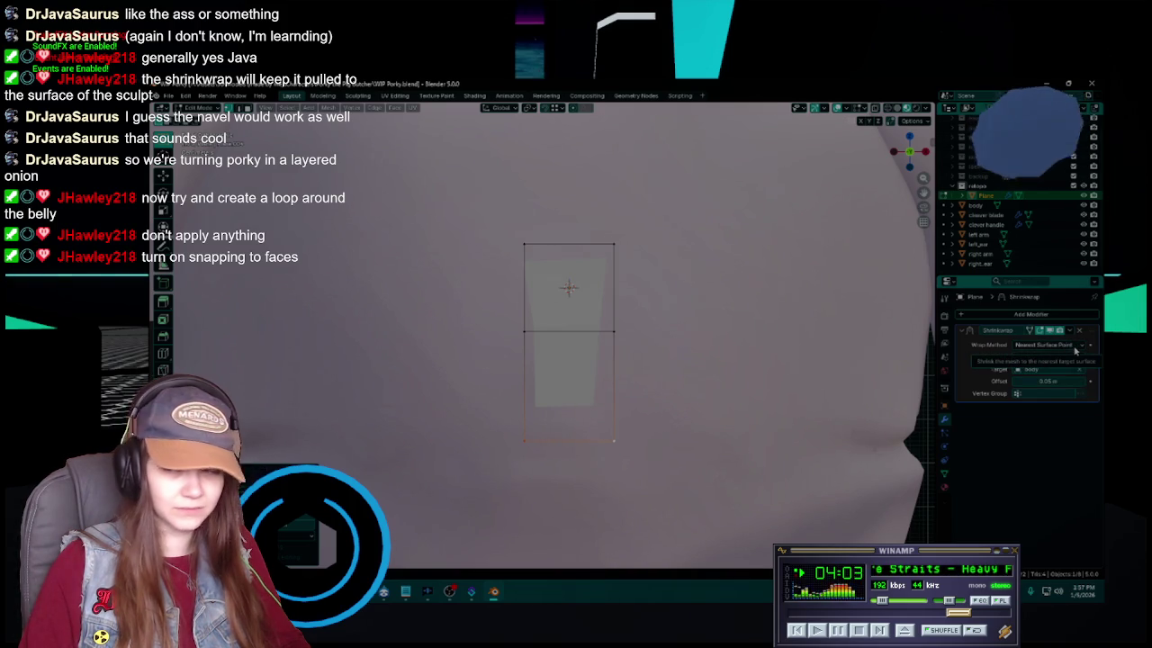
Set snapping to target Face so moved geometry lands on the body's surface
click(556, 107)
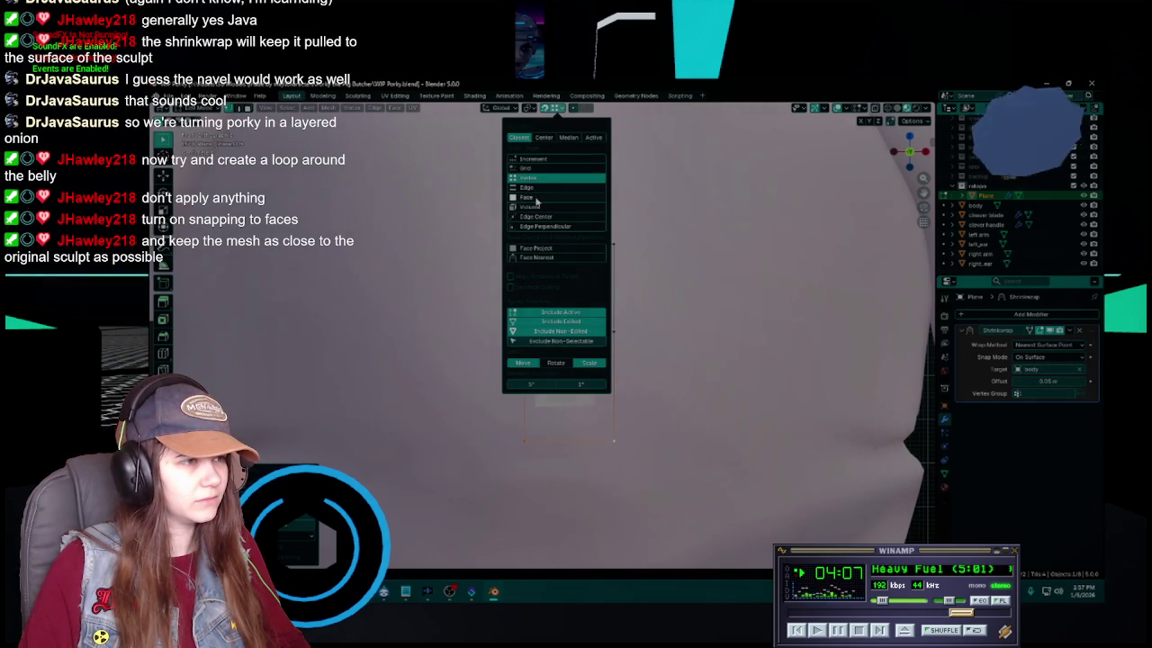
click(544, 196)
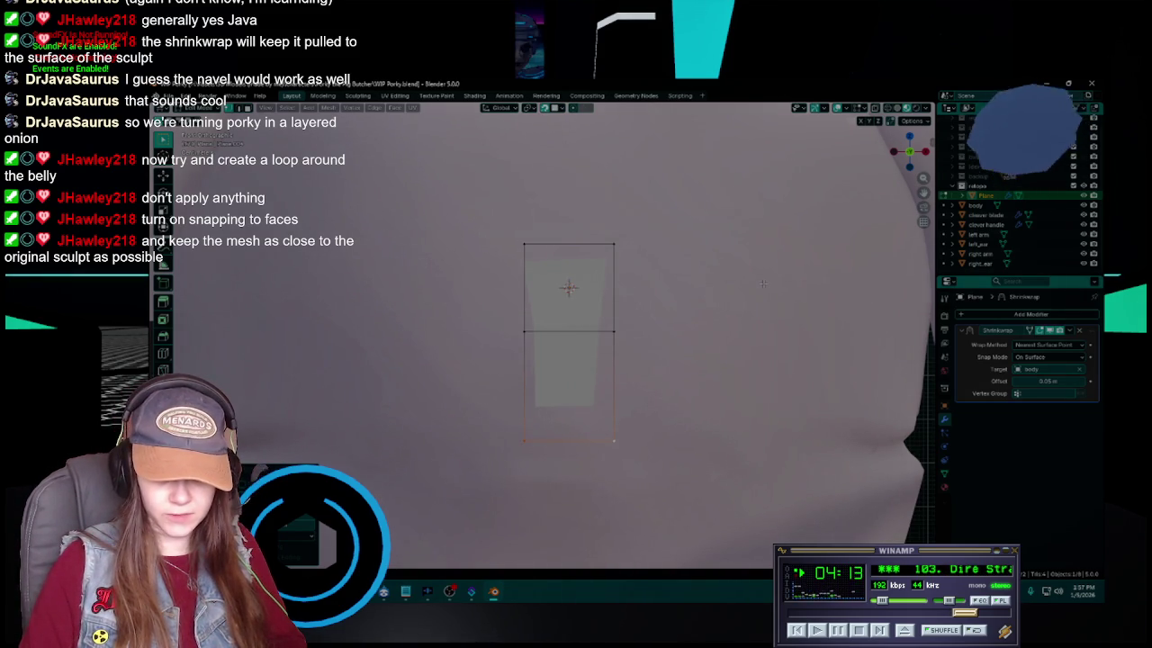
mouse_move(762, 284)
mouse_down()
mouse_move(541, 370)
mouse_move(585, 364)
mouse_up()
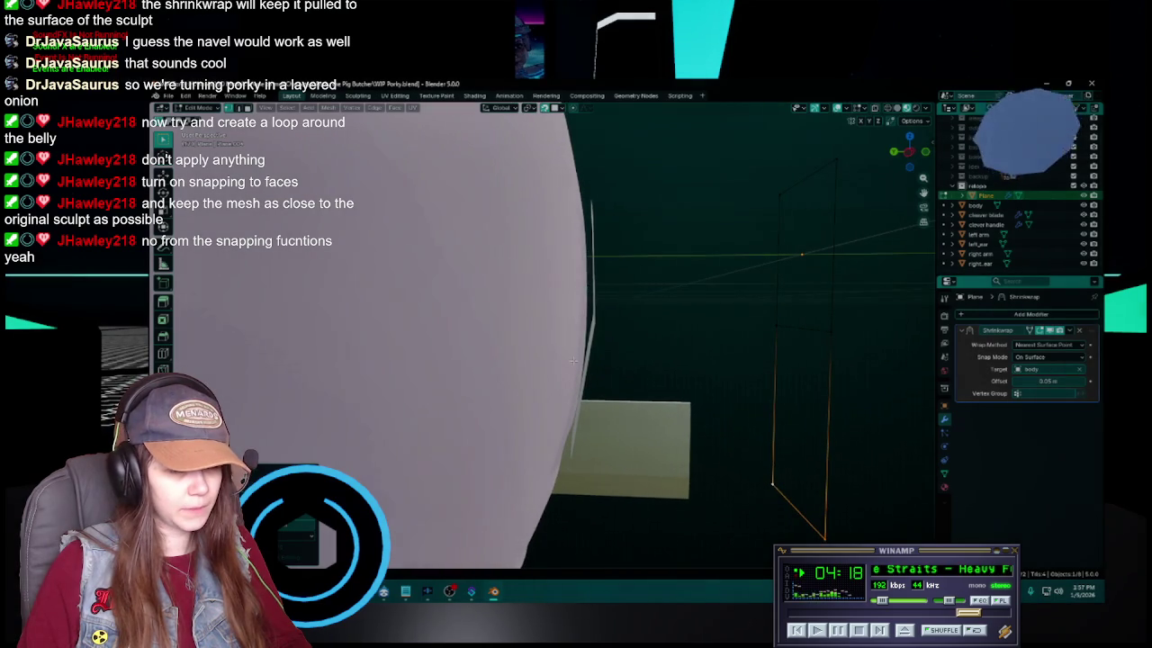
Try a shrinkwrap offset of 0.03 m, then set it back to 0.05 m
drag(1049, 381, 1022, 380)
click(1071, 378)
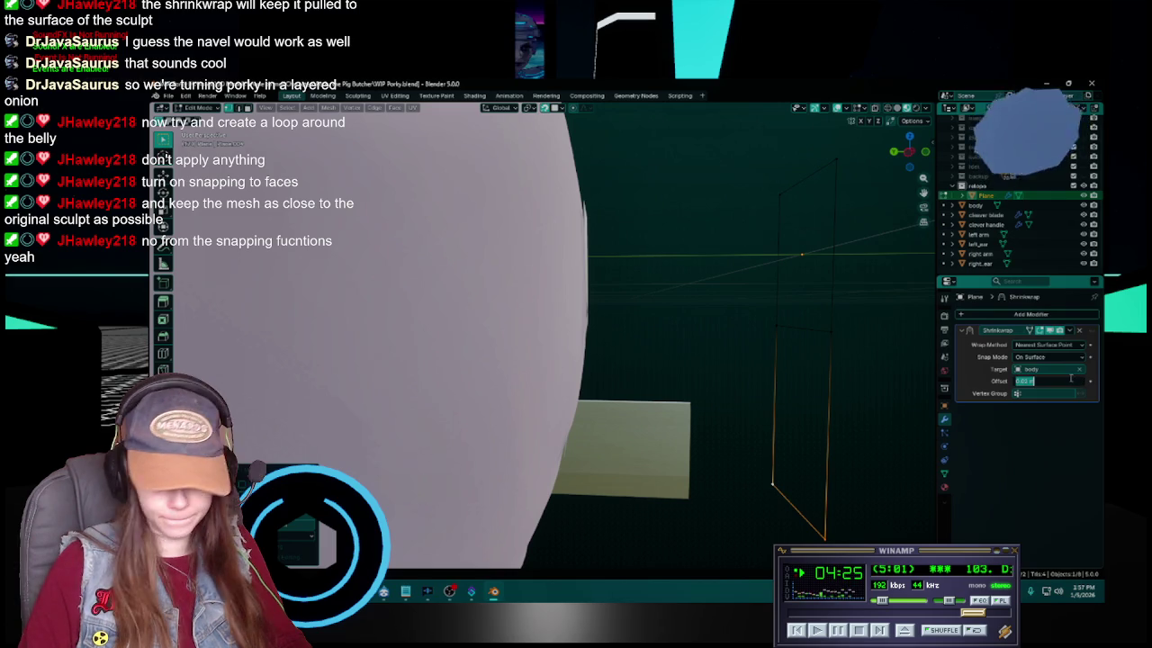
key(Return)
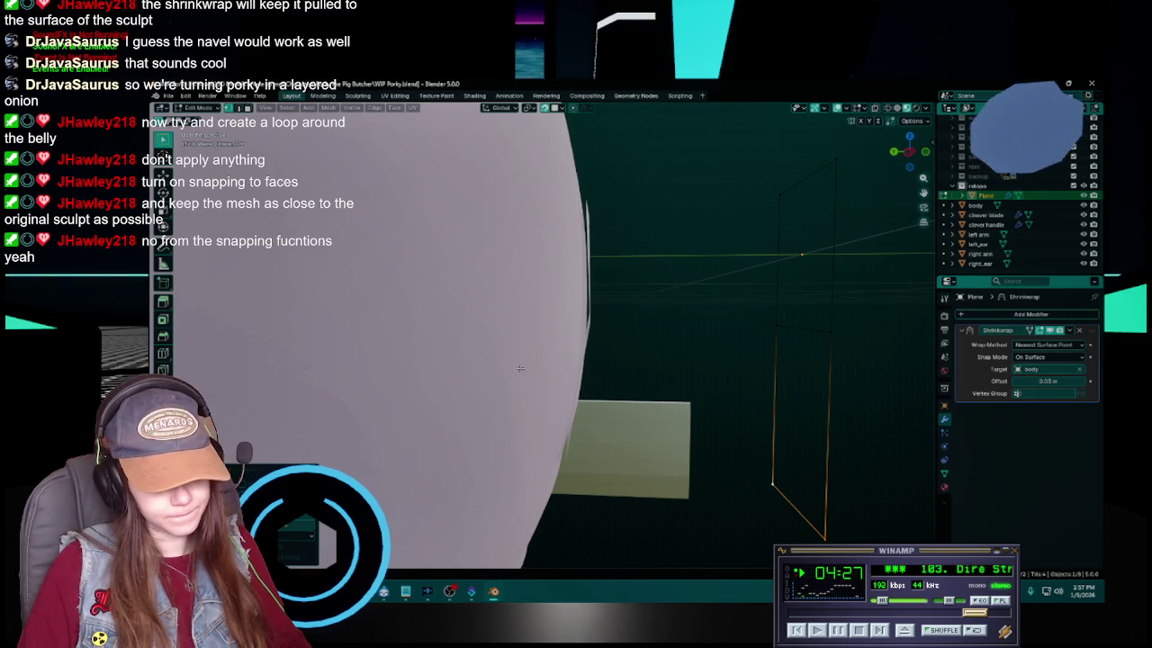
Move the plane's bottom edge to sit straight below the top face on the belly
key(KP_Decimal)
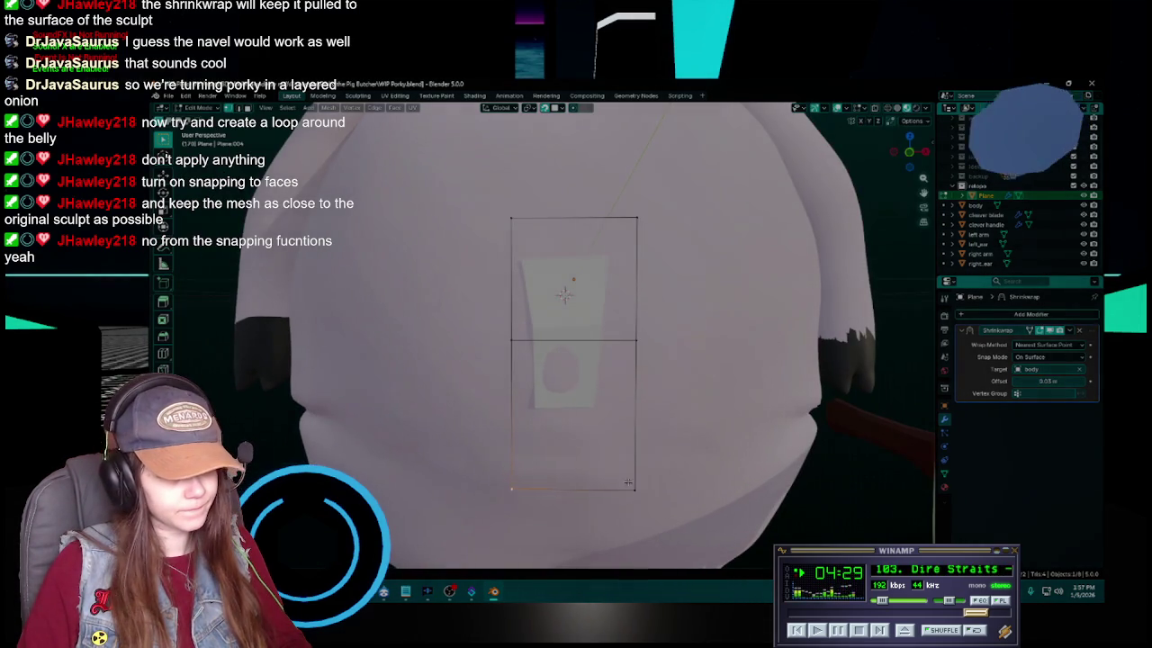
drag(576, 423, 648, 475)
key(g)
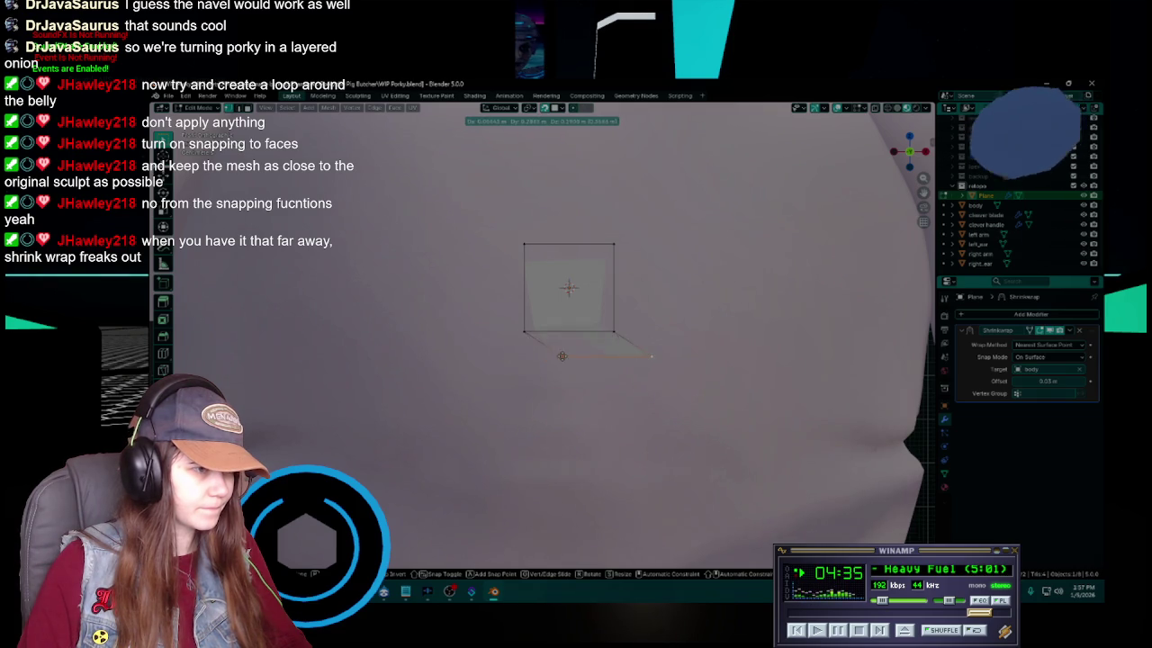
click(524, 440)
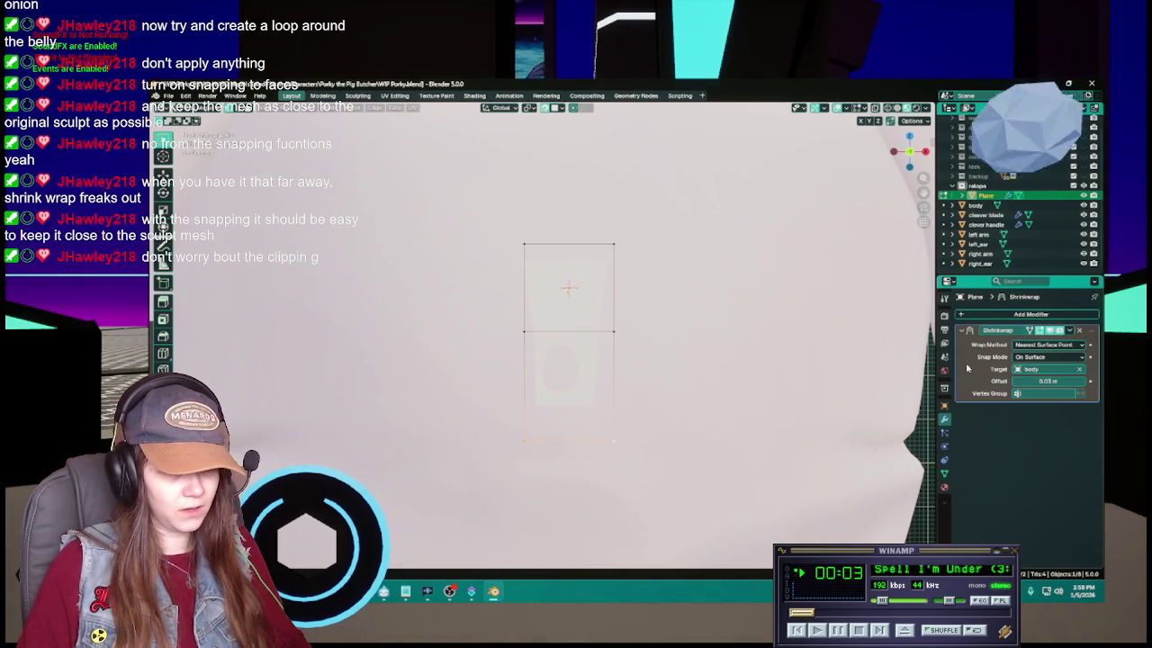
Save WIP Porky.blend and shift the view toward the belly's side
key(ctrl+s)
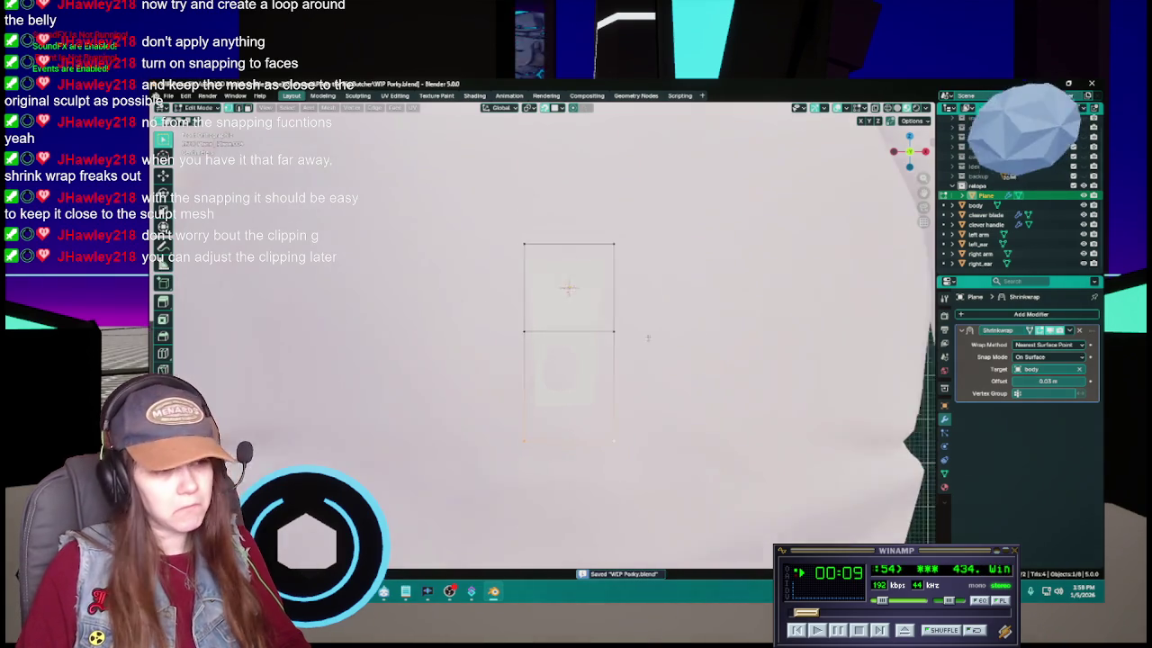
scroll(596, 435, down, 2)
drag(596, 435, 586, 354)
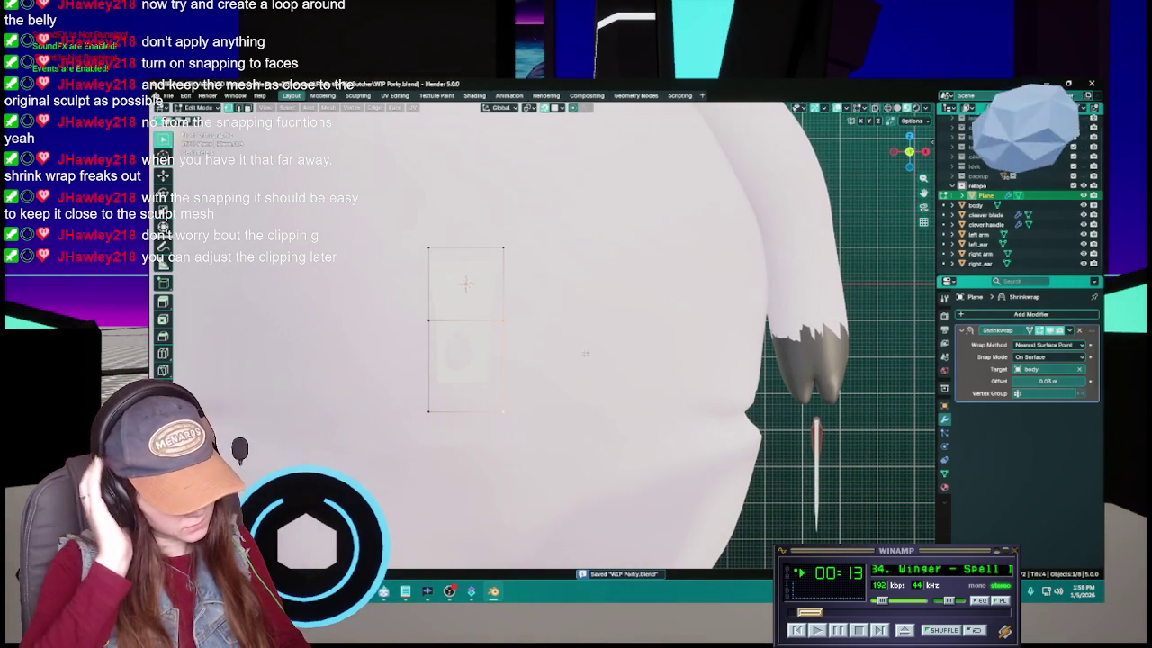
Extrude two new quads along the X axis from the strip's edge, saving after each
key(e)
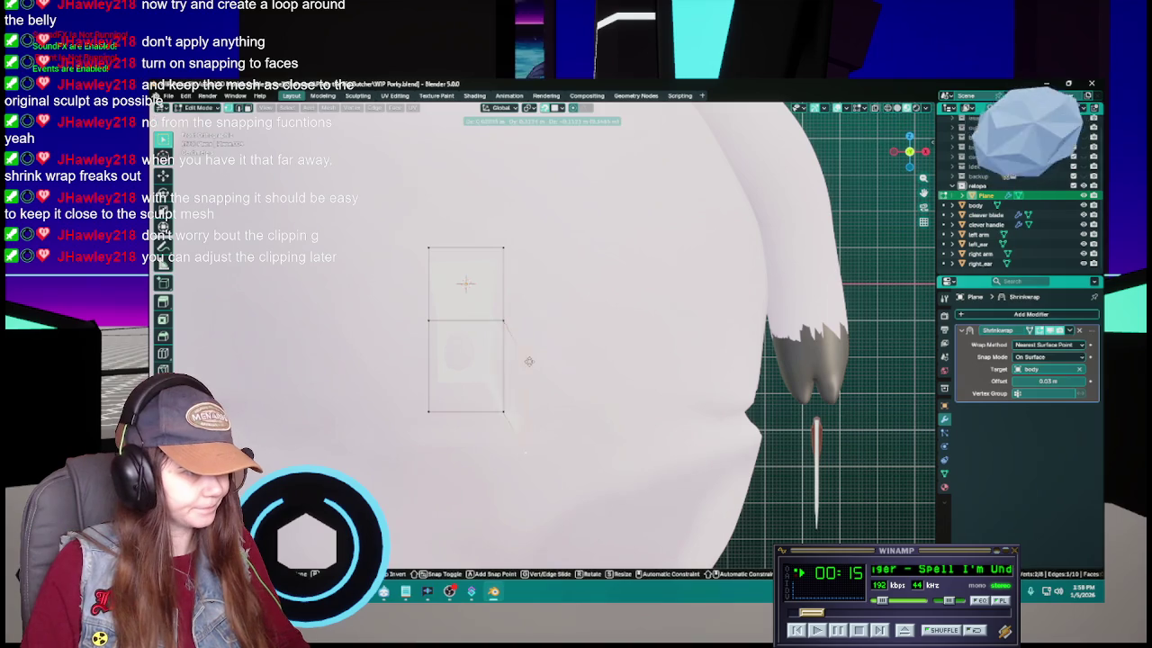
key(x)
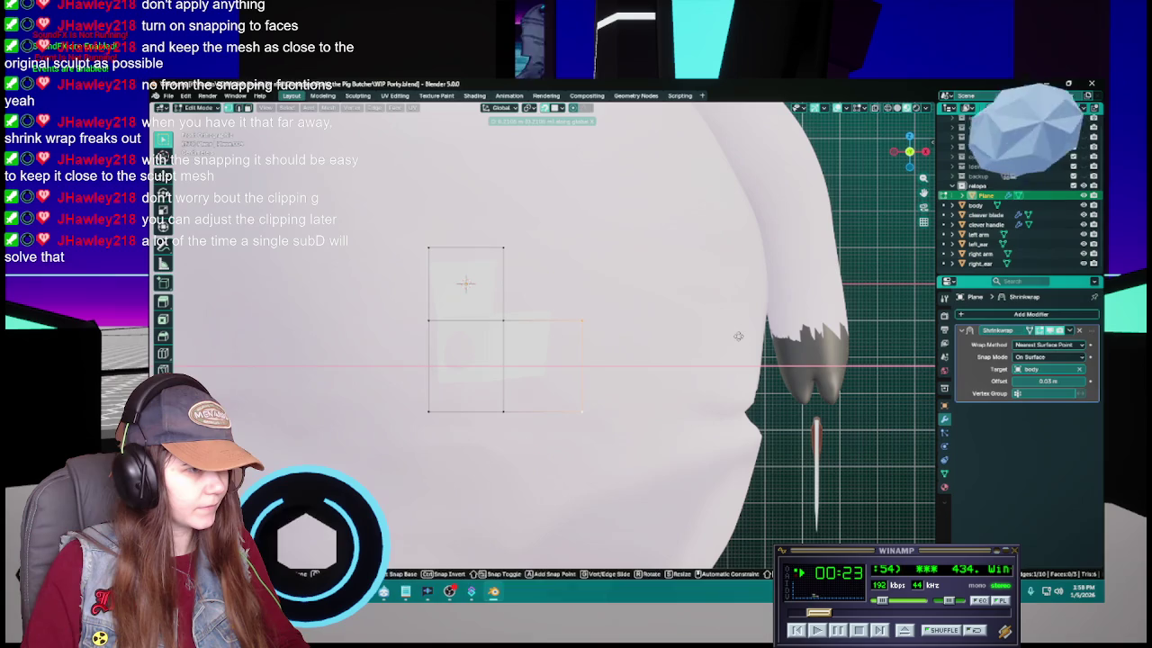
click(633, 335)
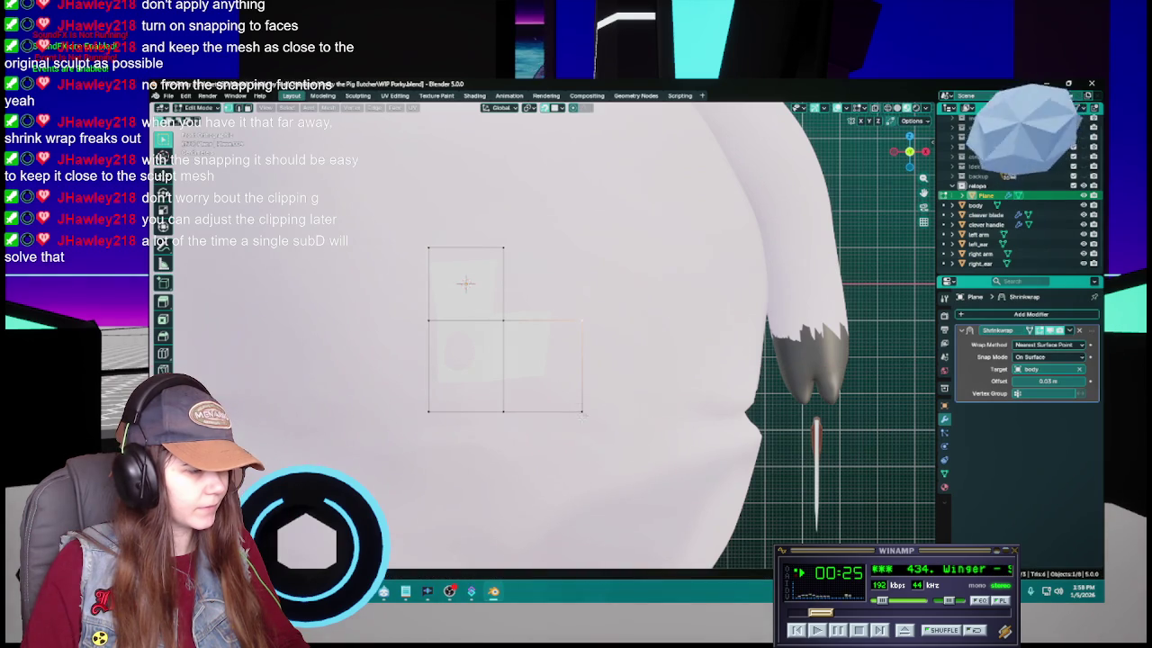
key(ctrl+s)
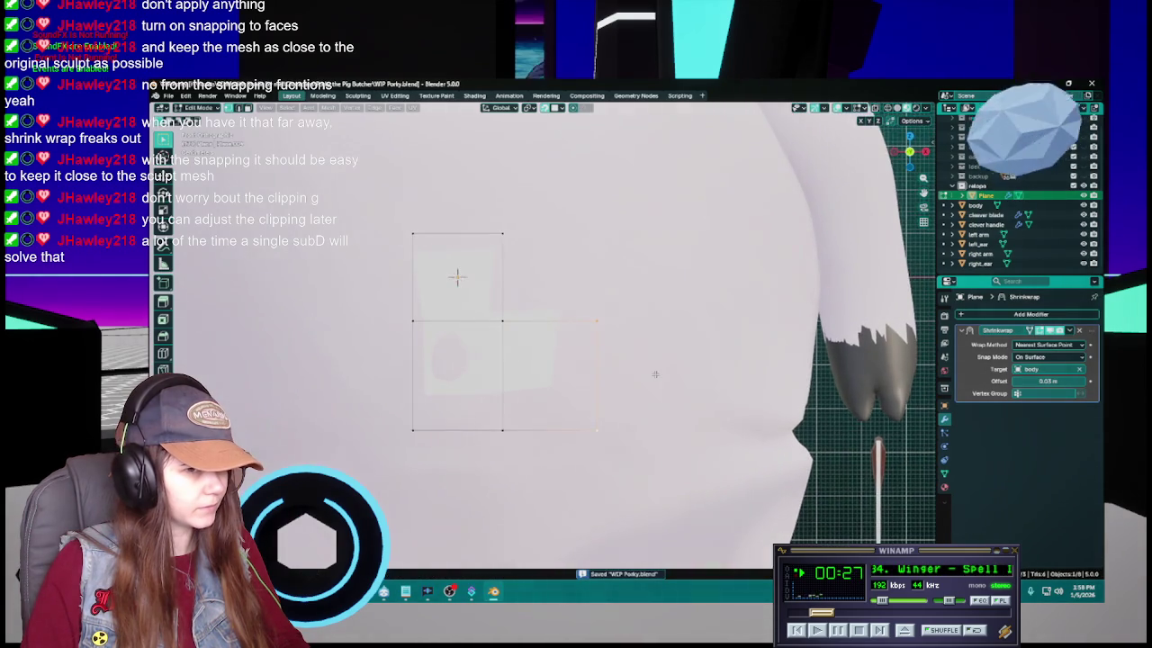
scroll(666, 365, right, 1)
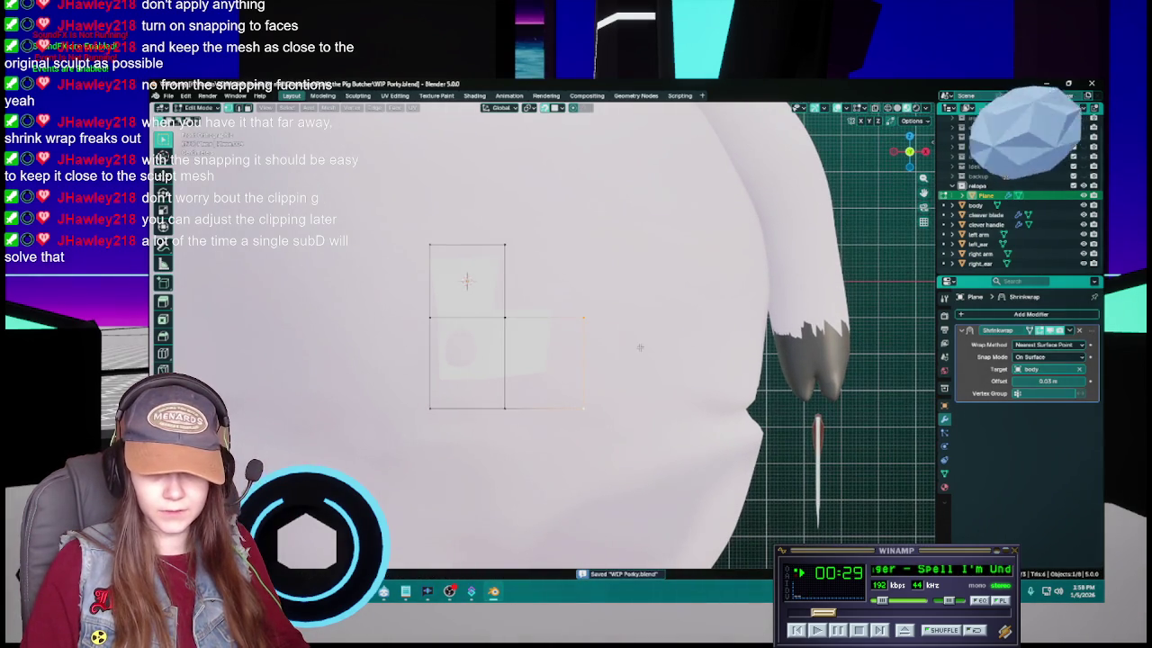
scroll(635, 349, right, 1)
scroll(637, 352, down, 3)
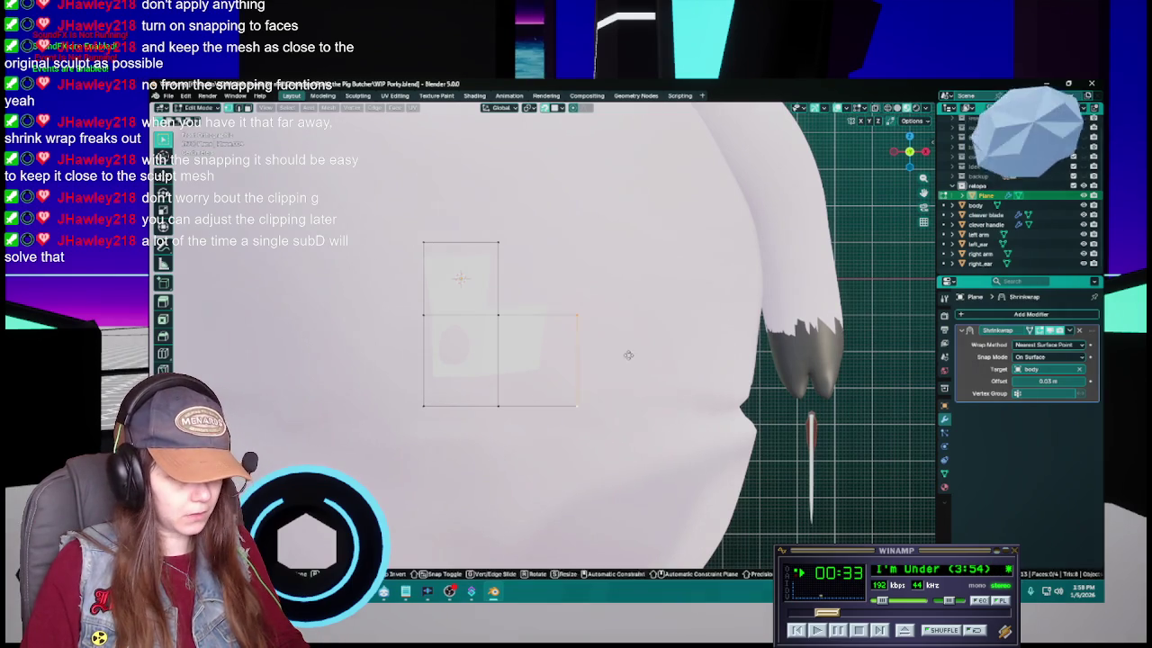
key(e)
key(x)
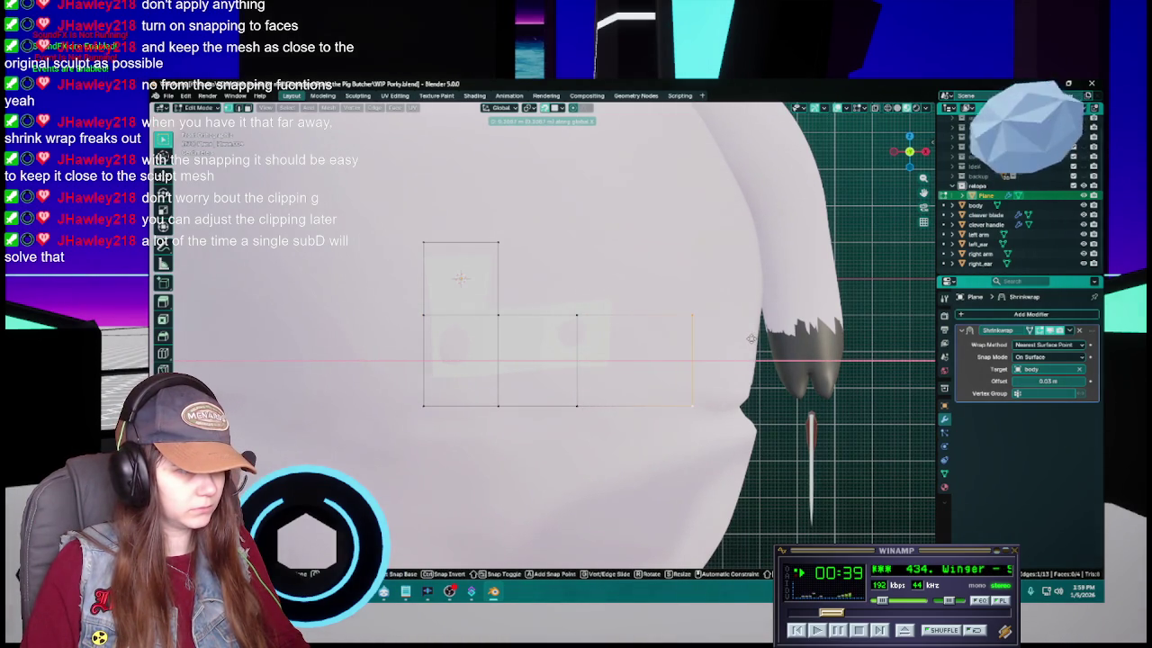
click(751, 338)
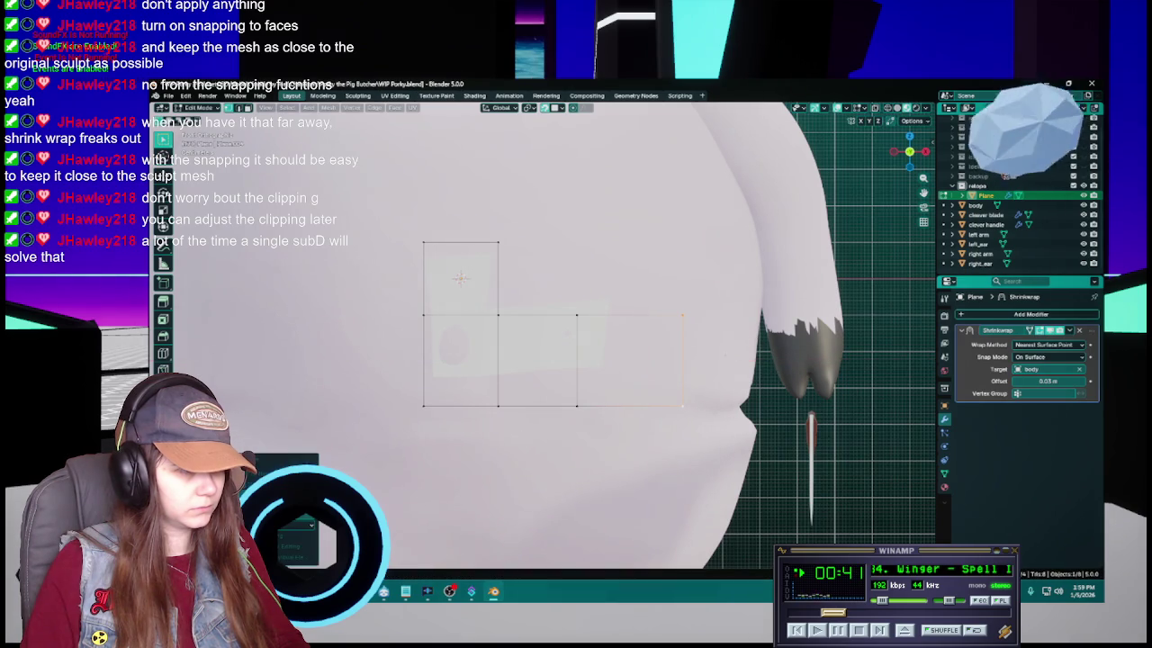
key(ctrl+s)
Check the underside, save, and begin moving the plane along the Y axis
mouse_move(722, 406)
mouse_down()
mouse_move(674, 488)
mouse_move(694, 476)
mouse_move(662, 497)
mouse_move(660, 464)
mouse_move(686, 399)
mouse_up()
mouse_move(633, 442)
mouse_down()
mouse_move(621, 260)
mouse_move(565, 399)
mouse_up()
key(ctrl+s)
key(g)
key(y)
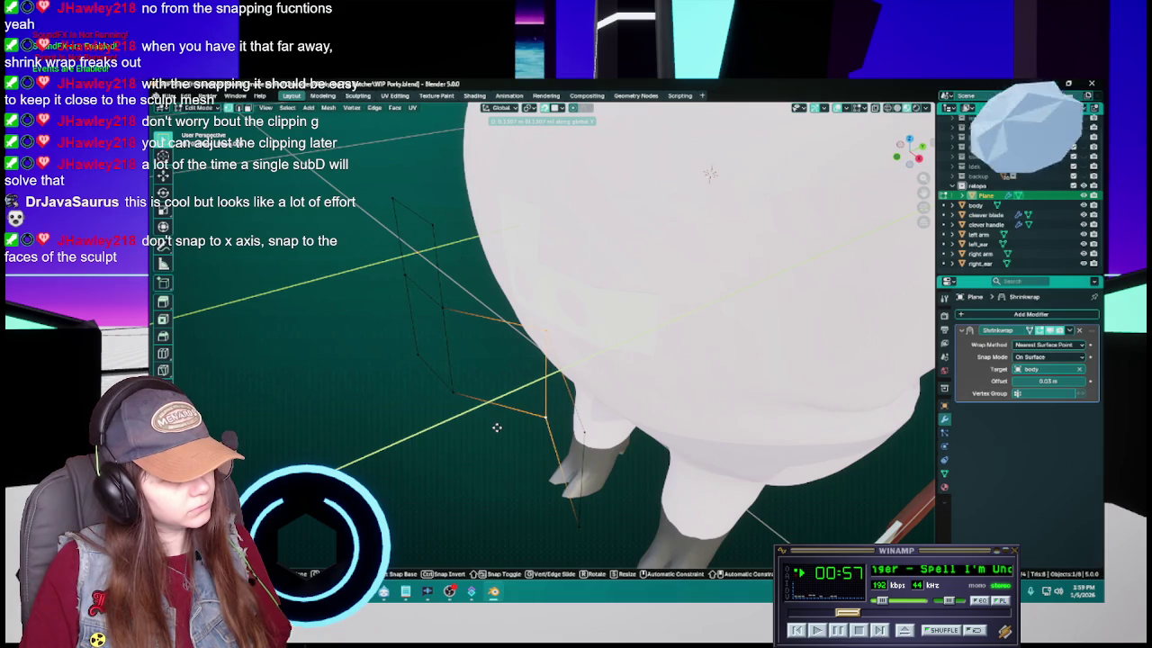
Confirm the plane's new position on the belly and switch to a zoomed front orthographic view
click(497, 427)
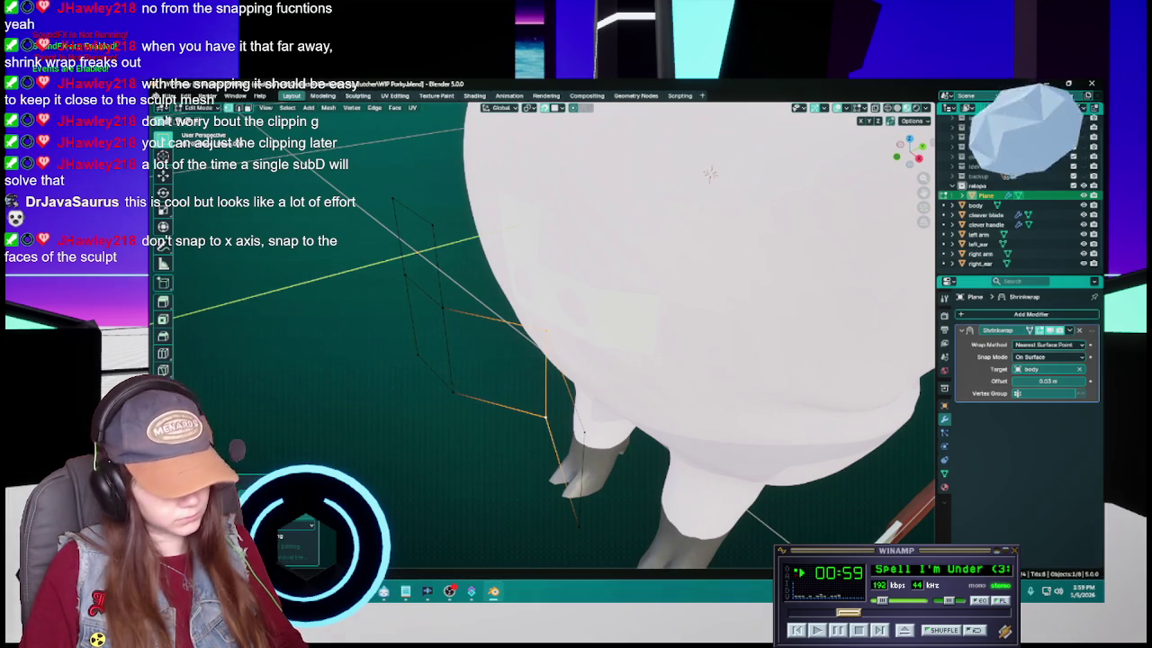
key(g)
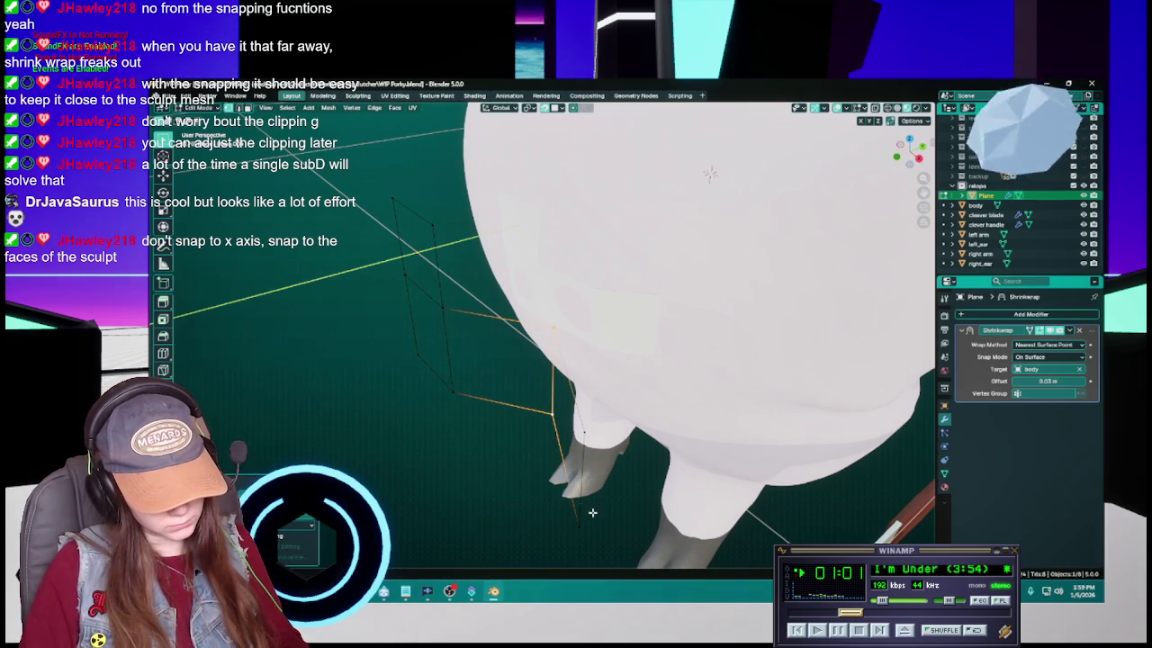
click(577, 509)
drag(520, 484, 543, 477)
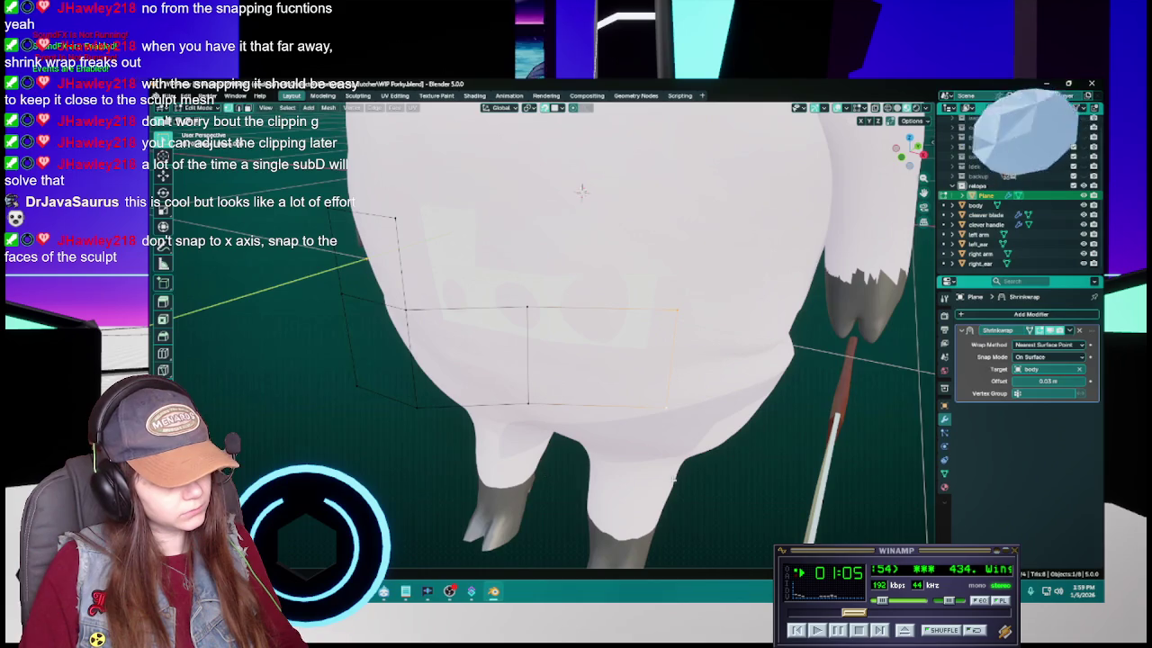
key(KP_1)
scroll(671, 434, up, 2)
key(ctrl+s)
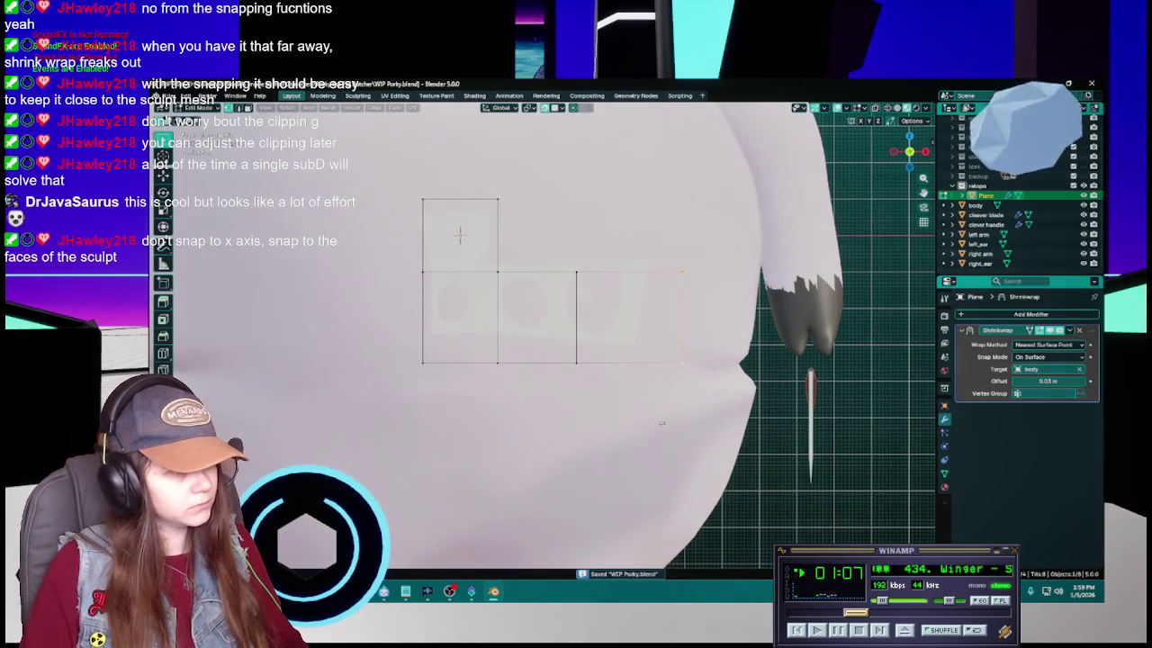
scroll(598, 180, up, 1)
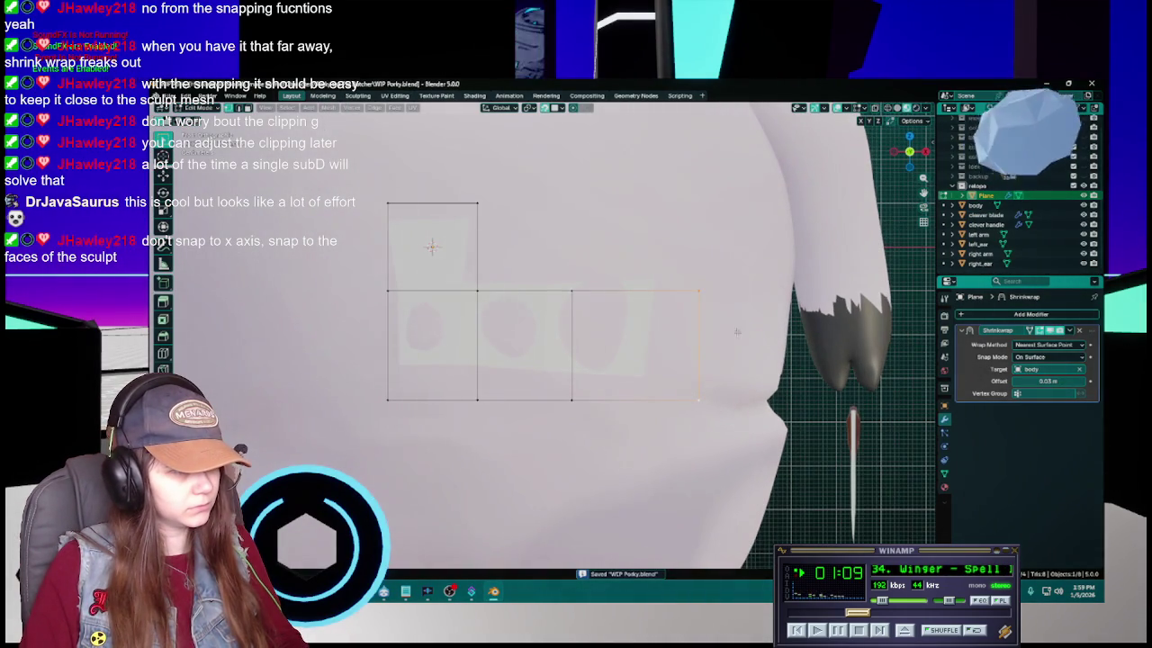
Slide the strip's top-right corner outward along X to widen its right edge, then save
click(688, 288)
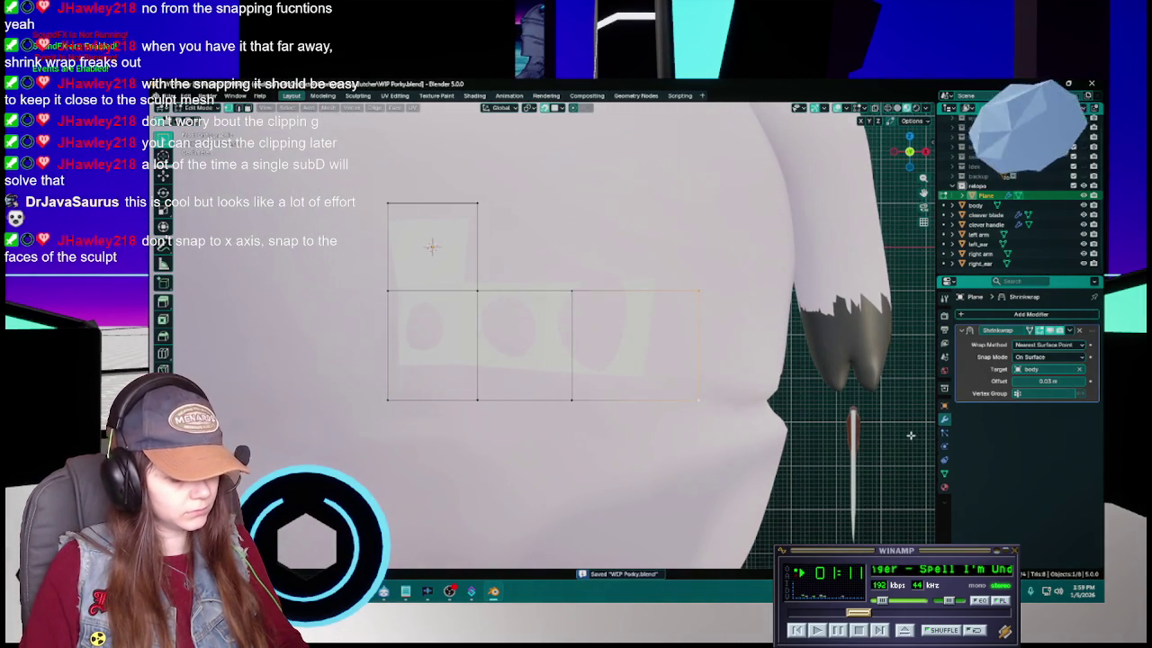
key(g)
key(x)
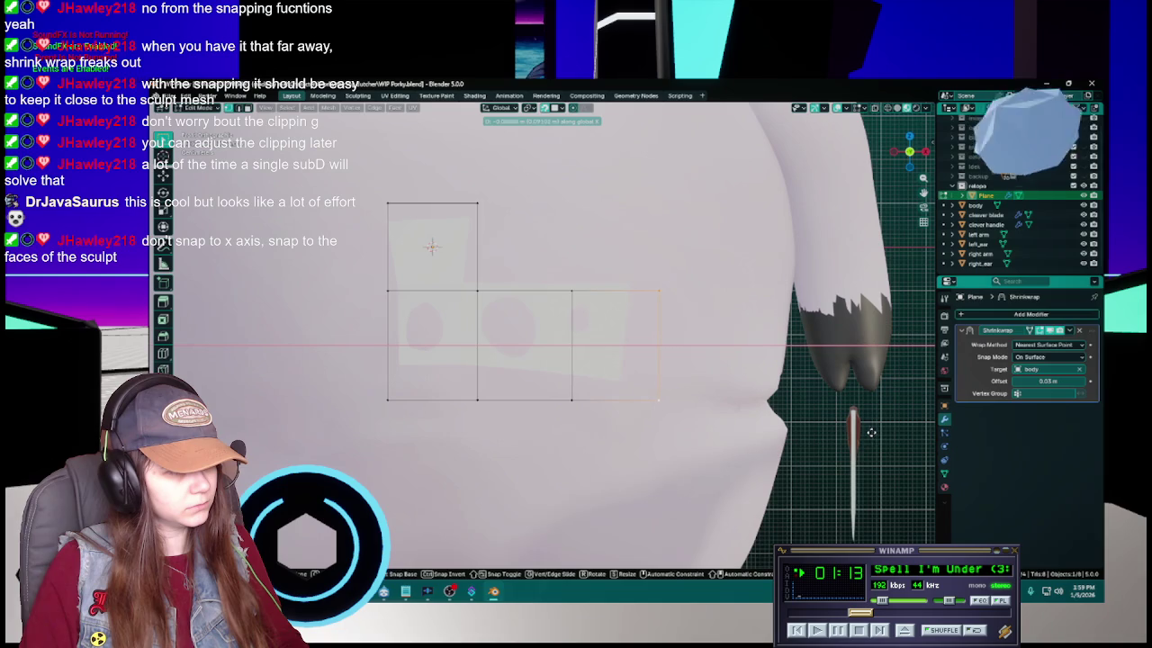
click(881, 433)
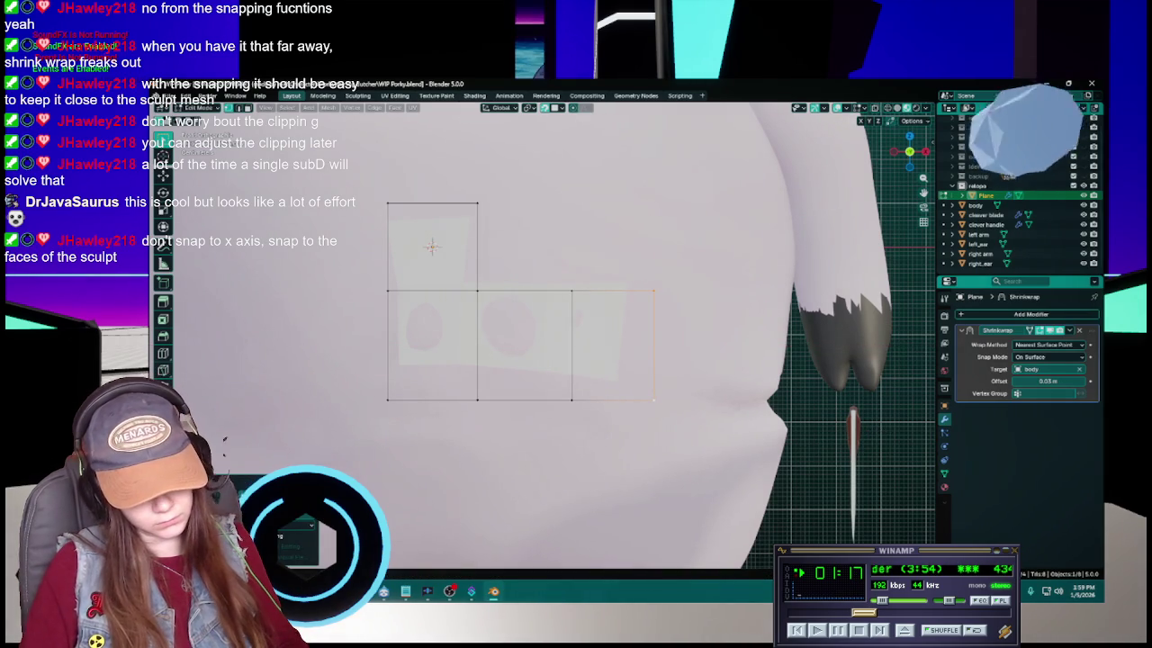
drag(658, 404, 693, 401)
key(ctrl+s)
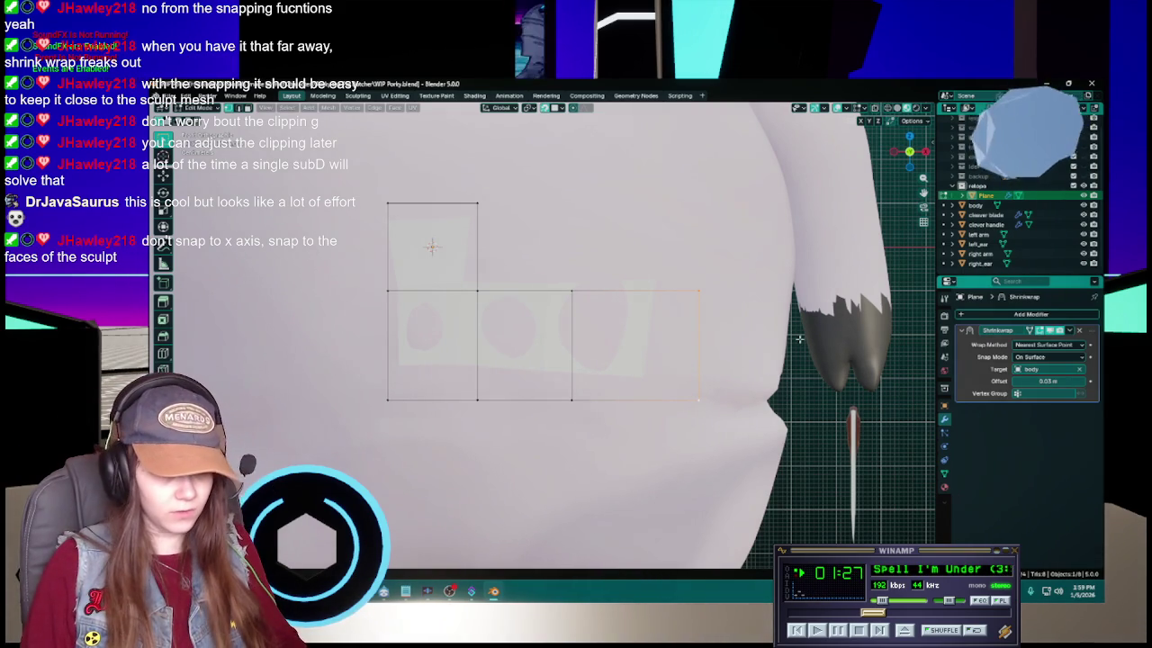
From below the body, delete the unwanted vertices, undoing an accidental edge deletion
drag(736, 308, 680, 382)
key(ctrl+s)
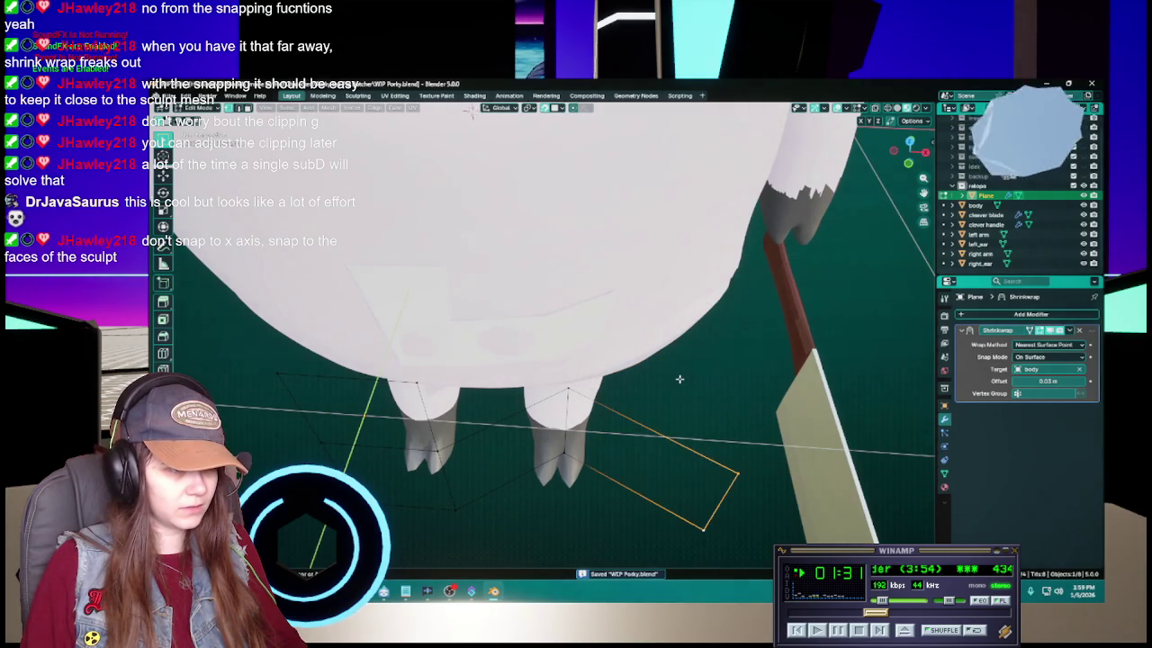
key(x)
click(723, 397)
key(ctrl+z)
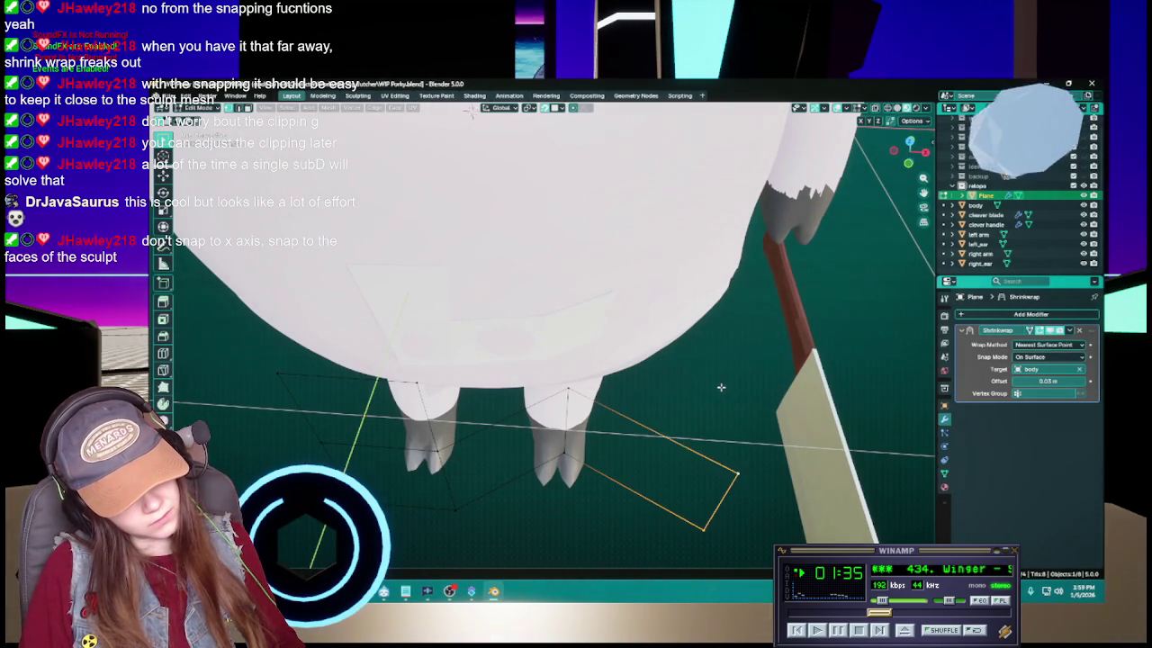
key(x)
click(717, 377)
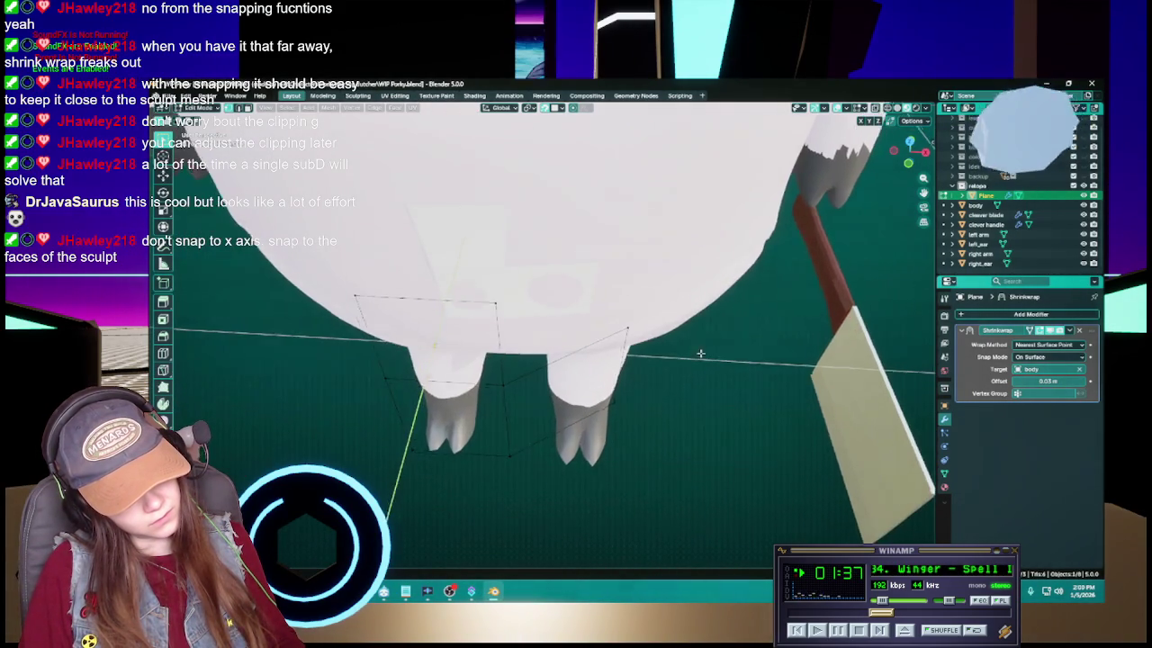
Delete the strip's right-hand vertices, leaving two stacked quads, select the bottom edge, and save
key(x)
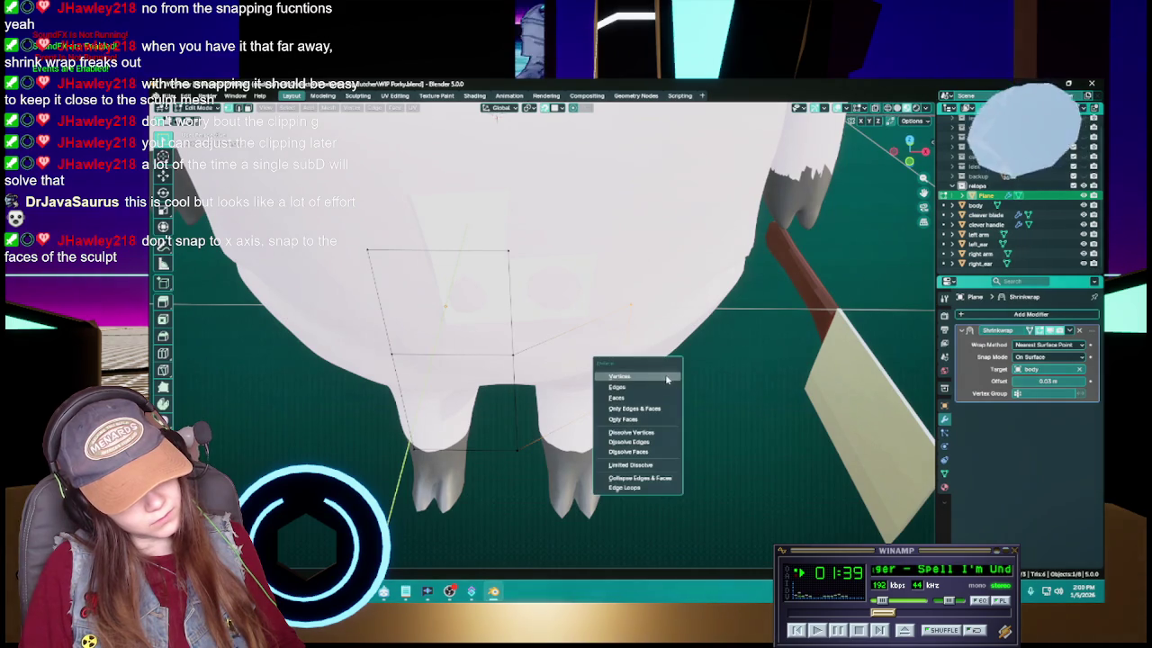
click(634, 389)
click(514, 432)
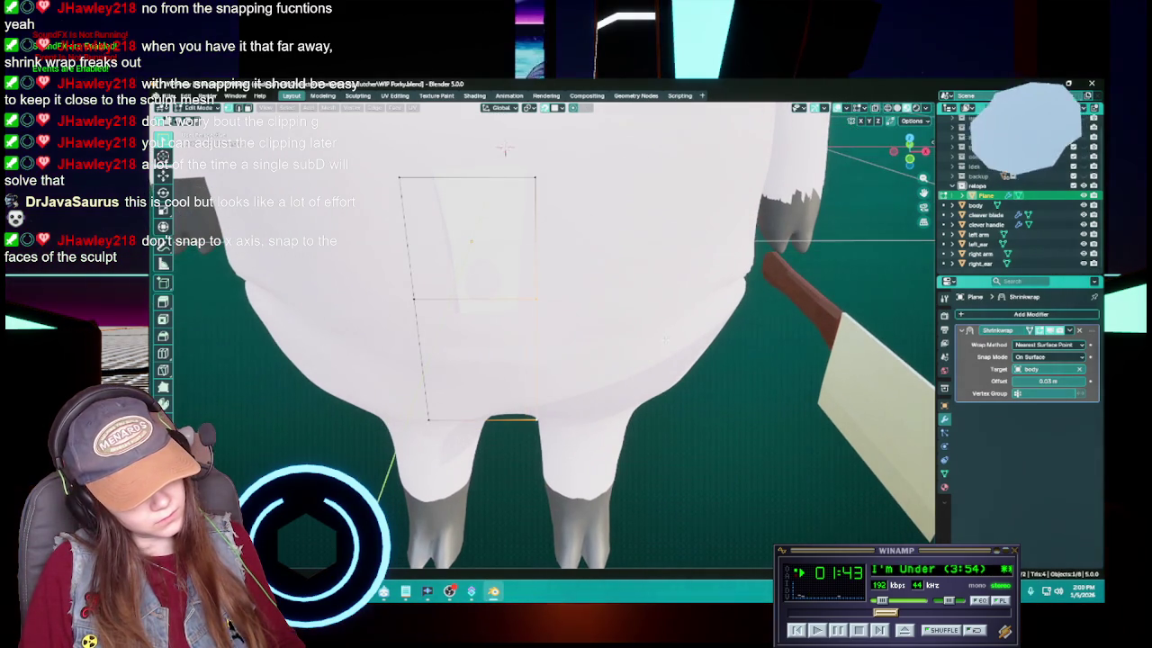
key(ctrl+s)
scroll(666, 334, up, 3)
scroll(667, 334, down, 3)
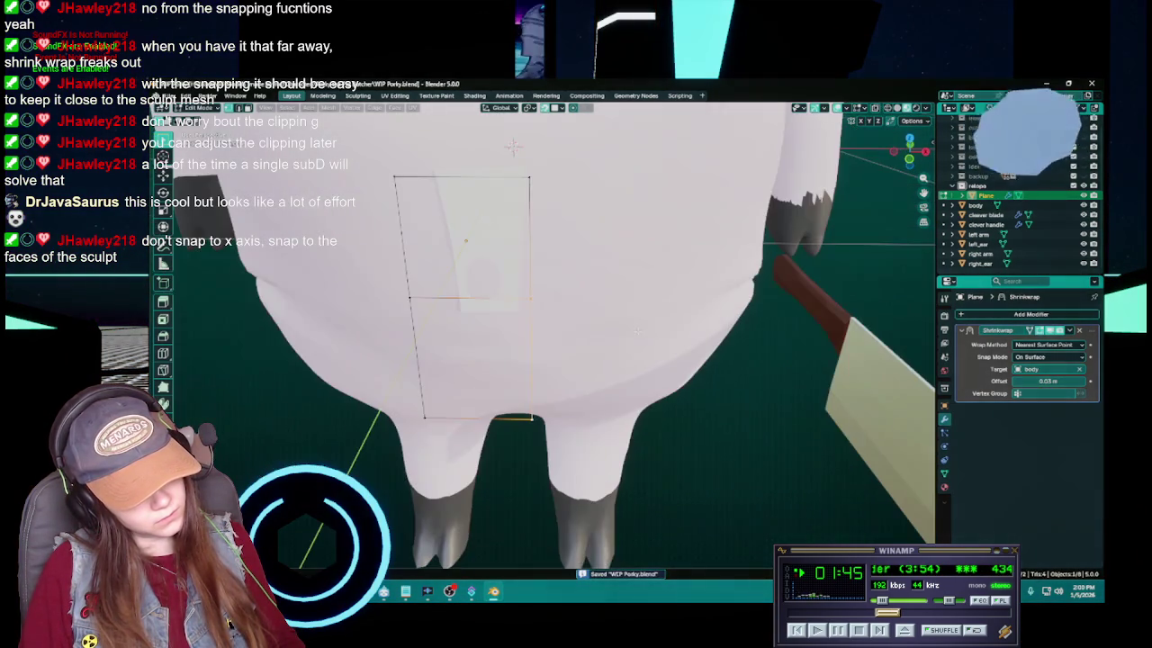
scroll(667, 334, down, 2)
scroll(666, 334, up, 3)
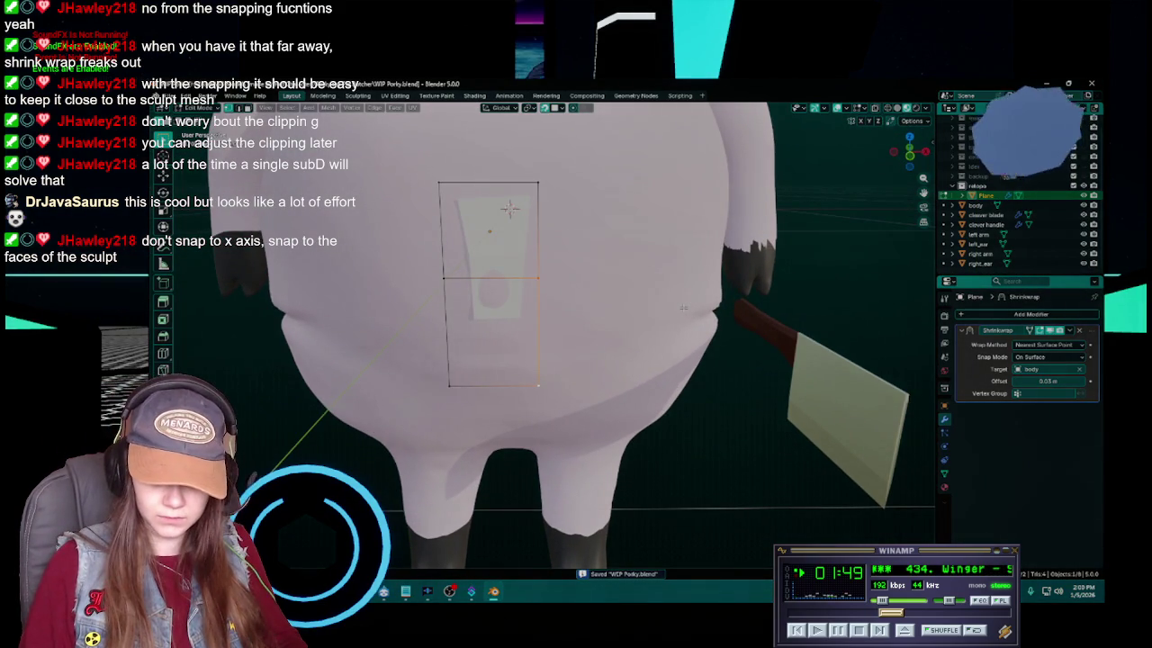
Toggle X-ray and start moving the strip along Y toward the sculpt
mouse_move(679, 312)
mouse_down()
mouse_move(567, 333)
mouse_move(584, 347)
mouse_up()
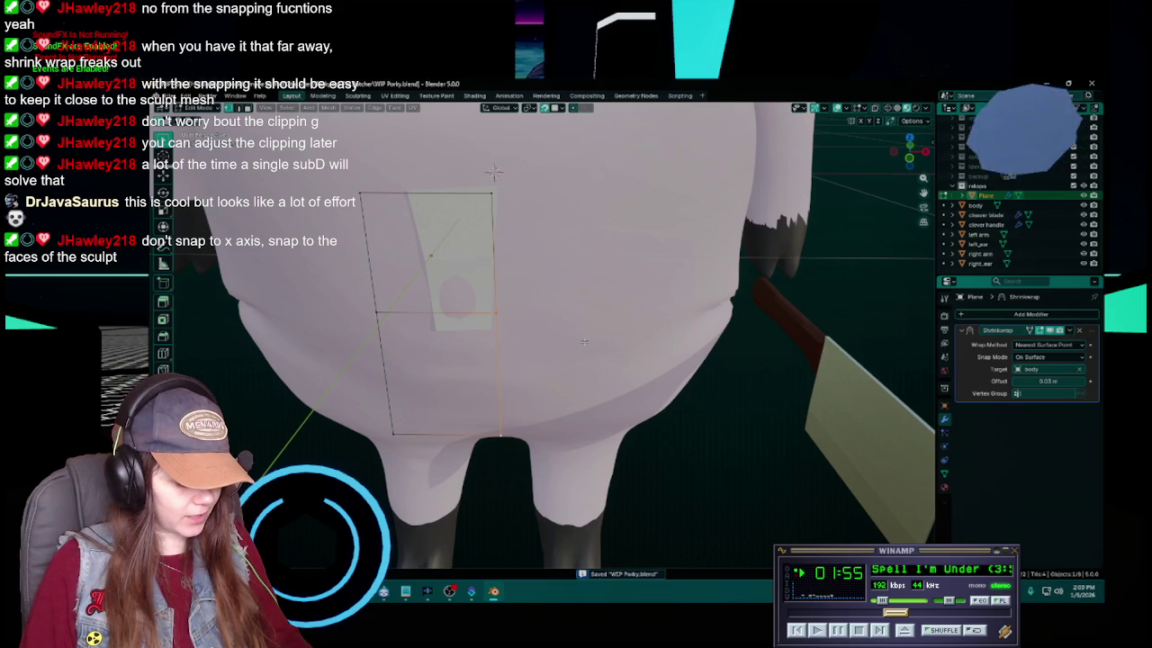
key(alt+z)
key(g)
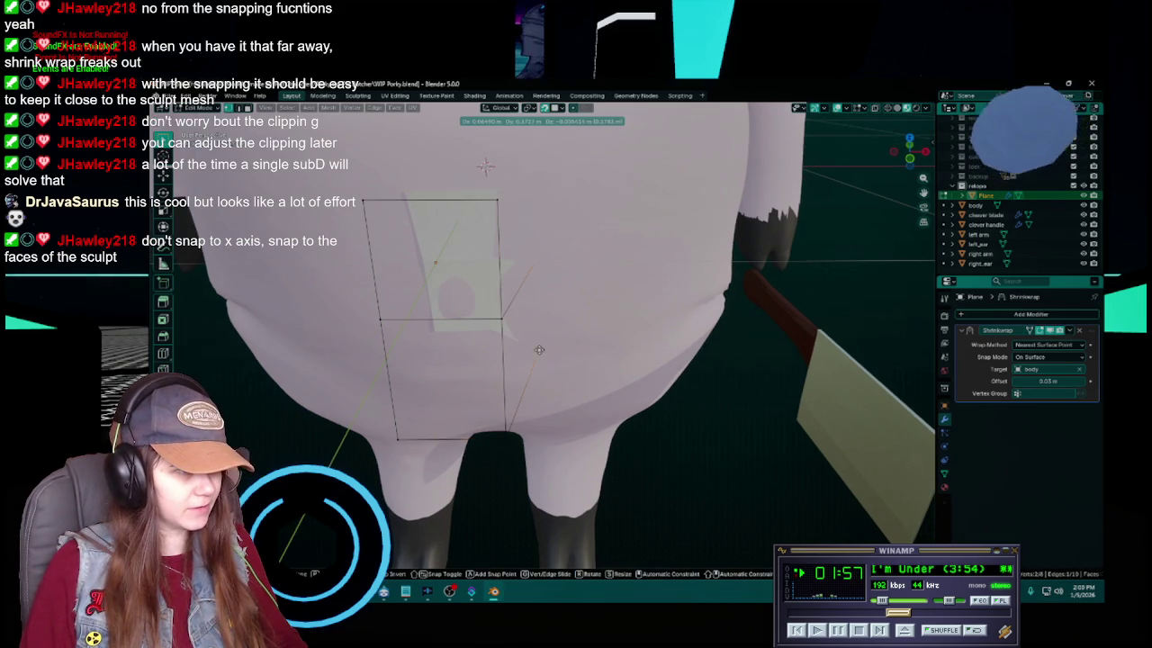
key(y)
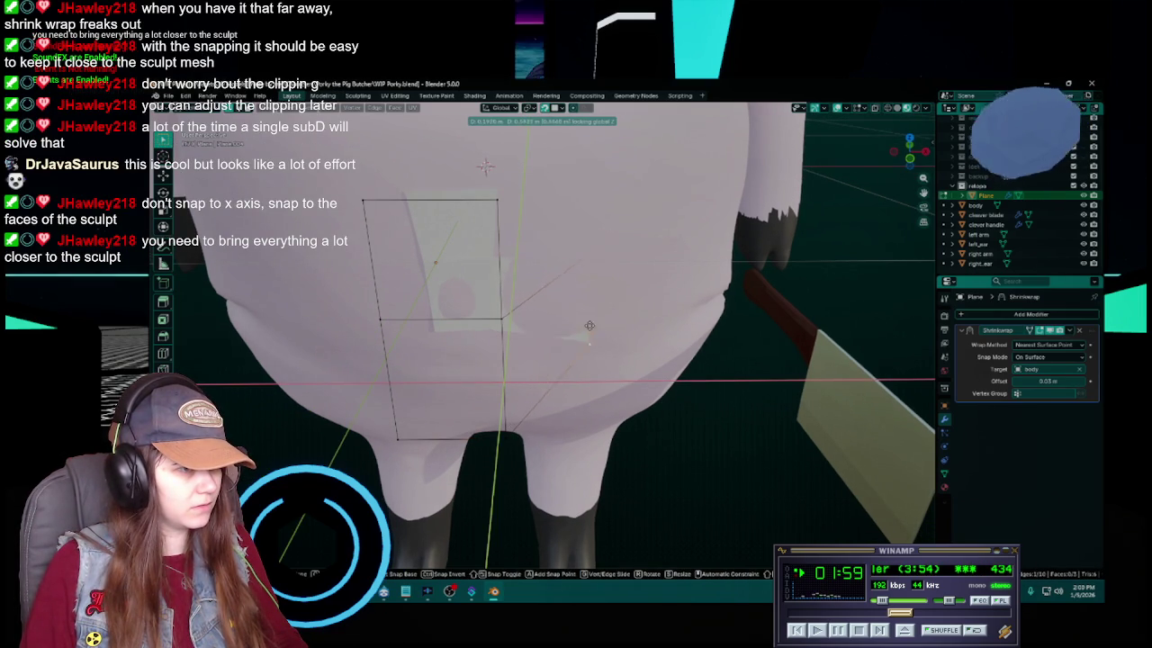